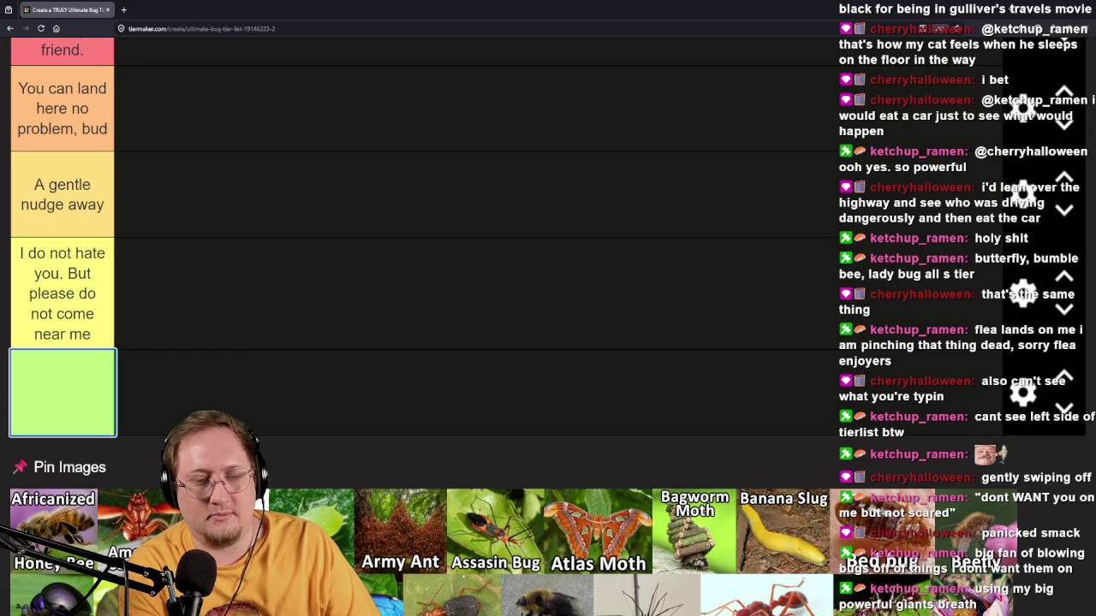
Label the green tier 'Get thee HENCE'.
text(g)
key(BackSpace)
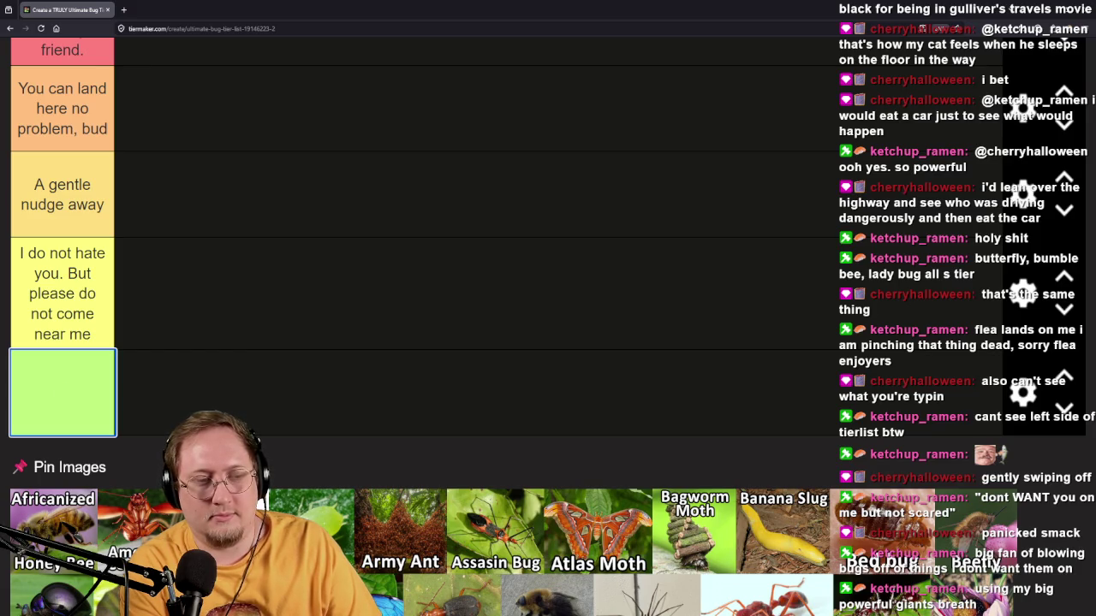
text(g)
key(BackSpace)
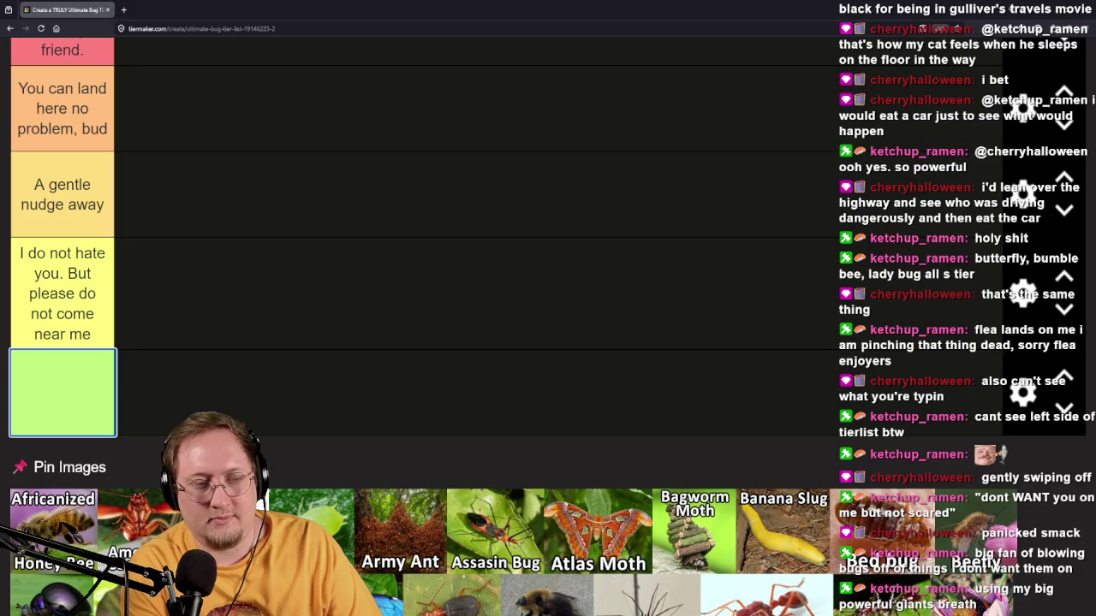
text(Get the)
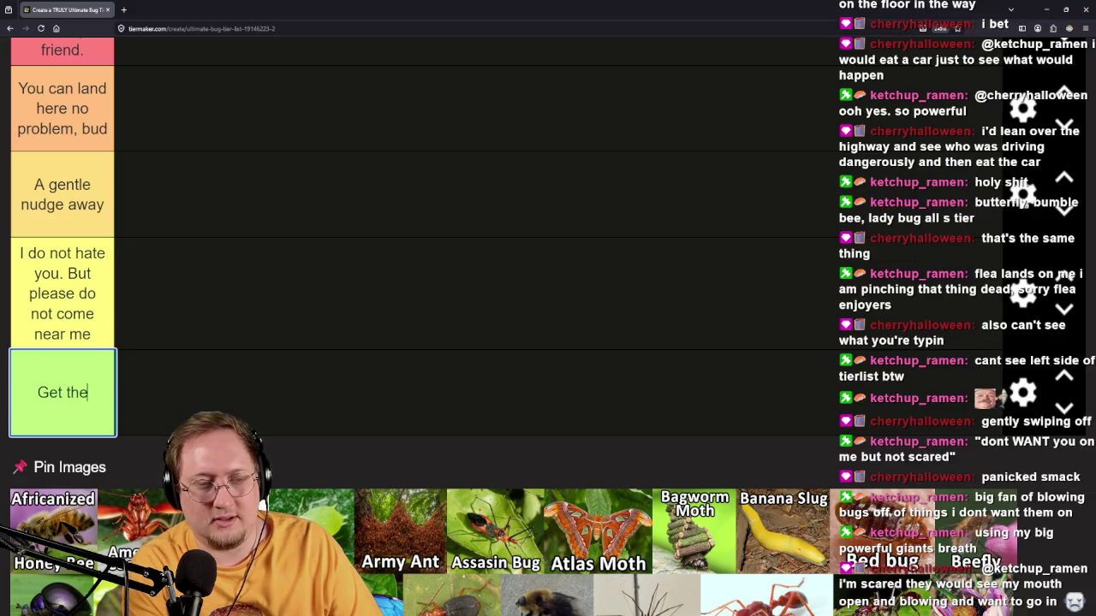
text(e HENCE)
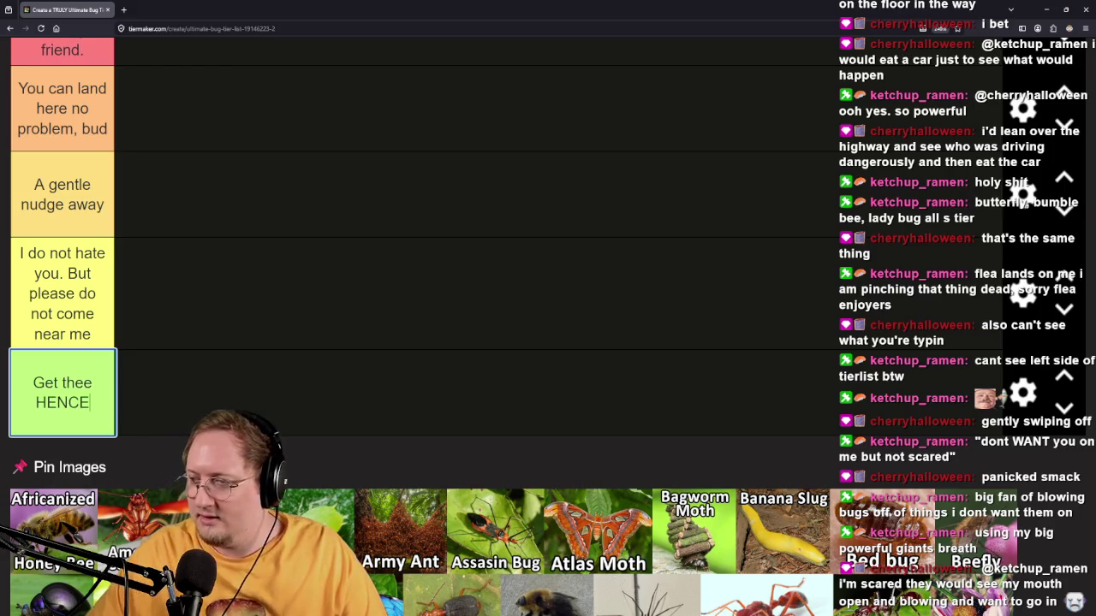
click(563, 388)
Add a cyan row below 'Get thee HENCE' and clear its NEW placeholder label.
click(1023, 393)
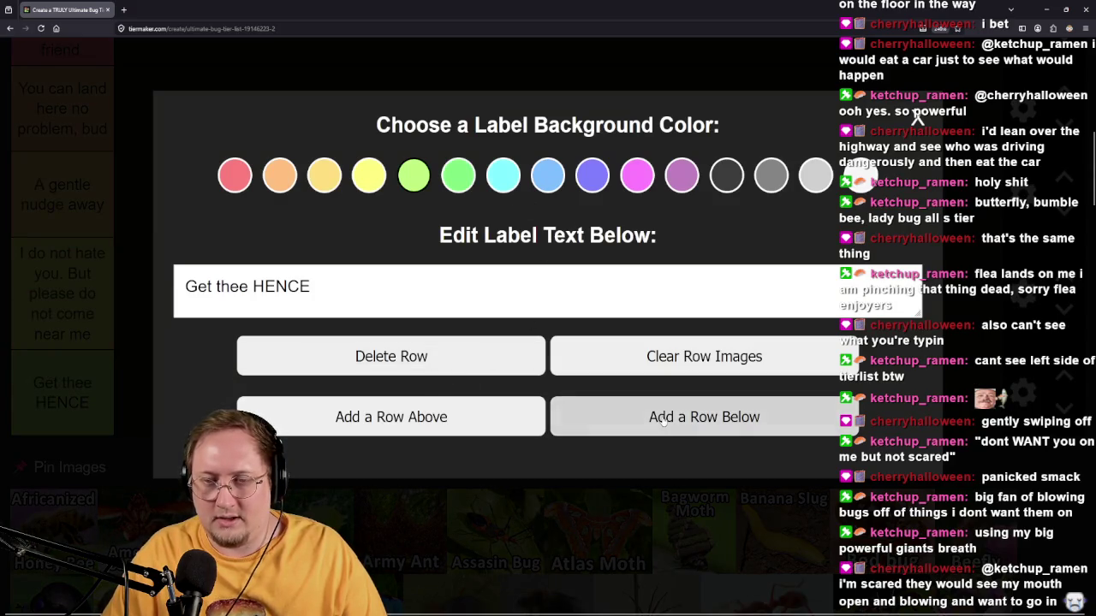
click(624, 431)
click(1022, 476)
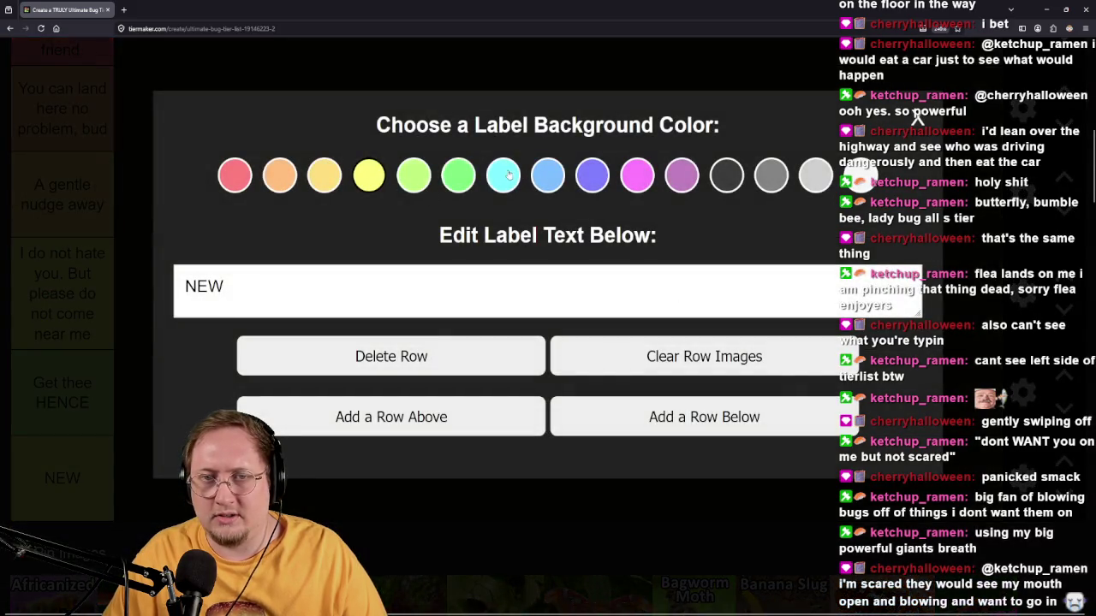
click(508, 174)
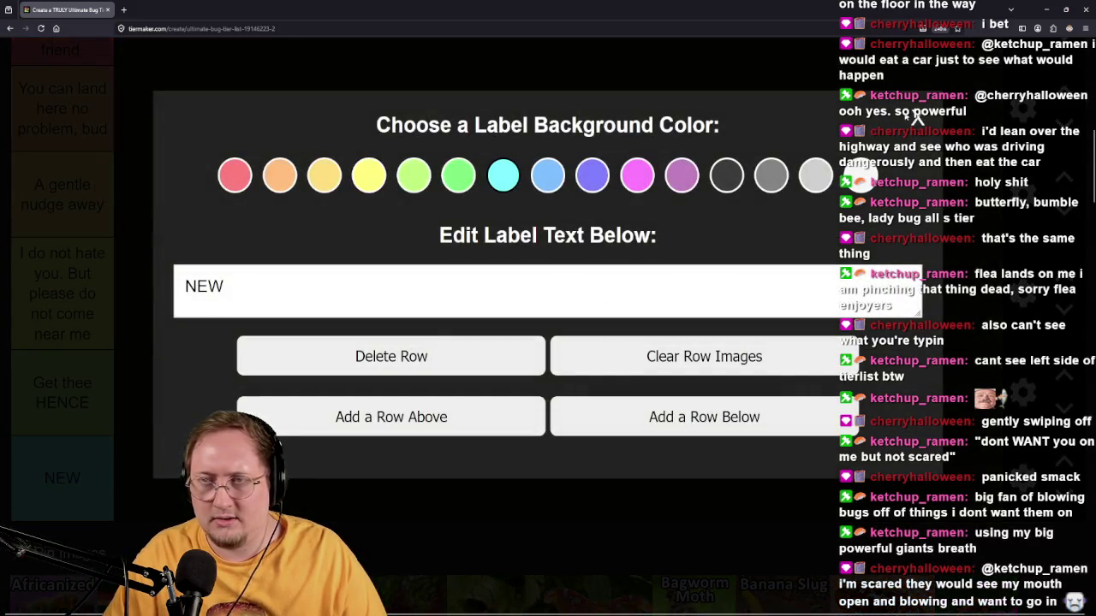
click(917, 119)
click(85, 471)
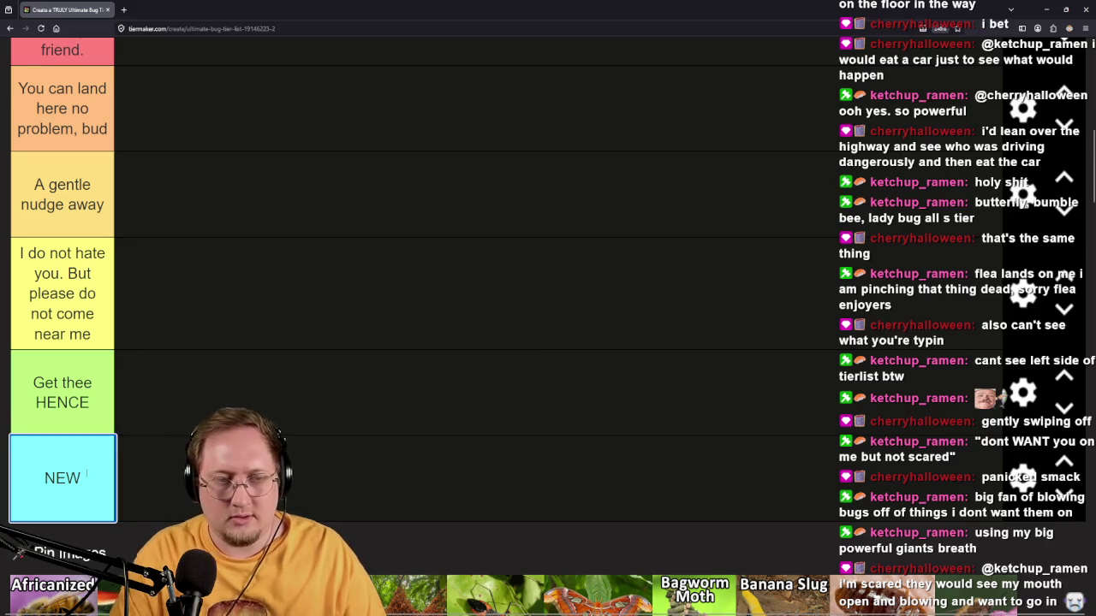
key(BackSpace)
key(BackSpace)
key(BackSpace)
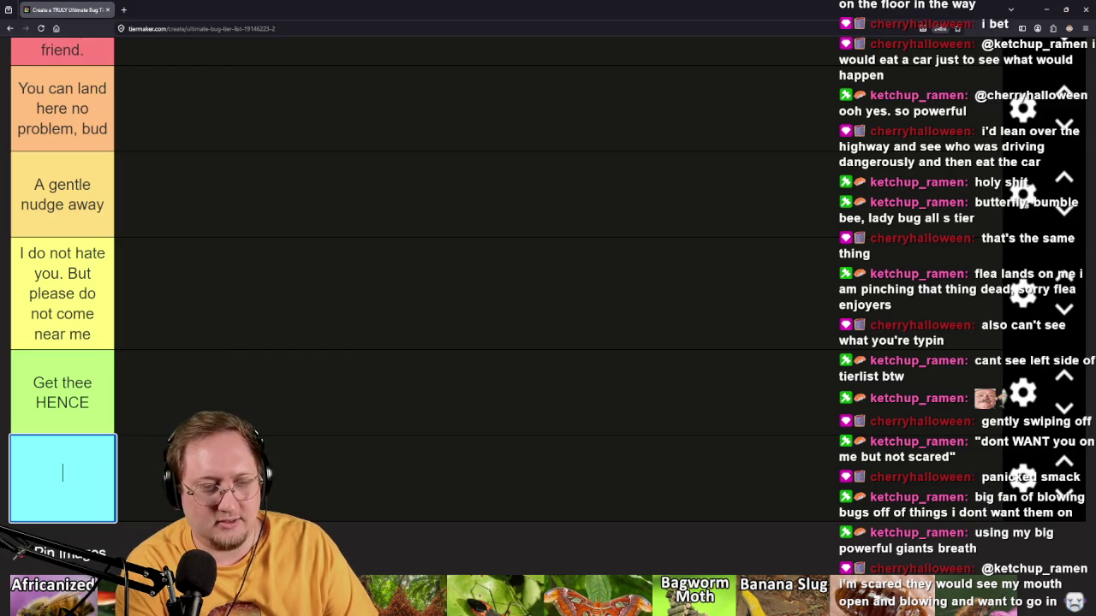
Label the cyan tier 'You get the SMACK' and add a new row beneath it.
text(You get the SMACK)
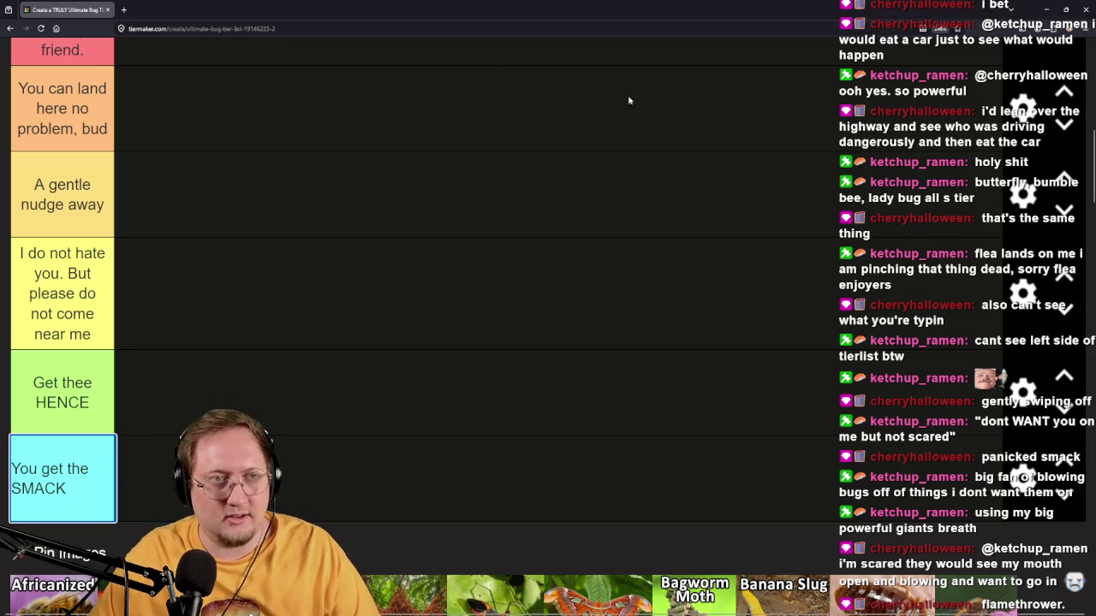
click(43, 28)
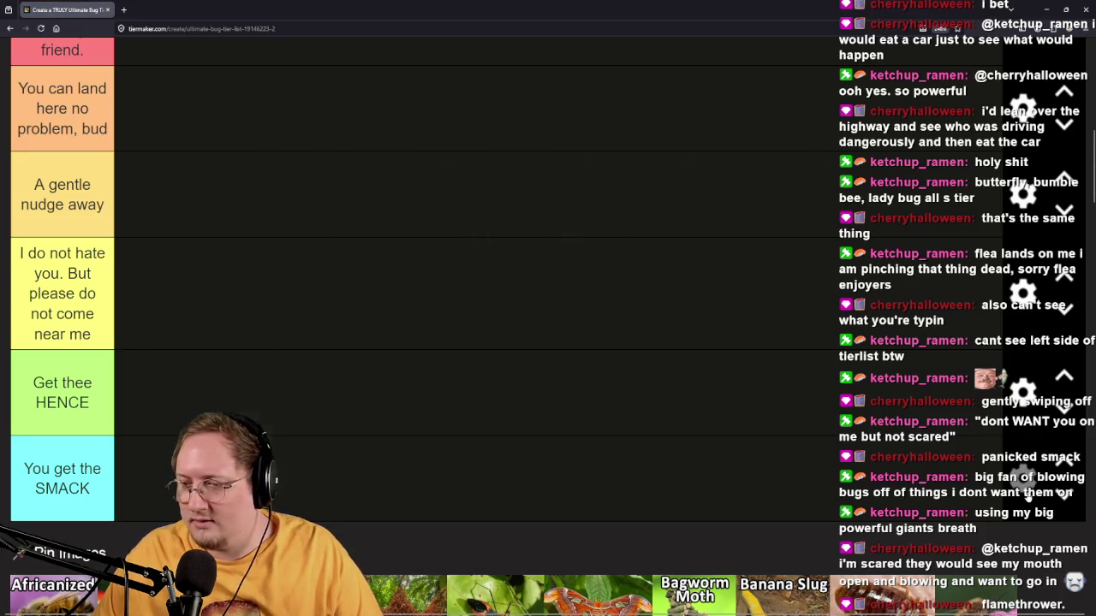
click(1023, 477)
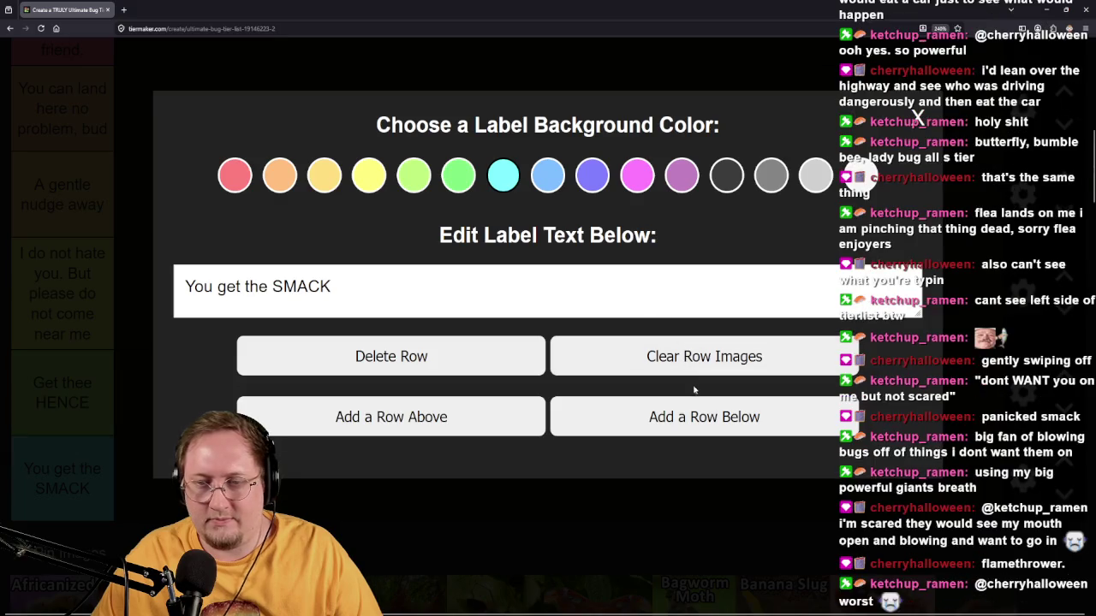
click(918, 118)
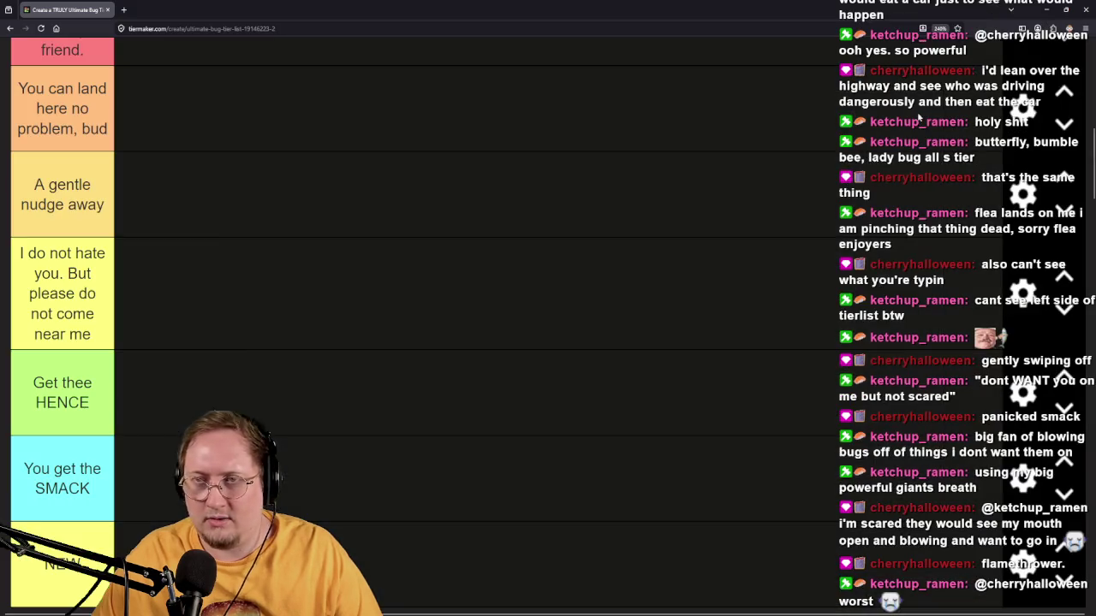
scroll(942, 214, down, 4)
Change the newest NEW row's colour to purple.
click(1021, 229)
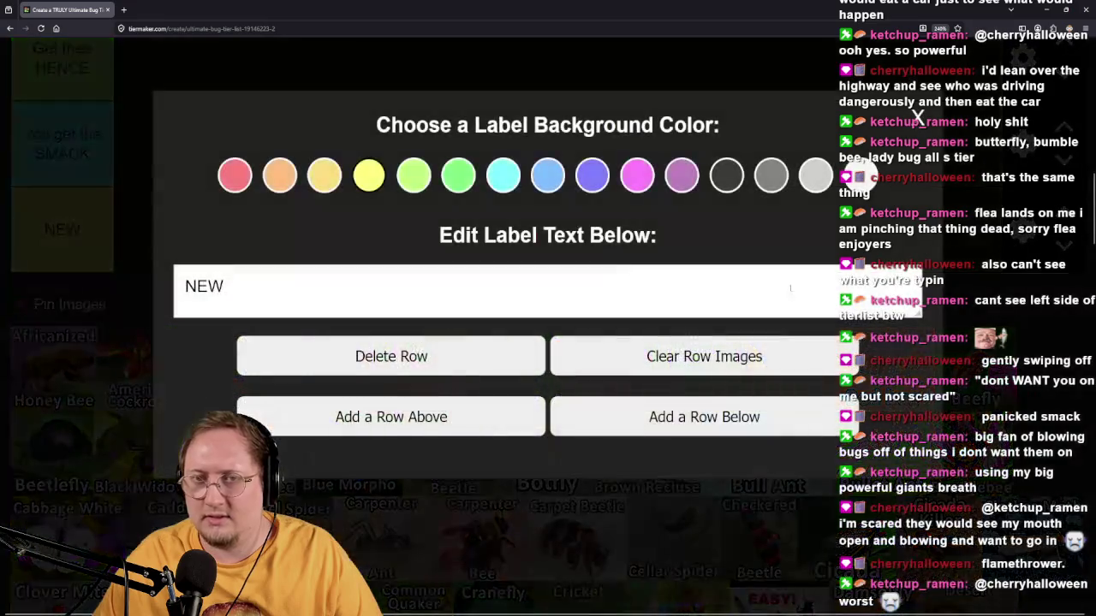
click(597, 182)
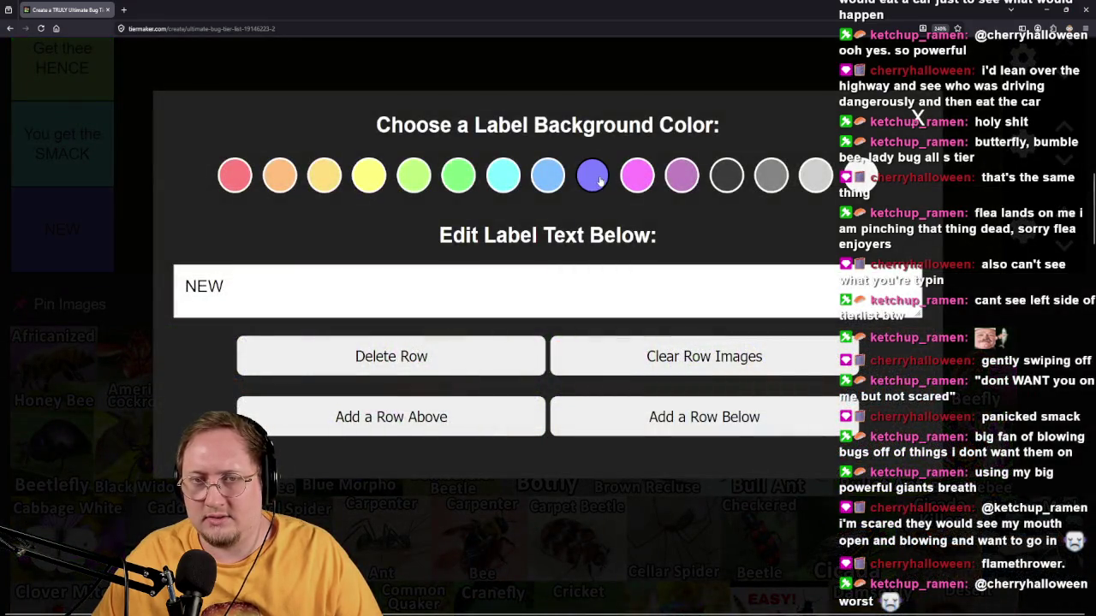
click(918, 118)
scroll(386, 384, up, 3)
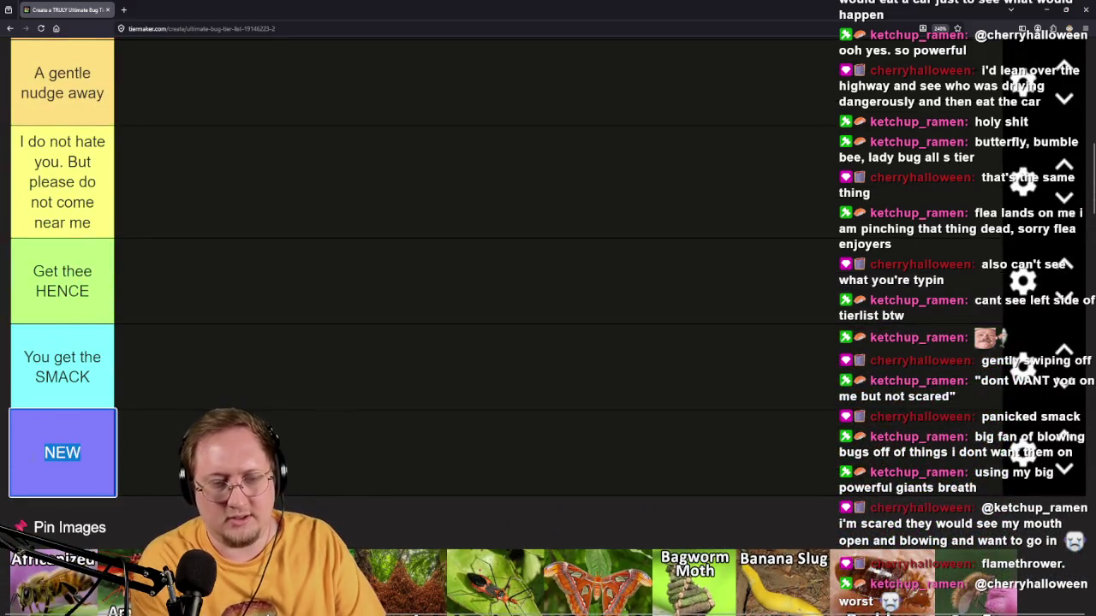
Replace the NEW label with 'I WILL BURN MY OWN ARM OFF'.
key(BackSpace)
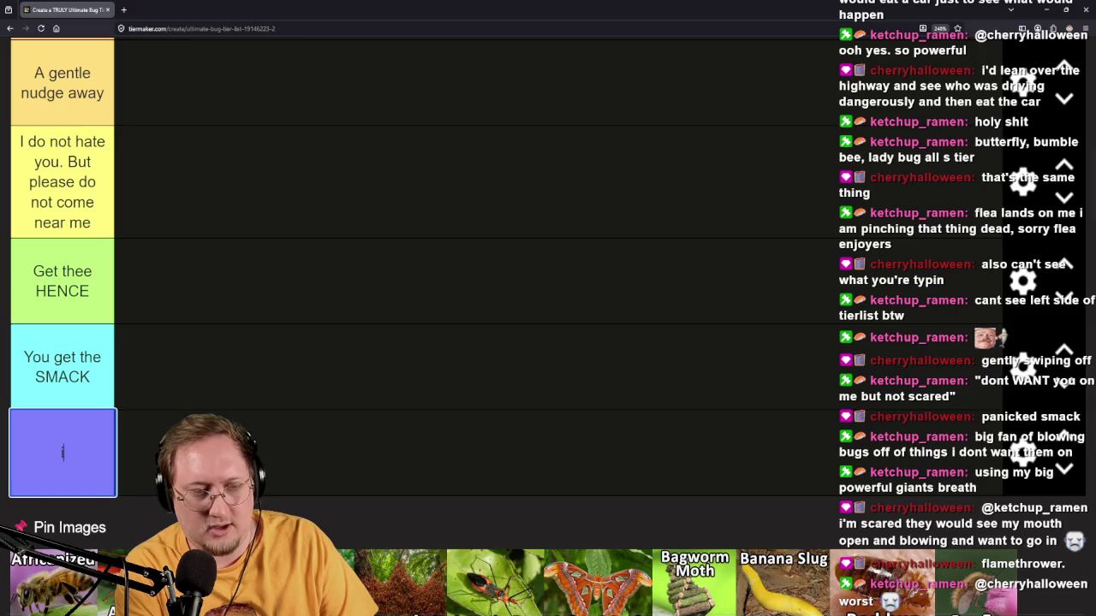
text(I WILL)
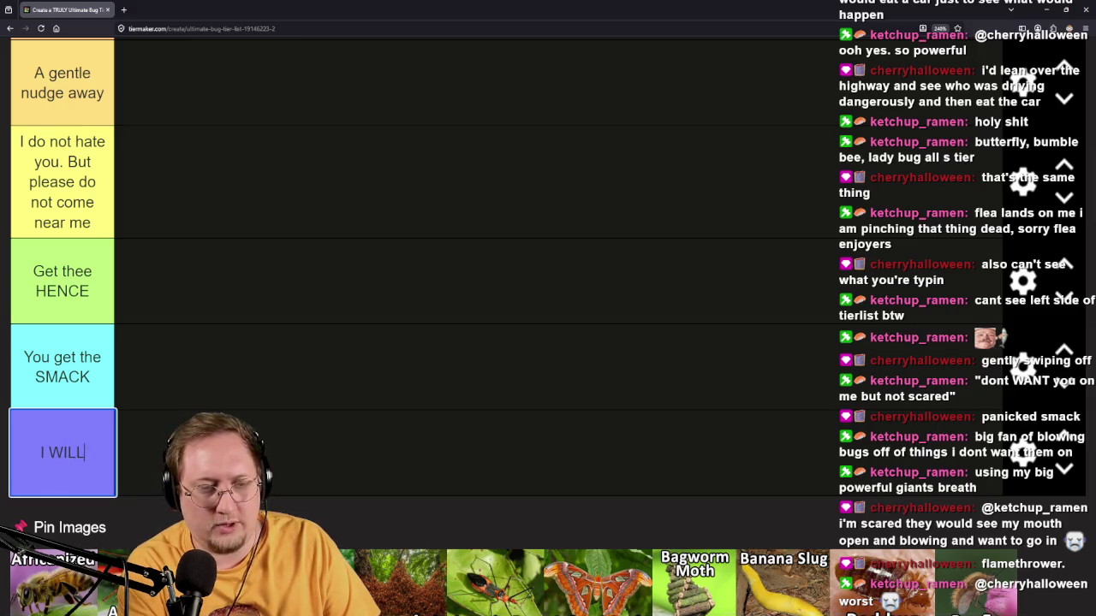
text( BURN MY OWN ARM OFF)
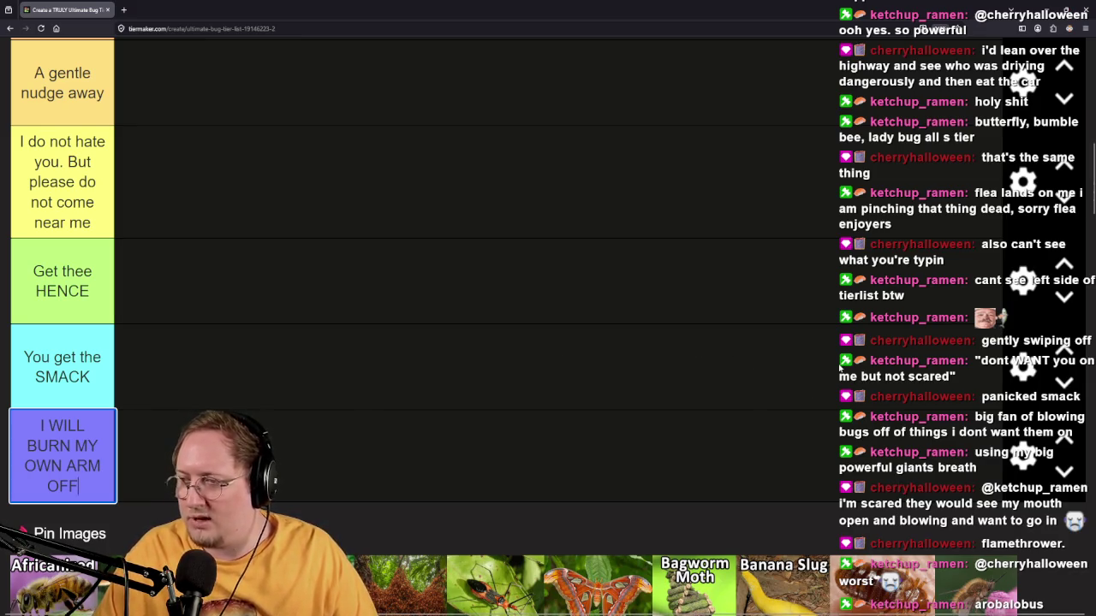
scroll(599, 377, down, 2)
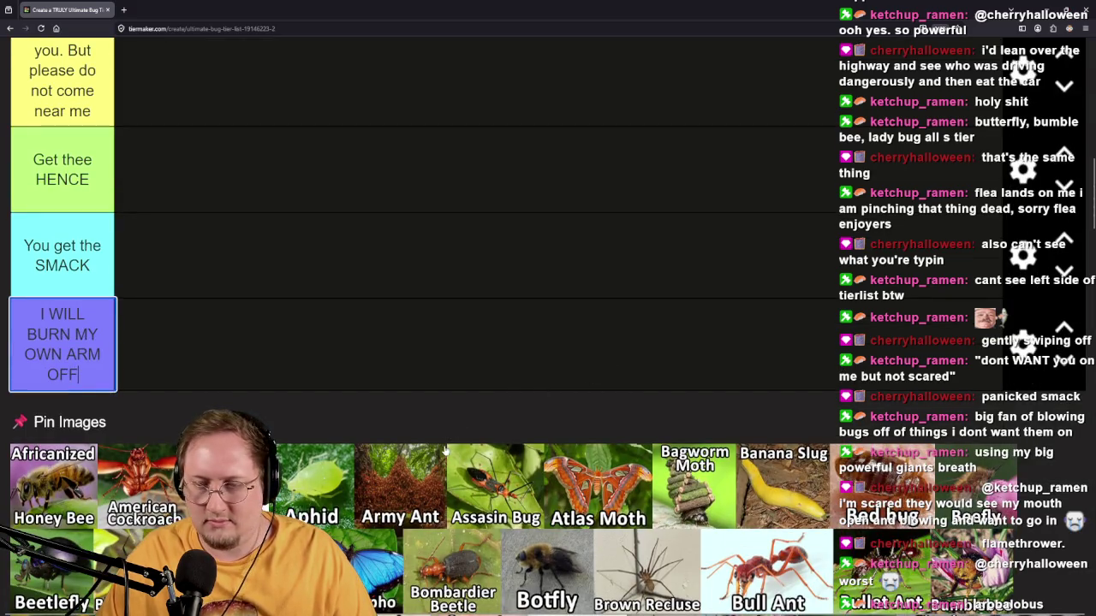
scroll(582, 366, up, 1)
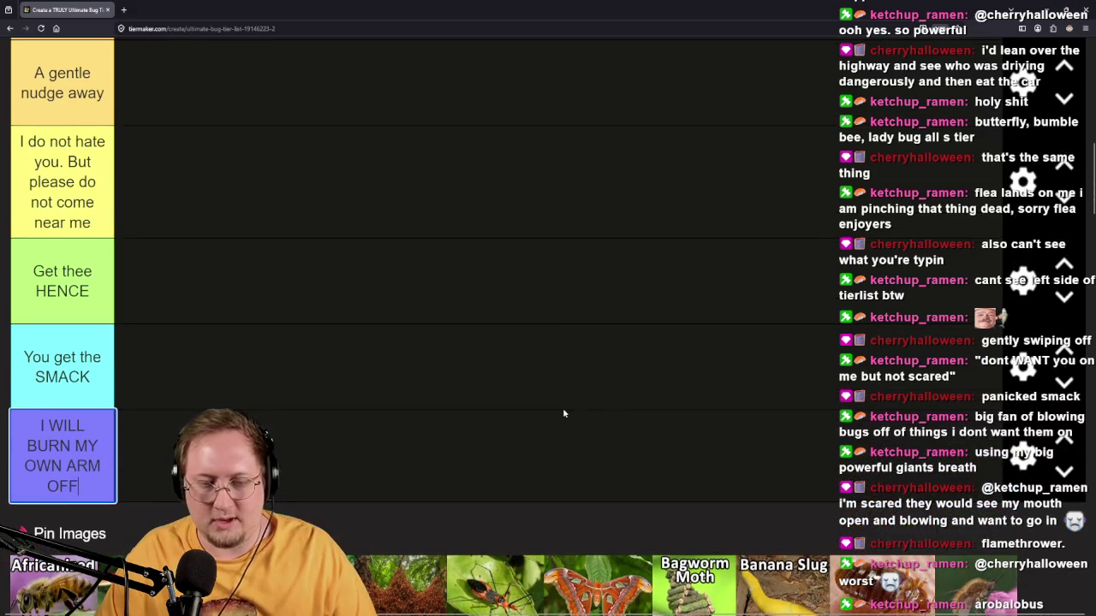
scroll(537, 360, down, 1)
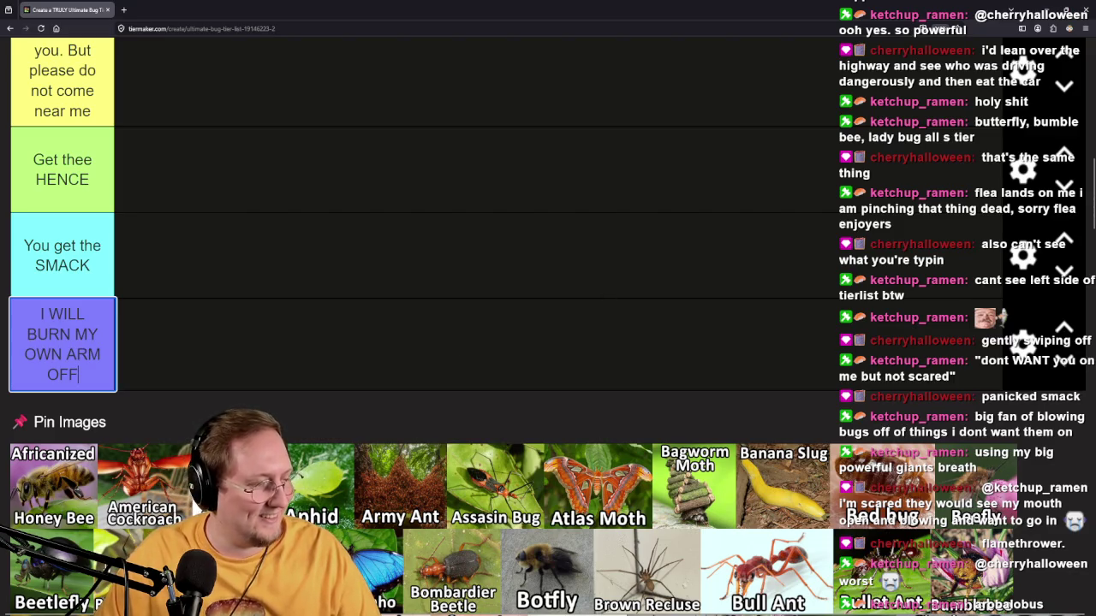
key(Return)
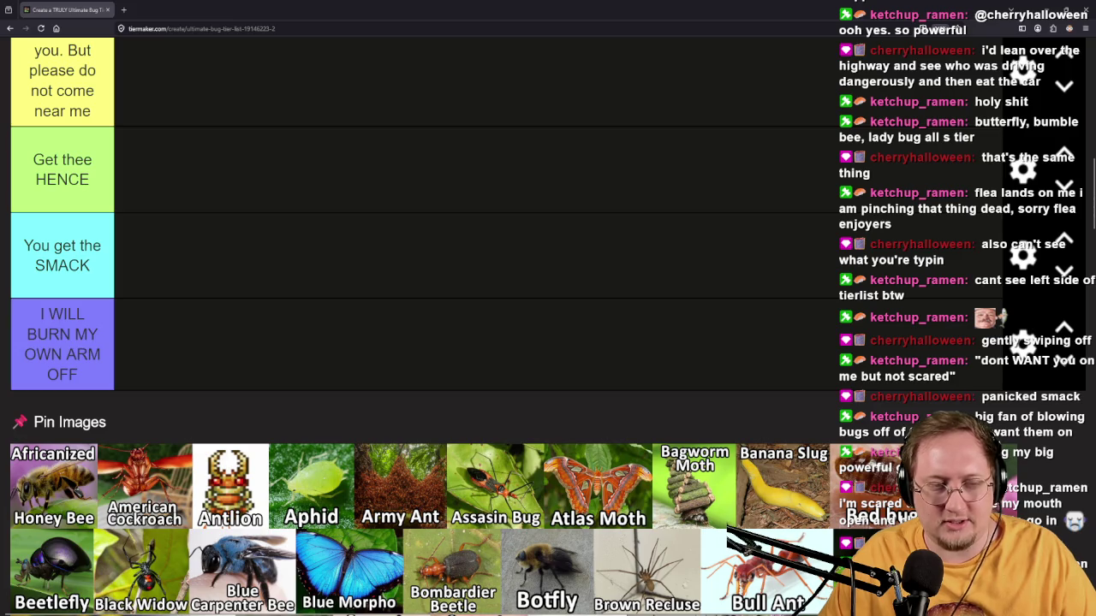
Unpin the bug image pool so every bug shows, then return to the top tier label.
scroll(314, 413, down, 2)
scroll(314, 413, up, 5)
scroll(313, 412, down, 3)
scroll(313, 413, down, 5)
scroll(291, 354, up, 2)
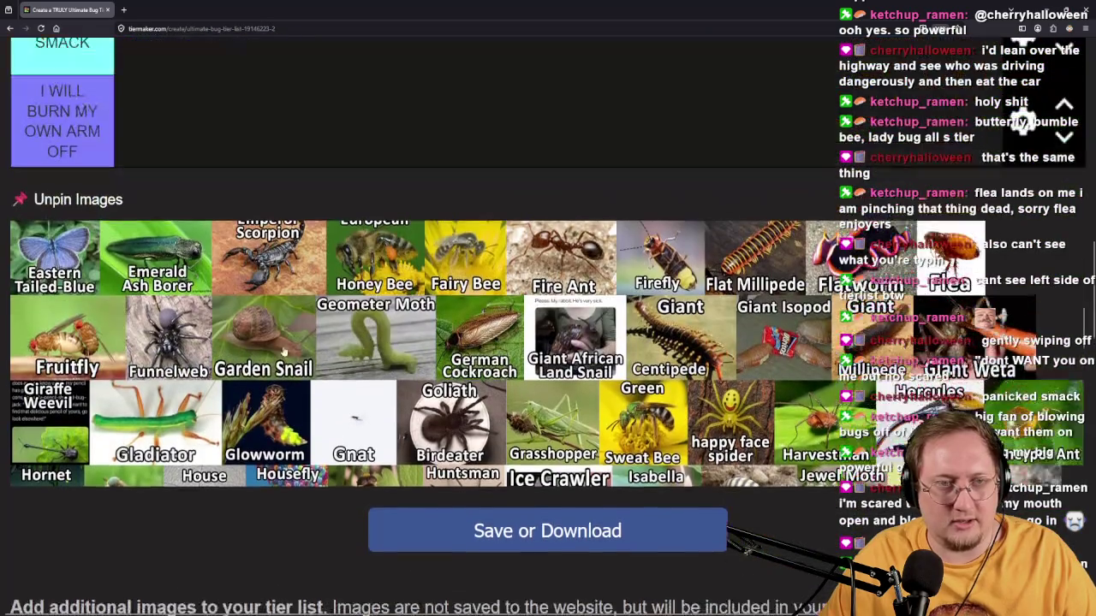
click(20, 201)
scroll(622, 342, up, 6)
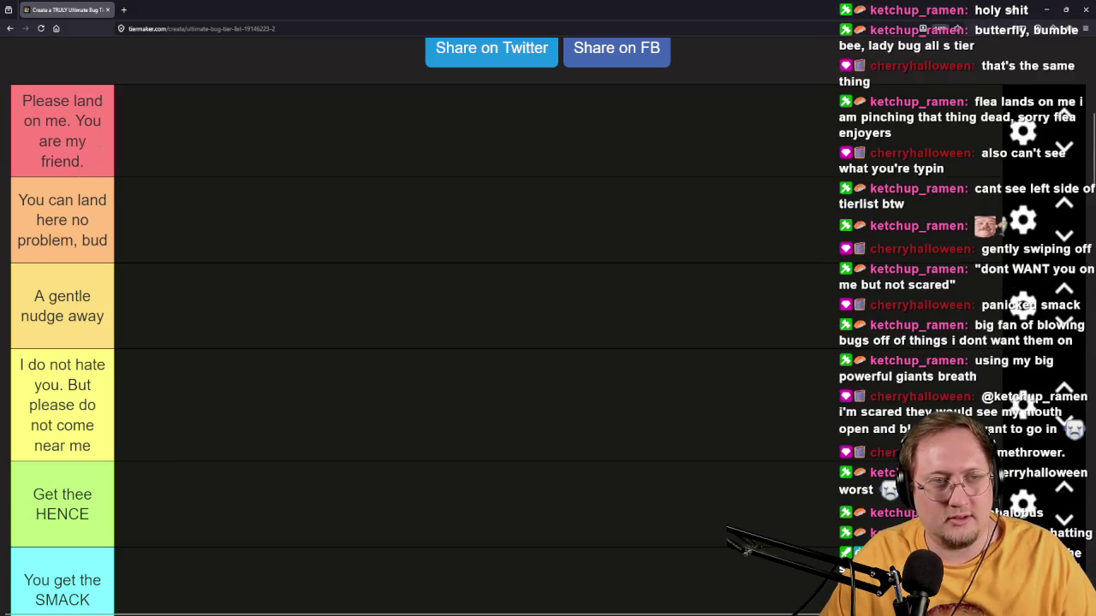
click(99, 156)
Replace 'You are my friend.' in the top tier label with 'i love you.'.
mouse_move(81, 162)
mouse_down()
mouse_move(62, 142)
mouse_move(75, 121)
mouse_up()
key(BackSpace)
text(LOL)
key(BackSpace)
key(BackSpace)
key(BackSpace)
text(i love you.)
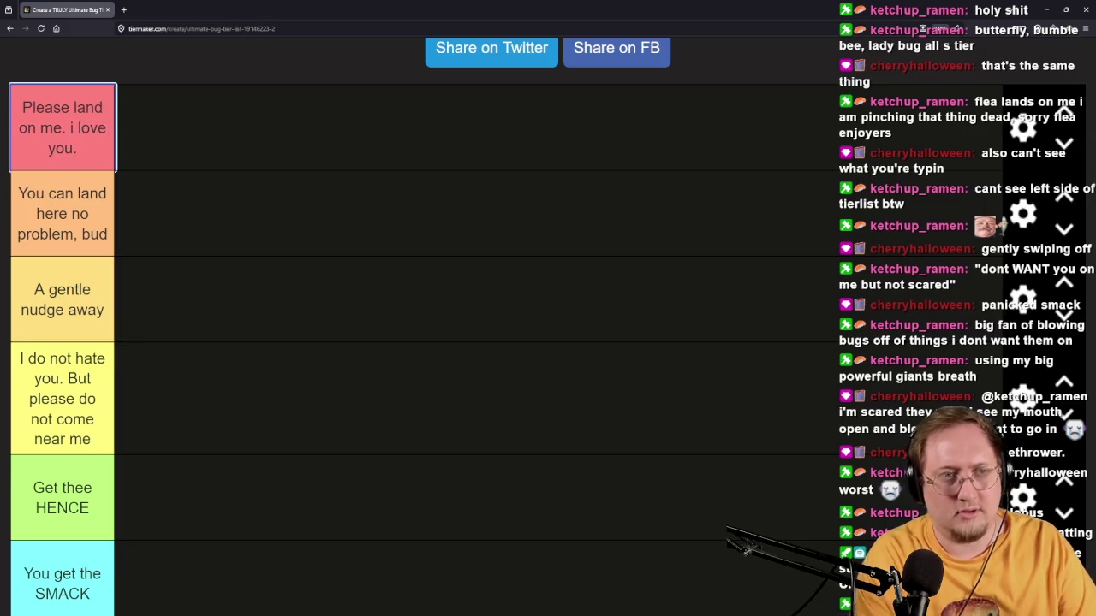
click(360, 203)
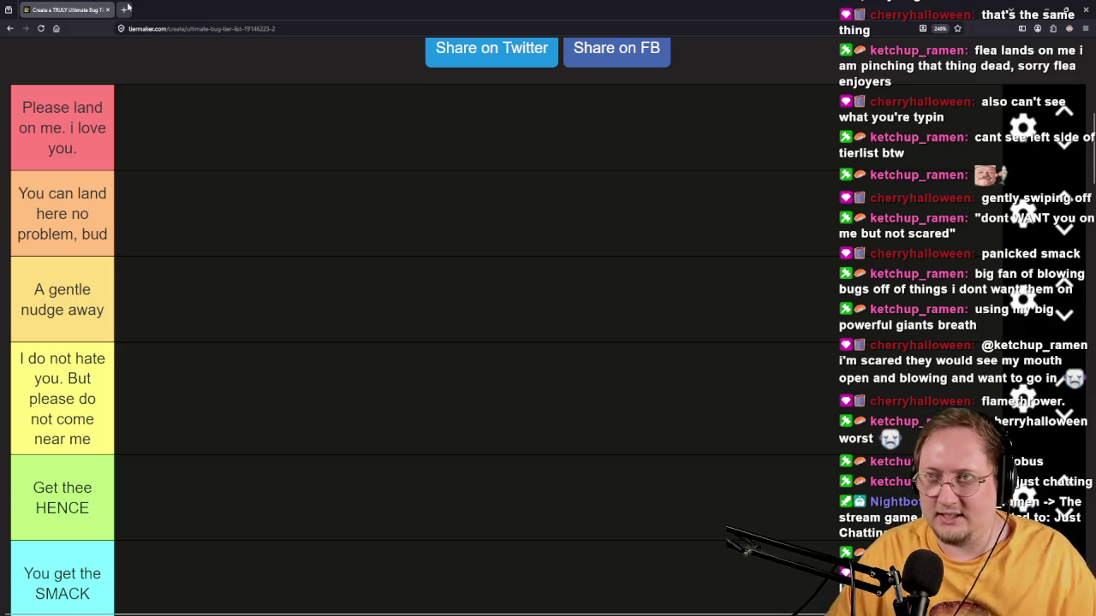
click(126, 9)
Search Google Images for antlion and preview the Britannica picture.
text(anti)
text(ion)
key(Return)
click(191, 100)
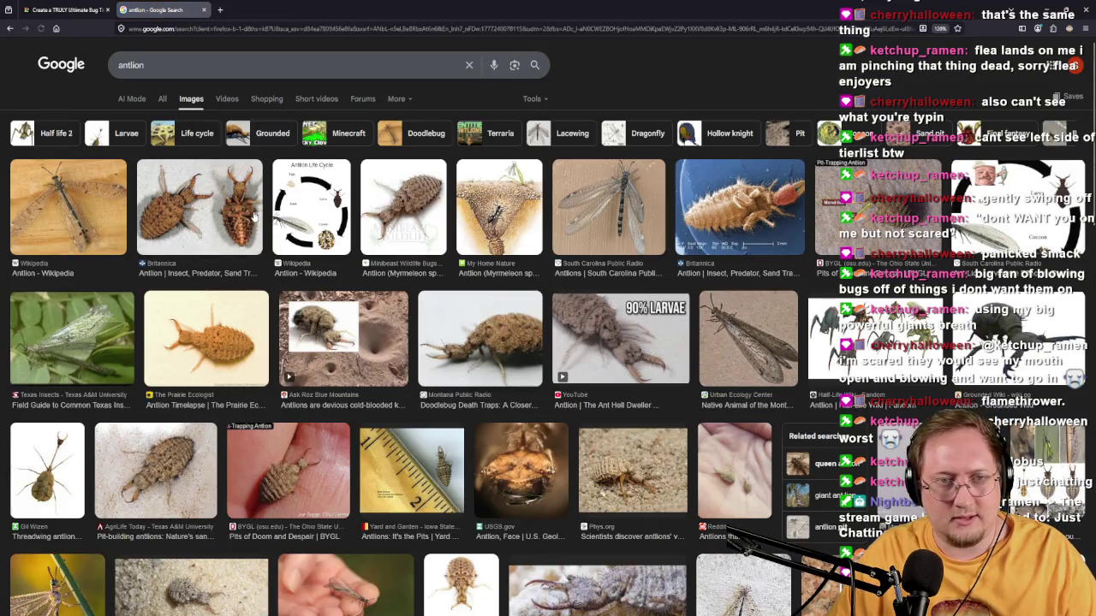
click(255, 217)
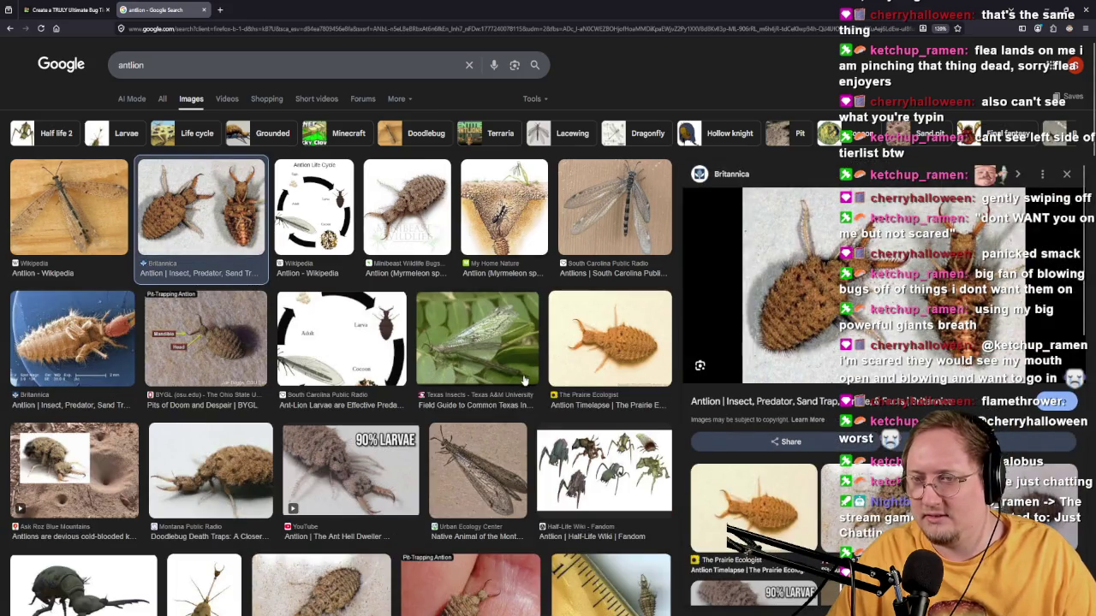
Browse the antlion results, previewing the Ask Roz photo and the antlion half-buried in sand.
scroll(334, 396, down, 2)
scroll(334, 396, down, 2)
click(77, 377)
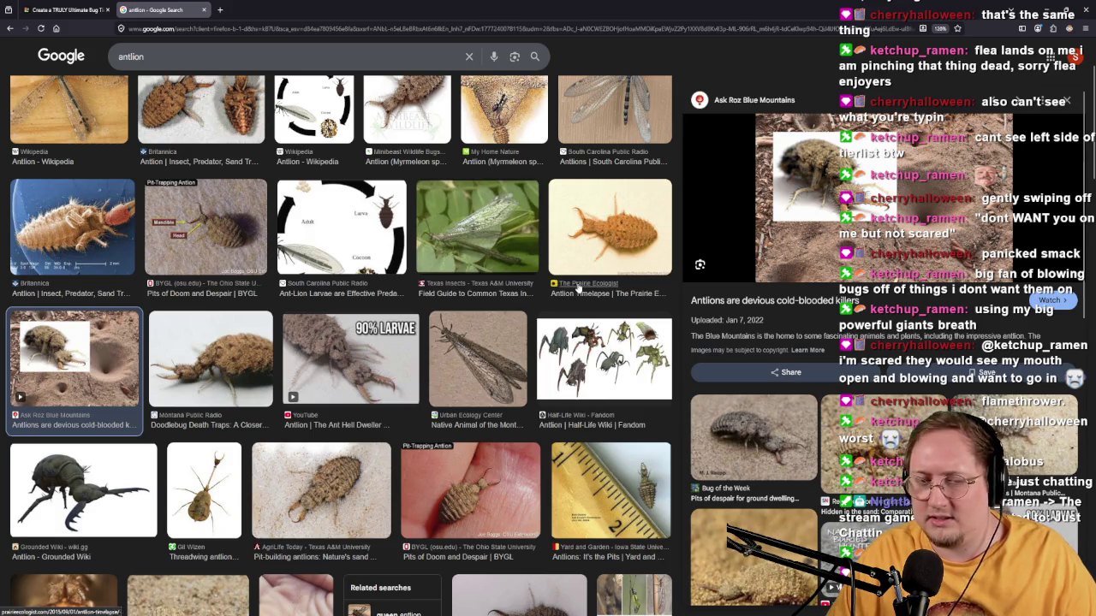
scroll(410, 364, down, 2)
scroll(454, 401, down, 2)
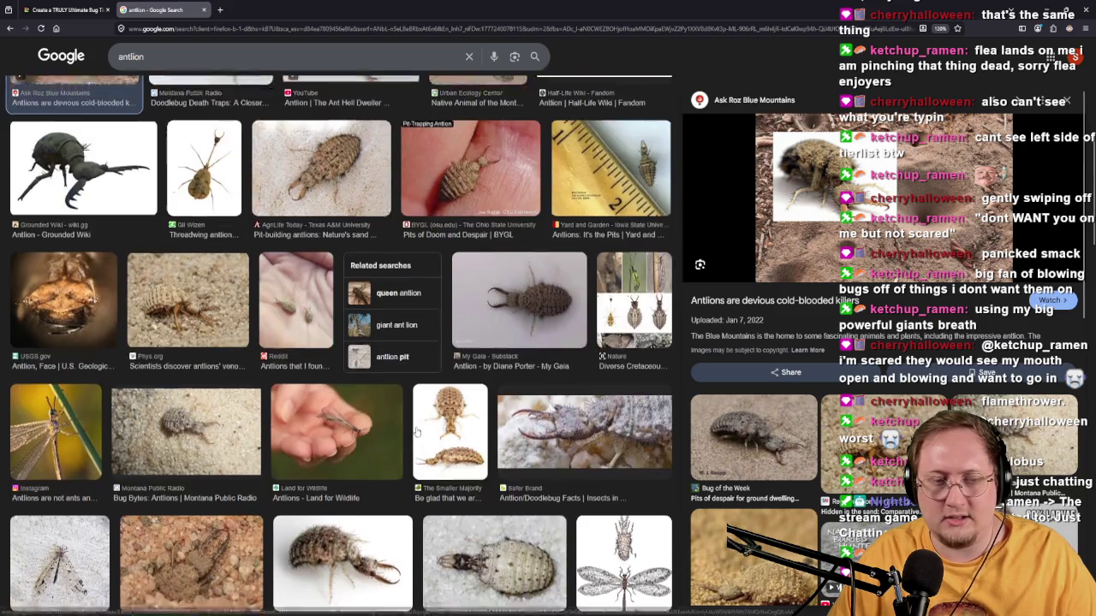
scroll(401, 441, down, 2)
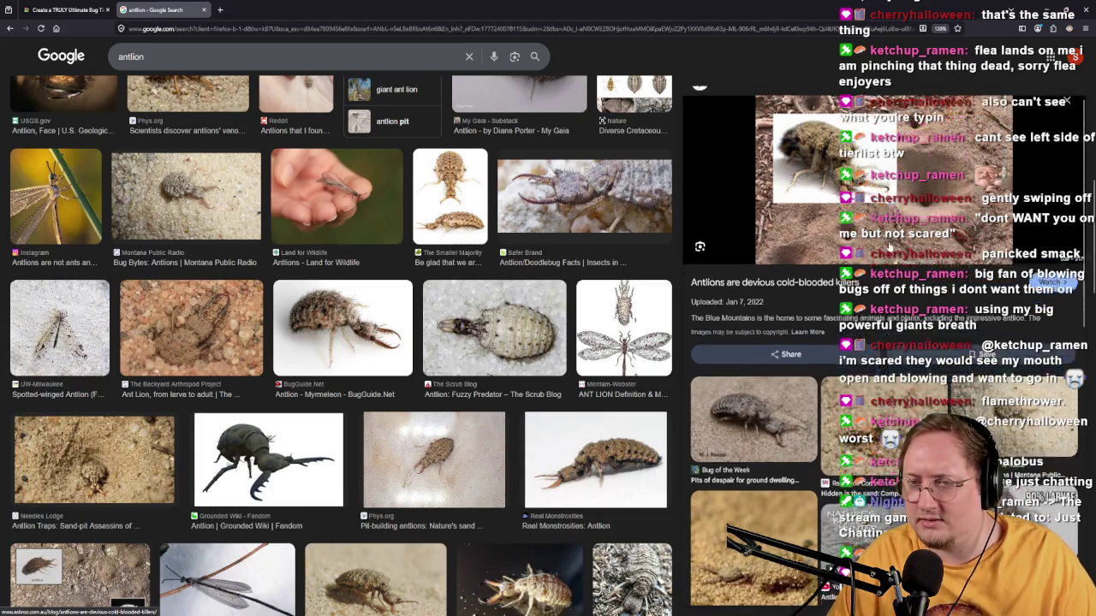
scroll(890, 248, down, 5)
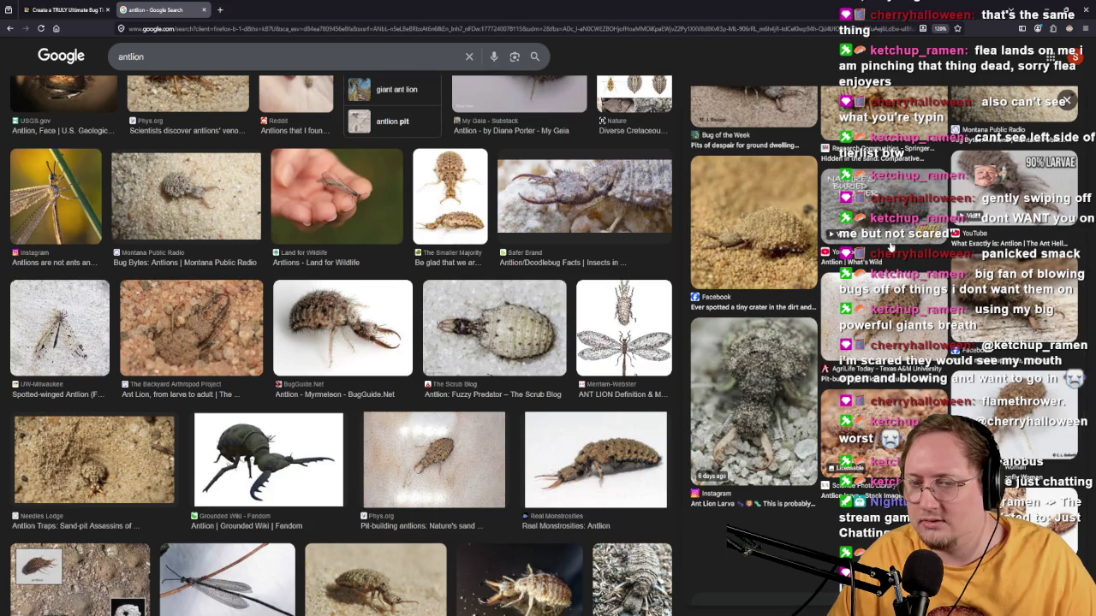
scroll(529, 255, down, 3)
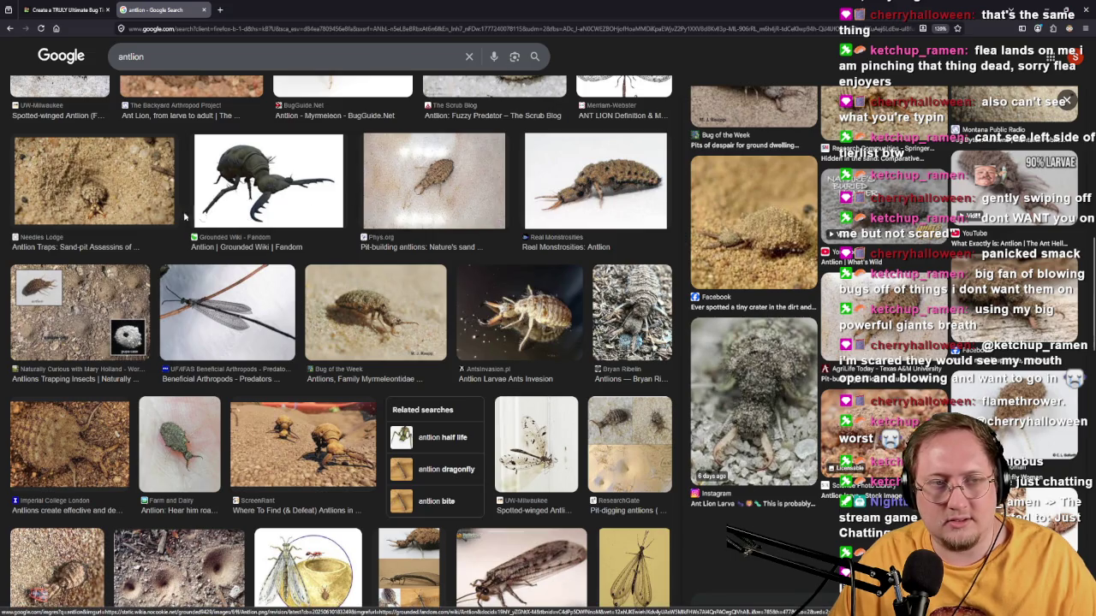
click(97, 188)
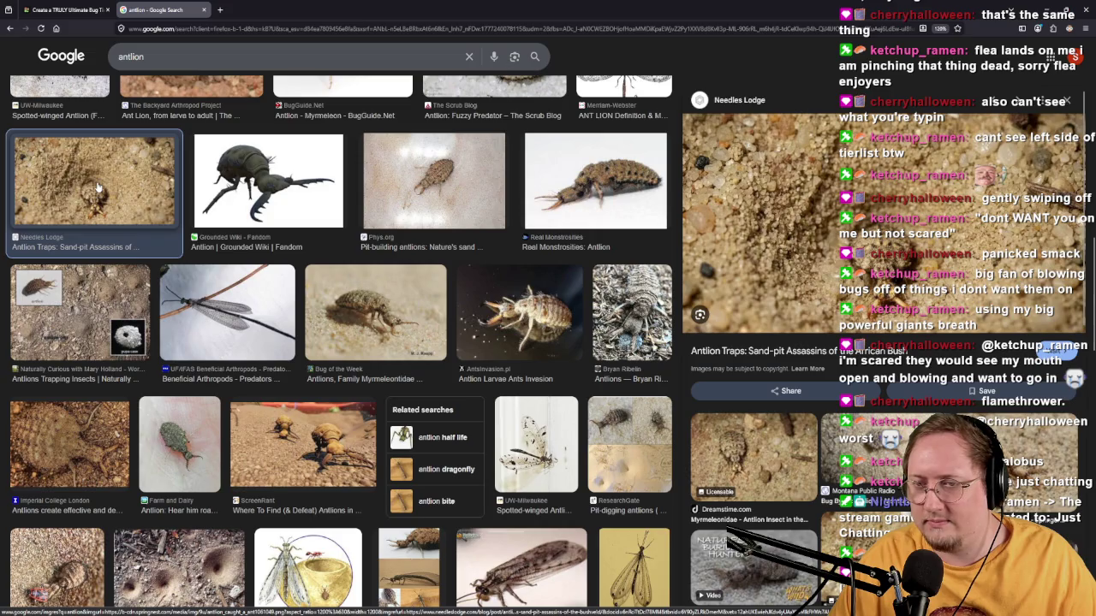
Scroll further through the antlion images, then close the image search tab.
scroll(323, 340, down, 2)
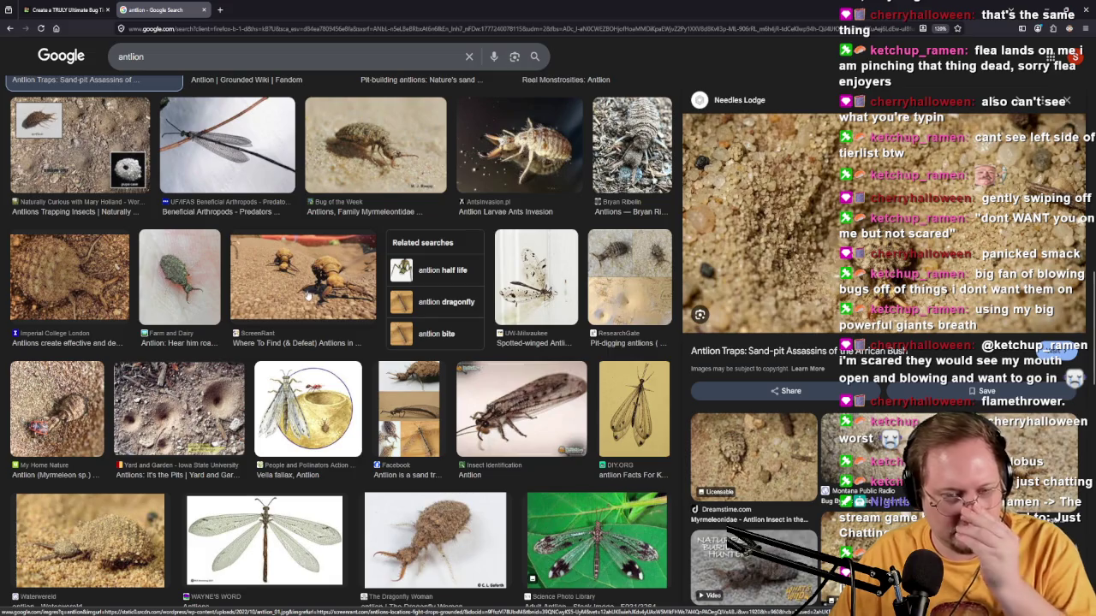
scroll(259, 376, down, 1)
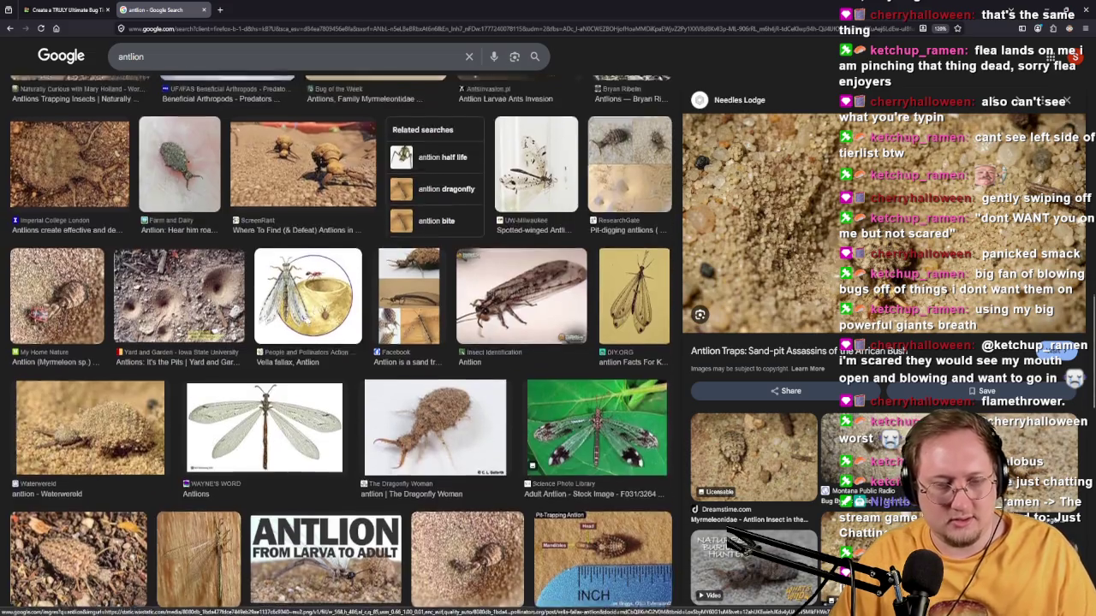
scroll(255, 240, down, 2)
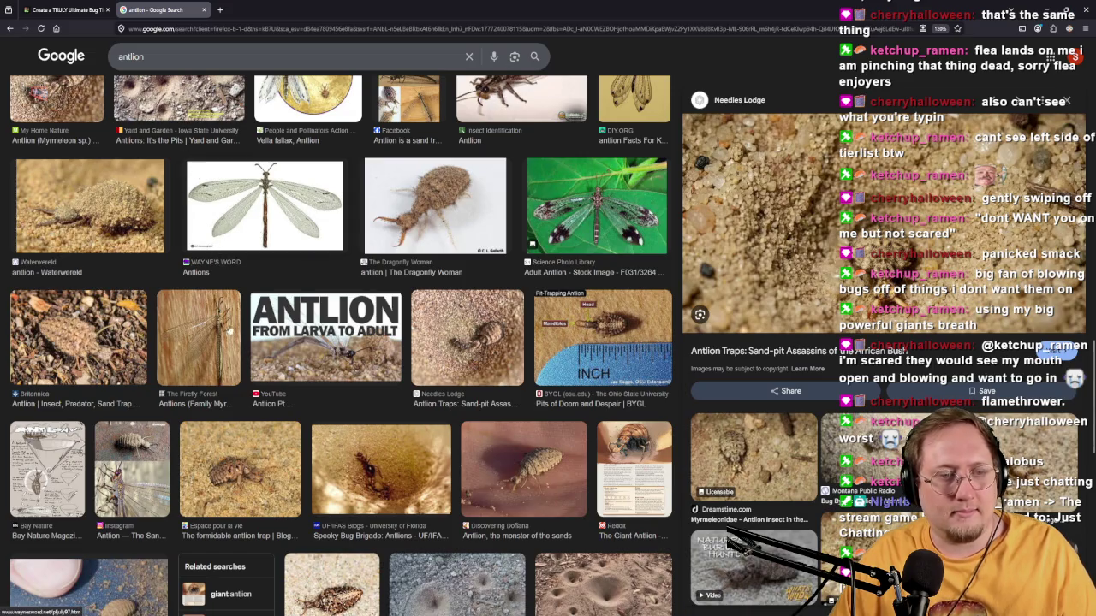
scroll(227, 295, down, 3)
scroll(354, 380, down, 1)
scroll(354, 380, down, 2)
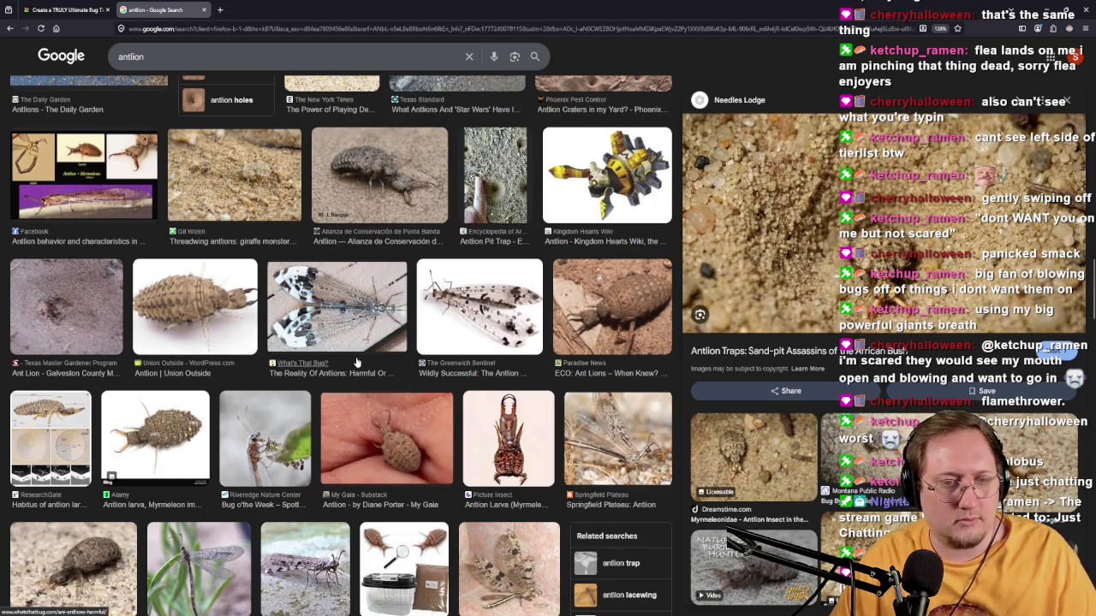
click(204, 9)
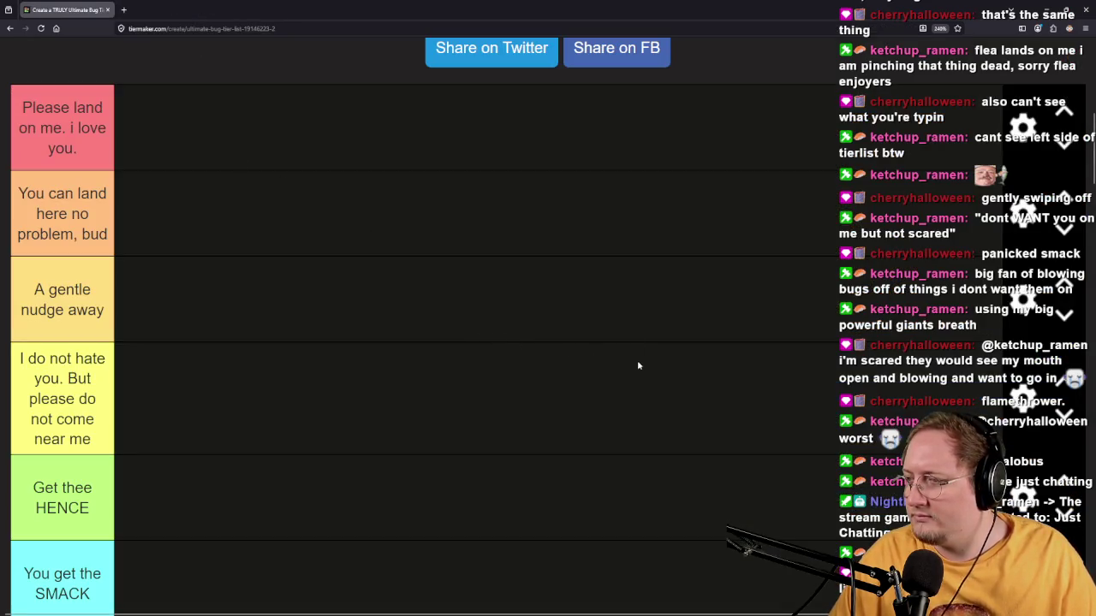
Relabel the cyan tier 'I kill you. you are aead on my arm.'.
scroll(240, 377, down, 2)
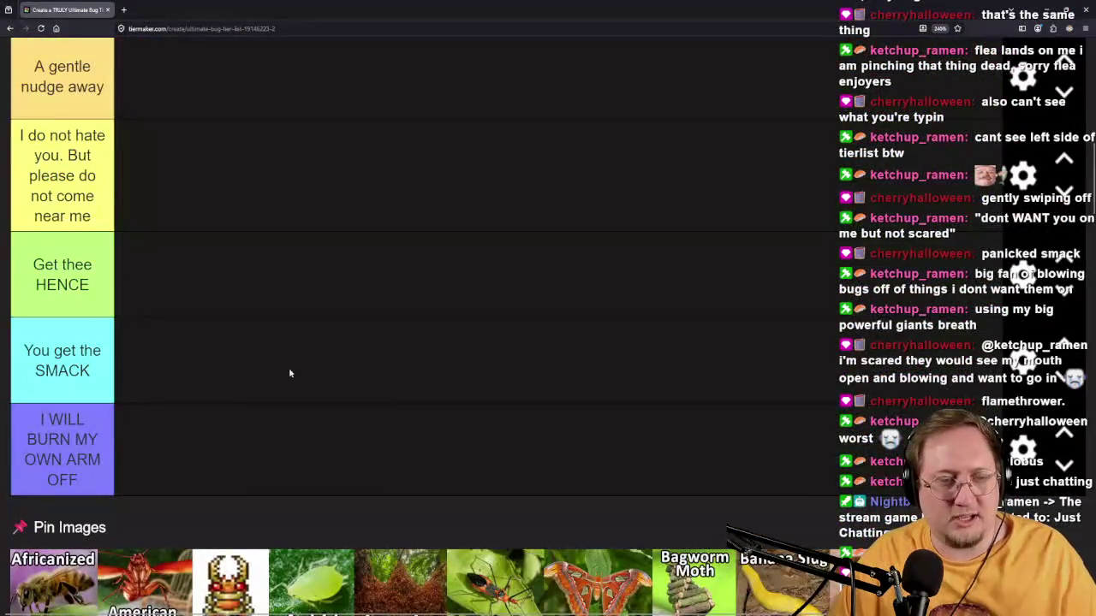
scroll(257, 414, up, 4)
scroll(135, 412, down, 1)
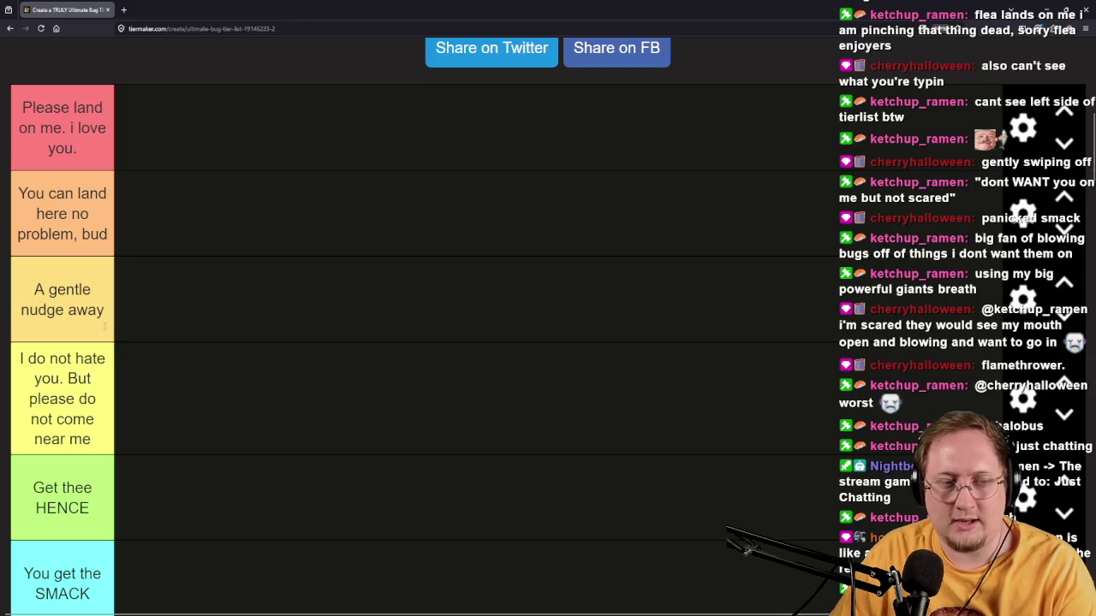
scroll(12, 291, down, 2)
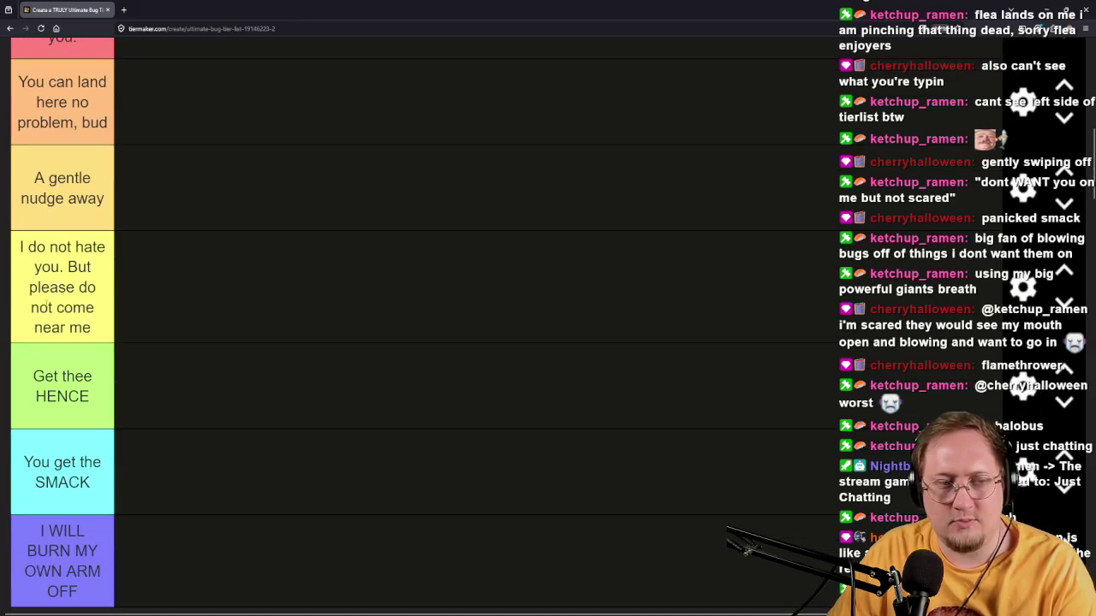
scroll(97, 319, down, 4)
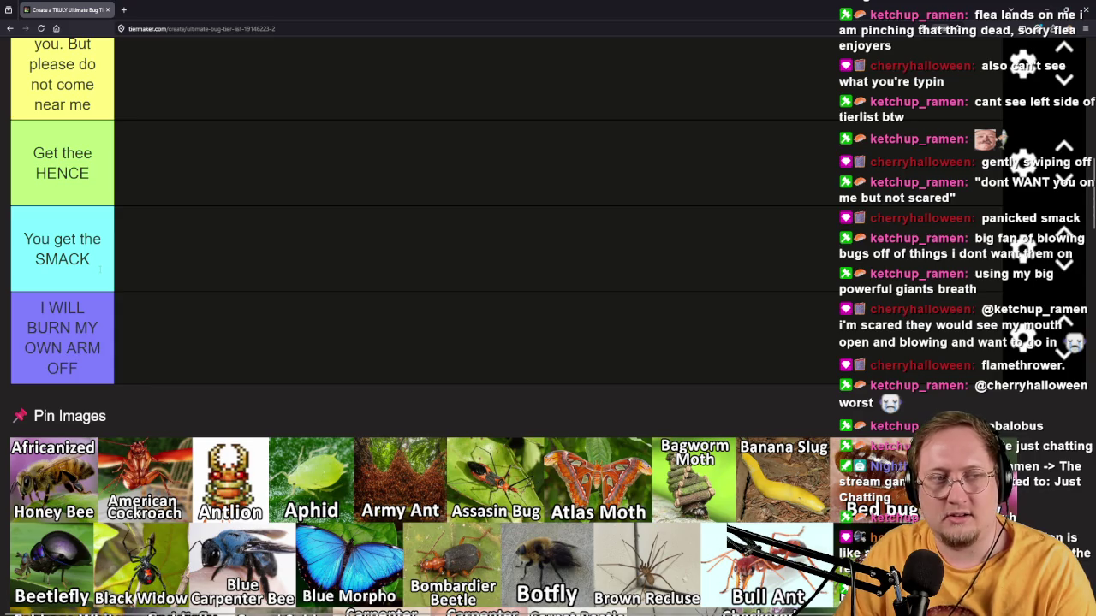
scroll(81, 191, up, 4)
click(100, 391)
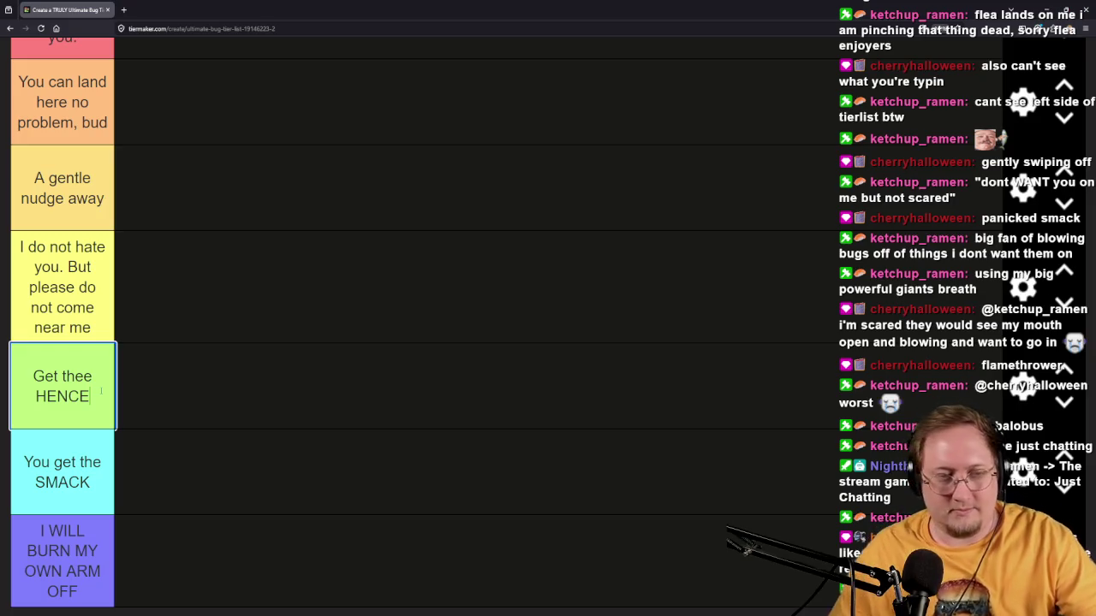
key(Tab)
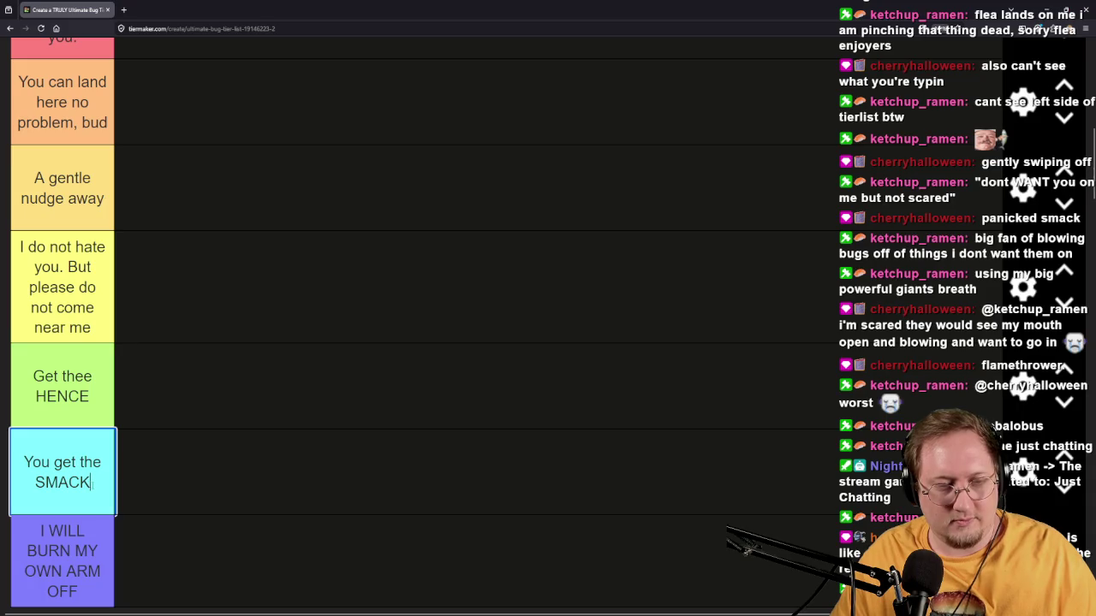
key(ctrl+a)
text(I kill )
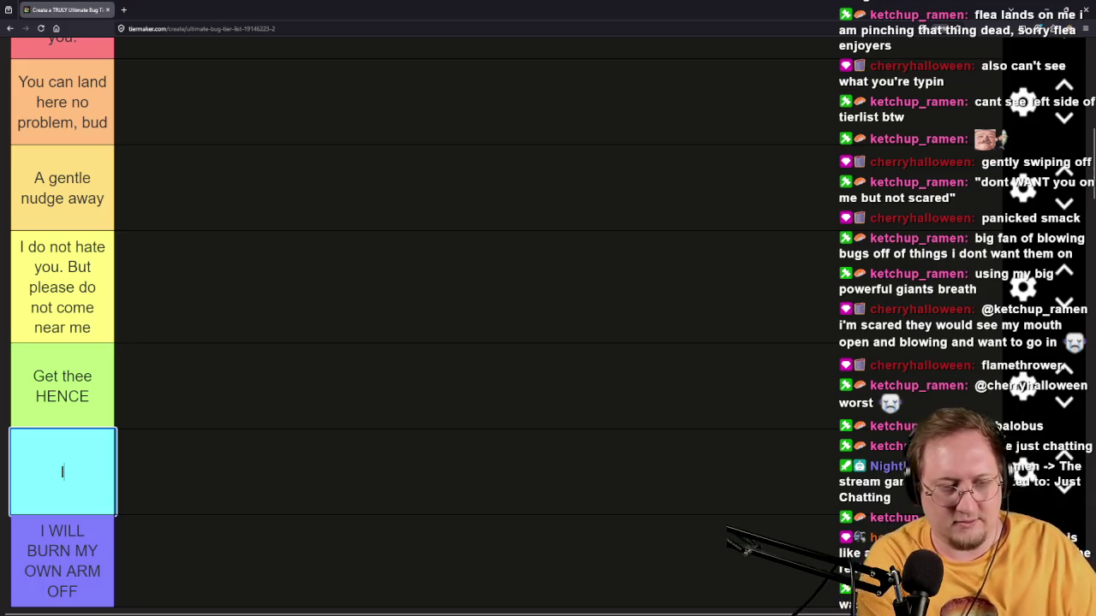
text(yo)
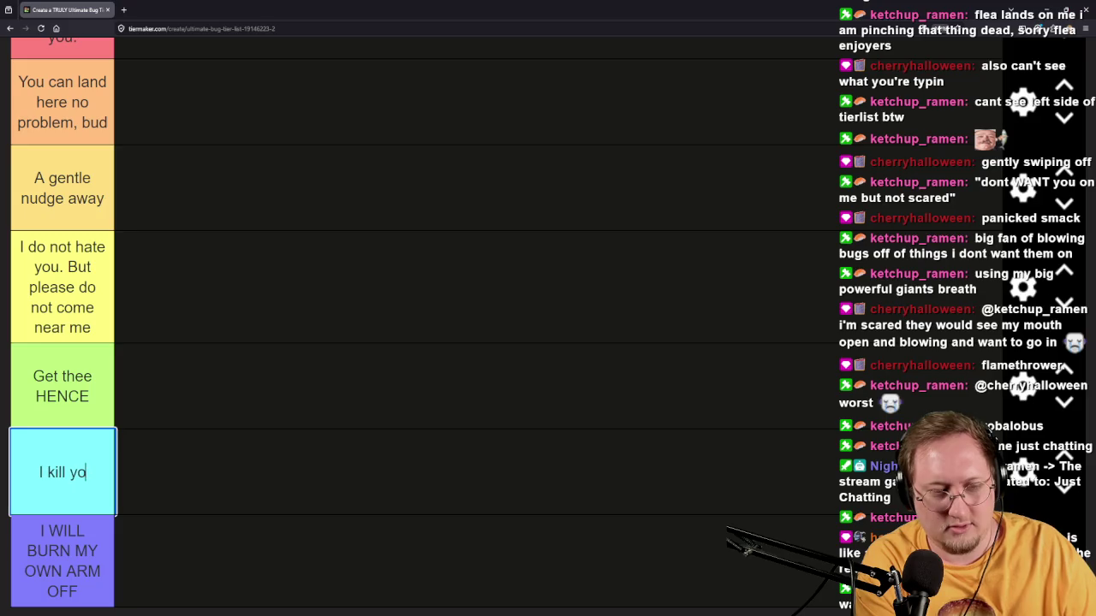
text(u. you ar)
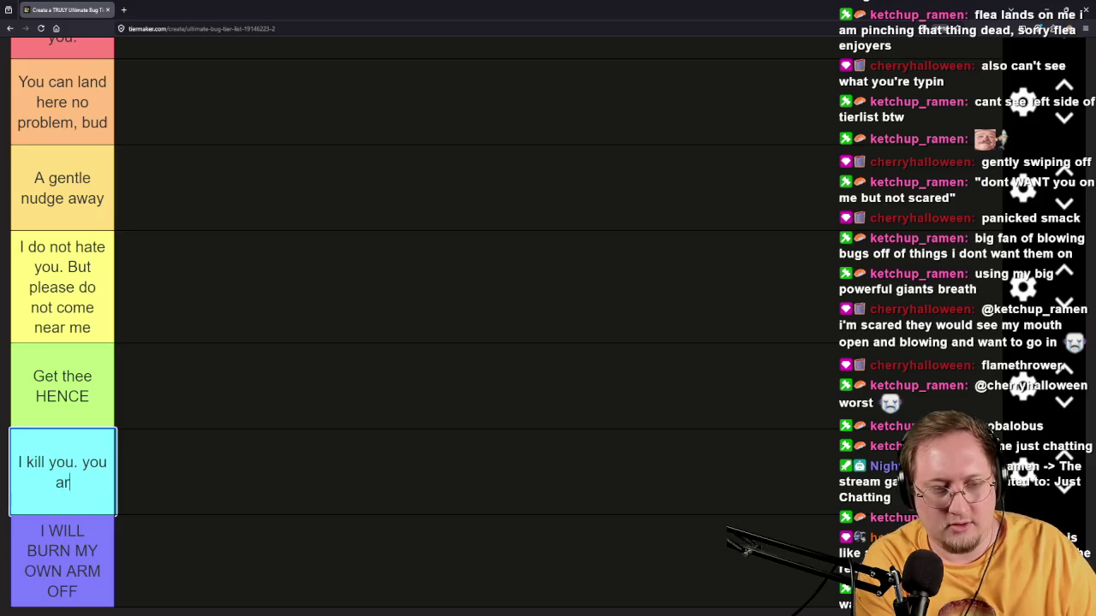
text(e aead on my )
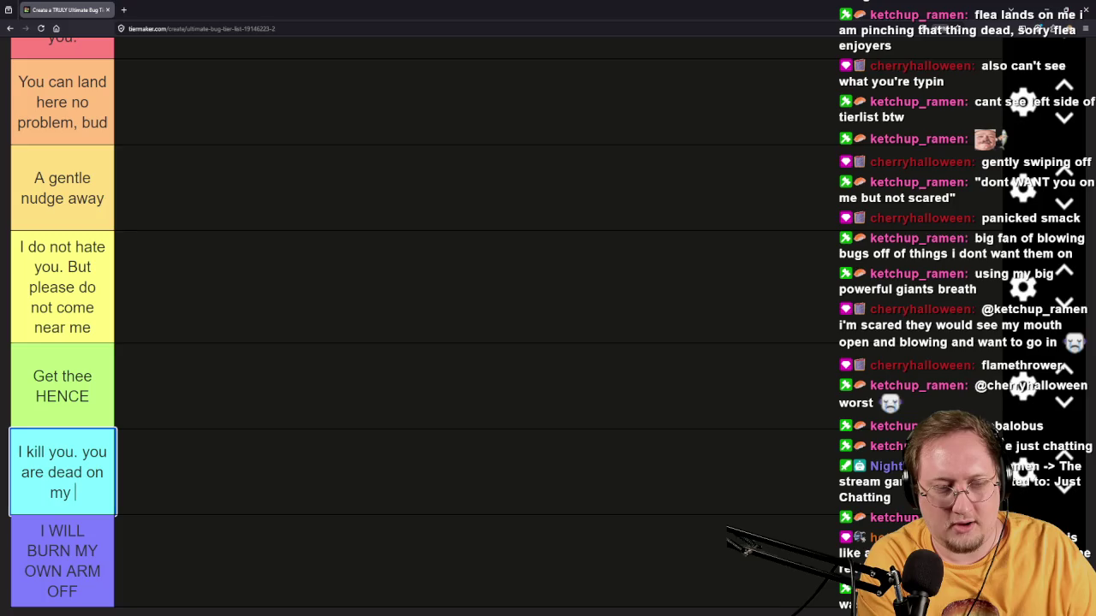
text(arm.)
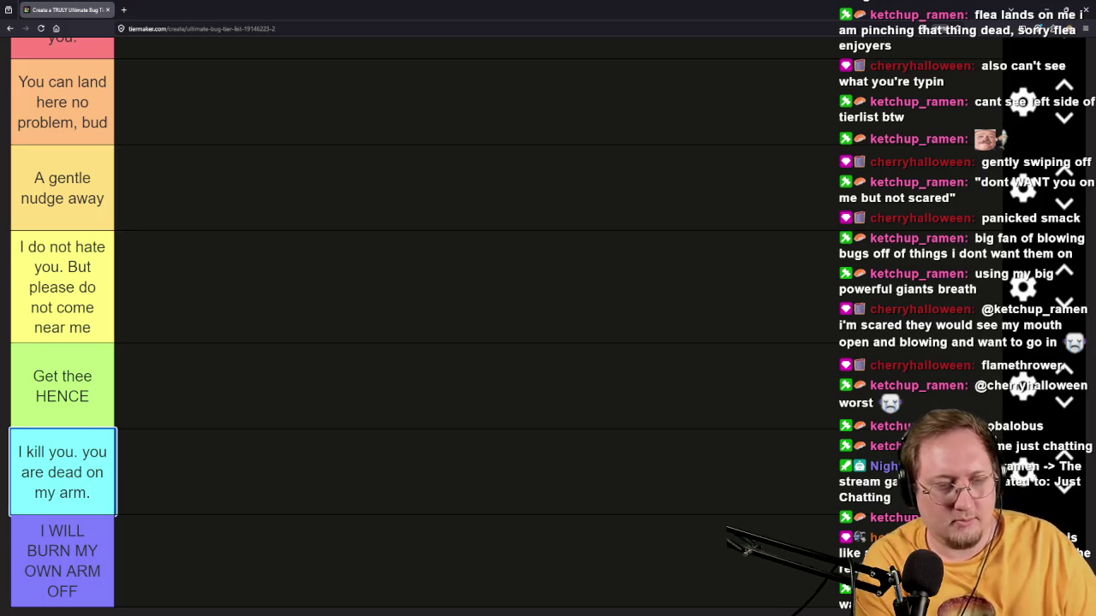
click(377, 452)
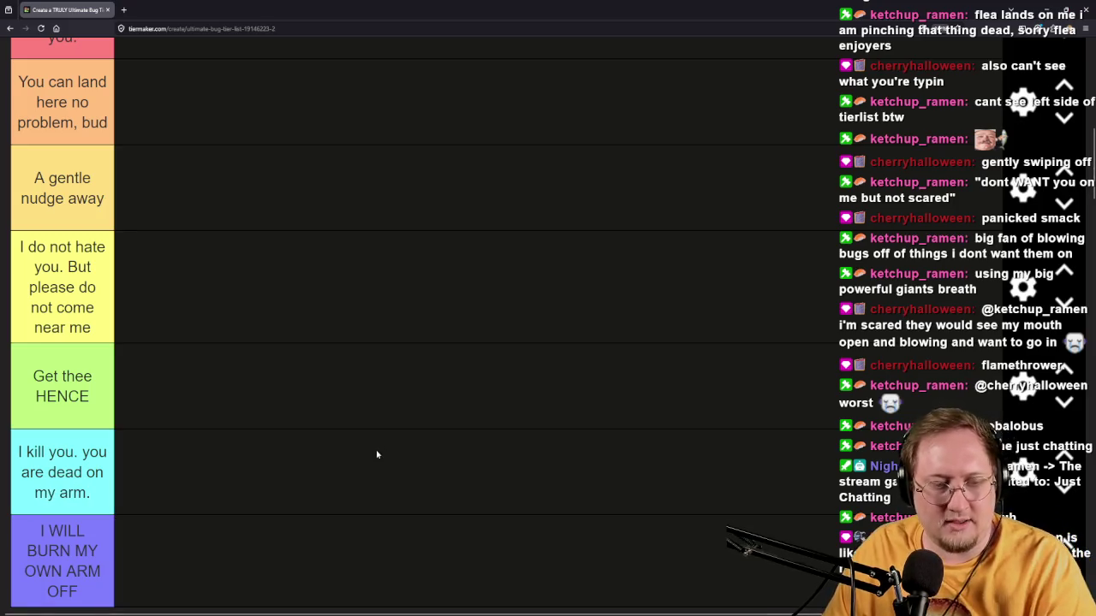
Extend the purple tier label to 'I WILL BURN MY OWN ARM OFF. IT IS NOW UNCLEAN'.
scroll(377, 452, down, 4)
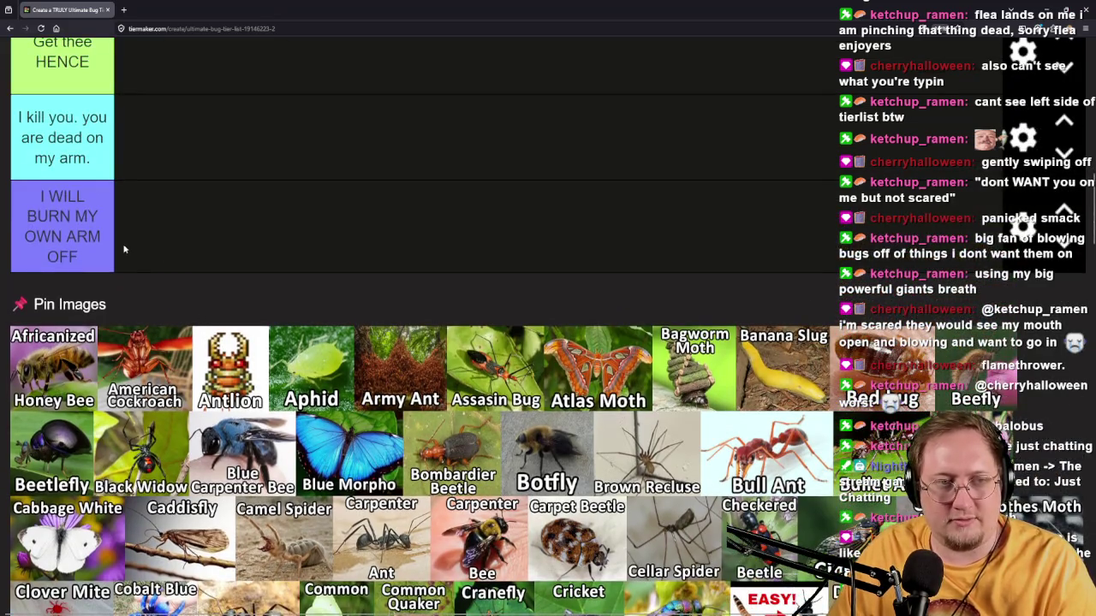
scroll(122, 247, up, 3)
click(61, 449)
text(jsut)
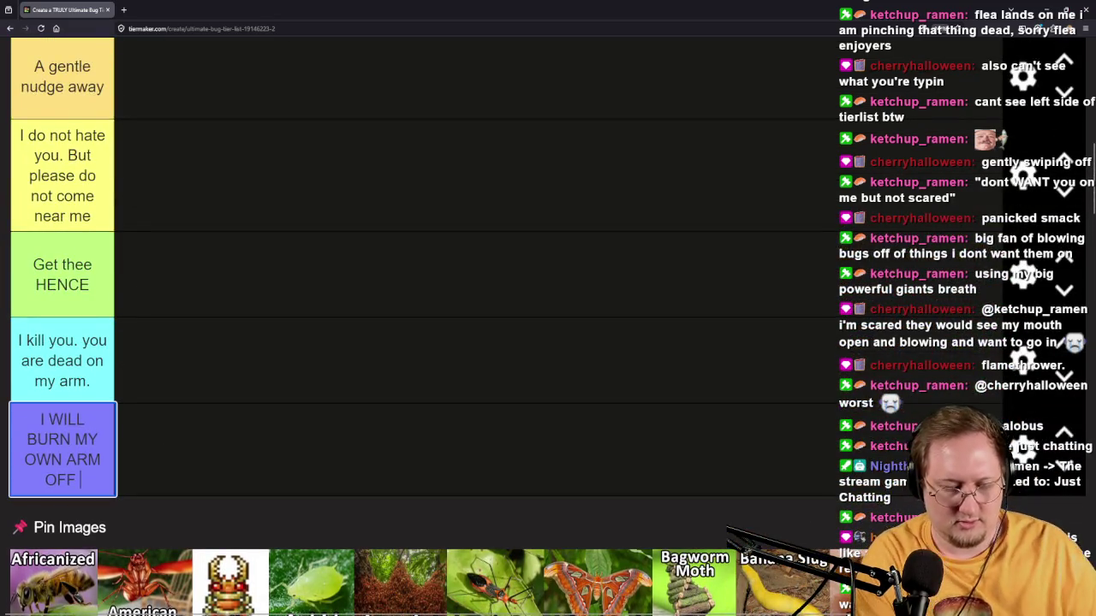
key(BackSpace)
key(BackSpace)
key(BackSpace)
text(JUST TO)
key(BackSpace)
key(BackSpace)
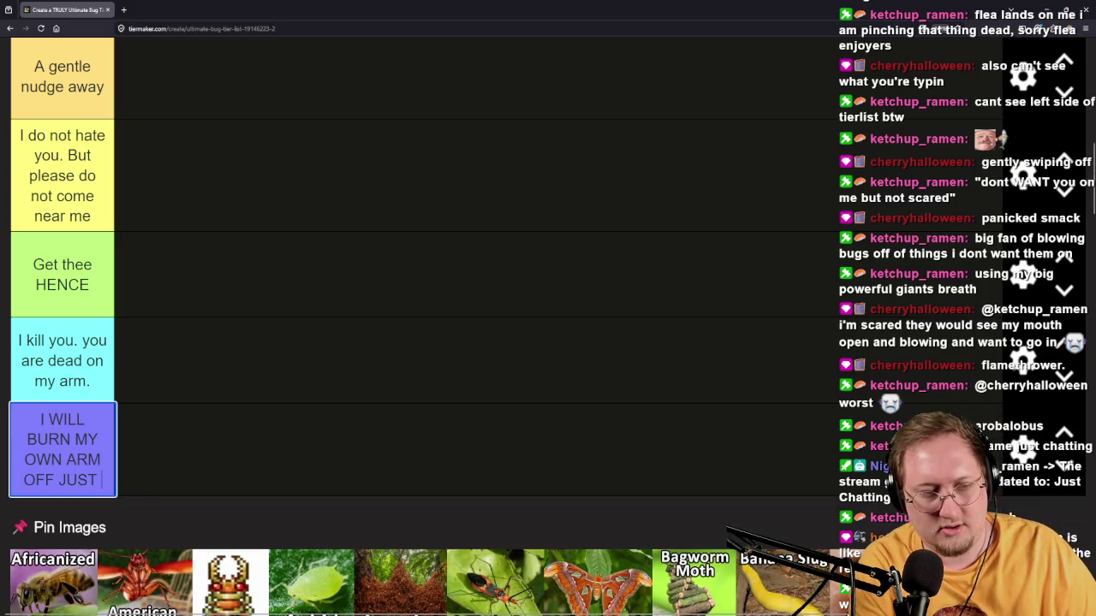
key(BackSpace)
key(BackSpace)
key(BackSpace)
text(. )
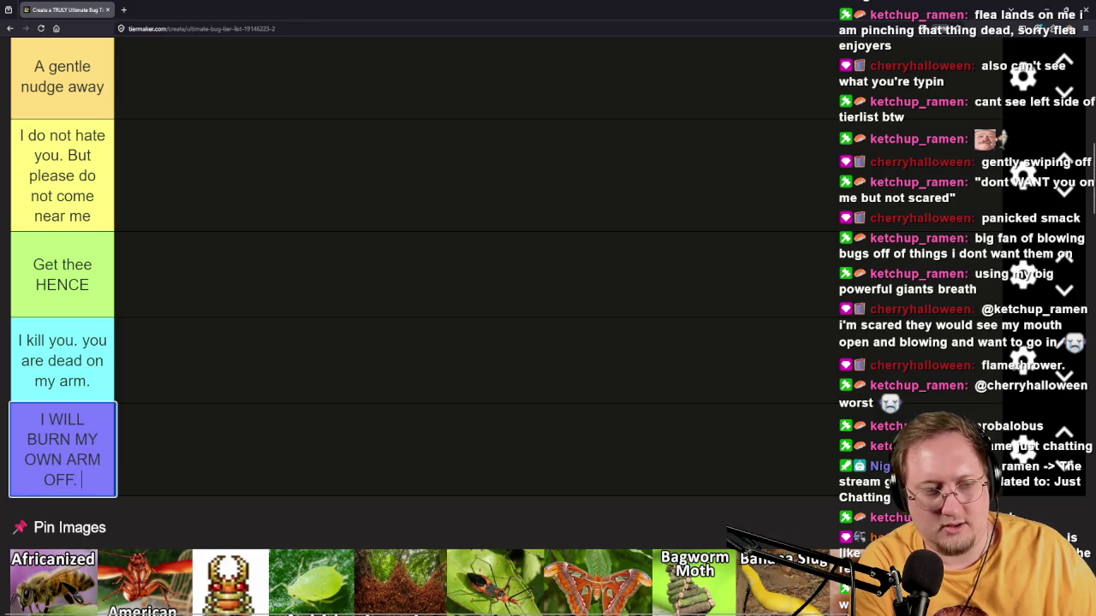
text(IT IS NO)
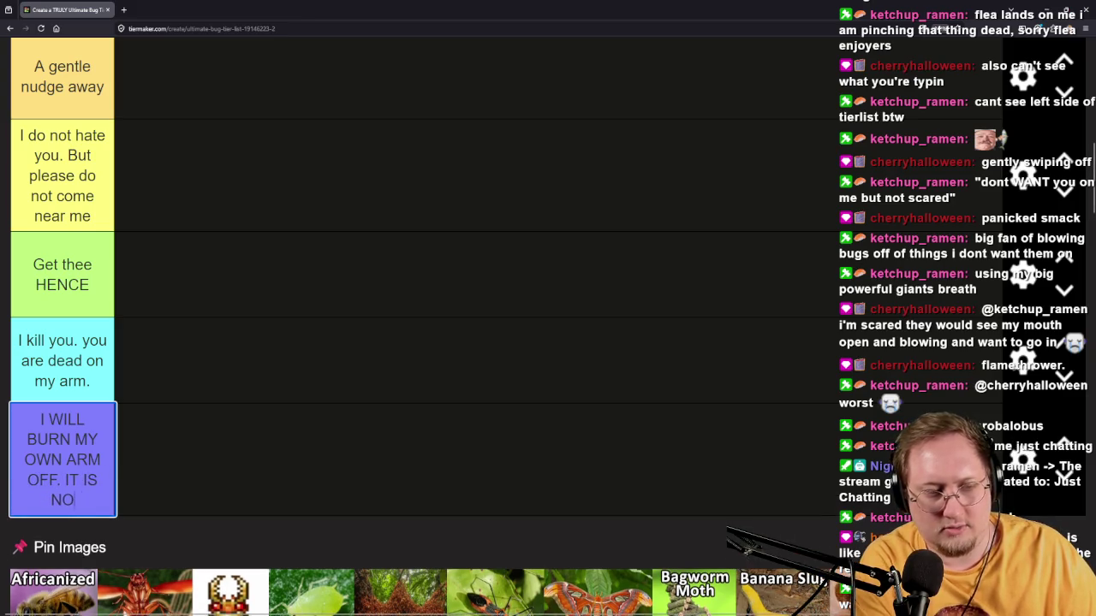
text(W UNCLEAN)
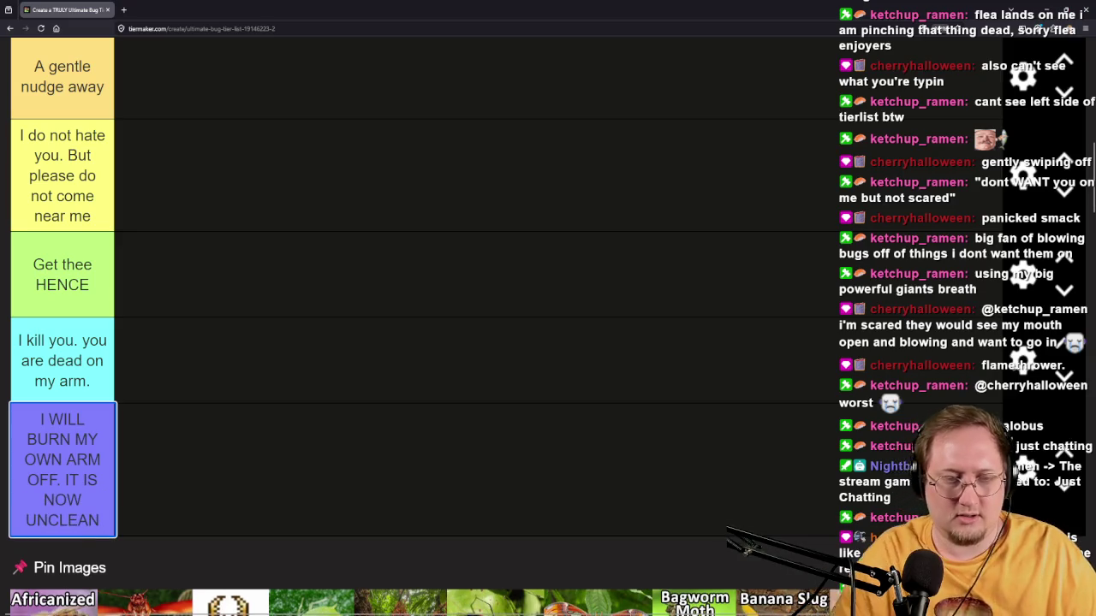
click(167, 405)
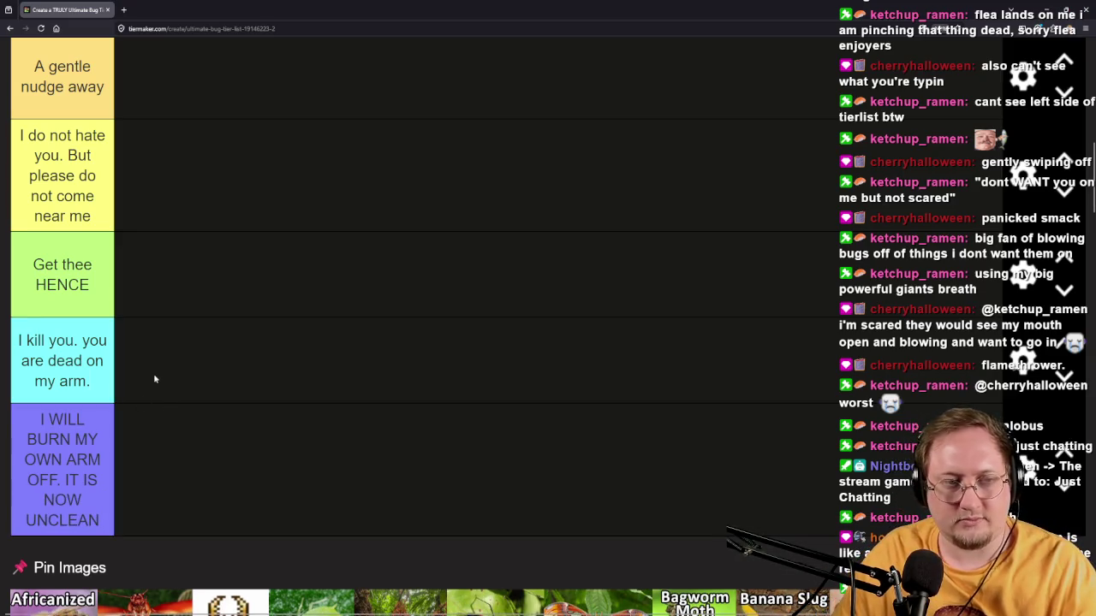
scroll(283, 393, up, 5)
scroll(286, 396, down, 3)
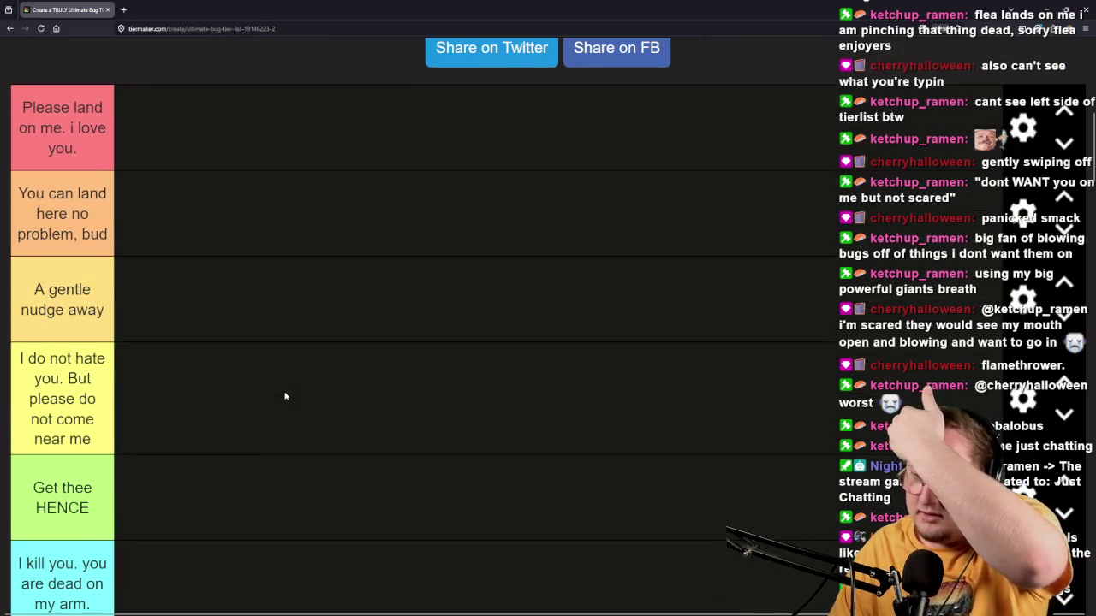
scroll(543, 304, down, 5)
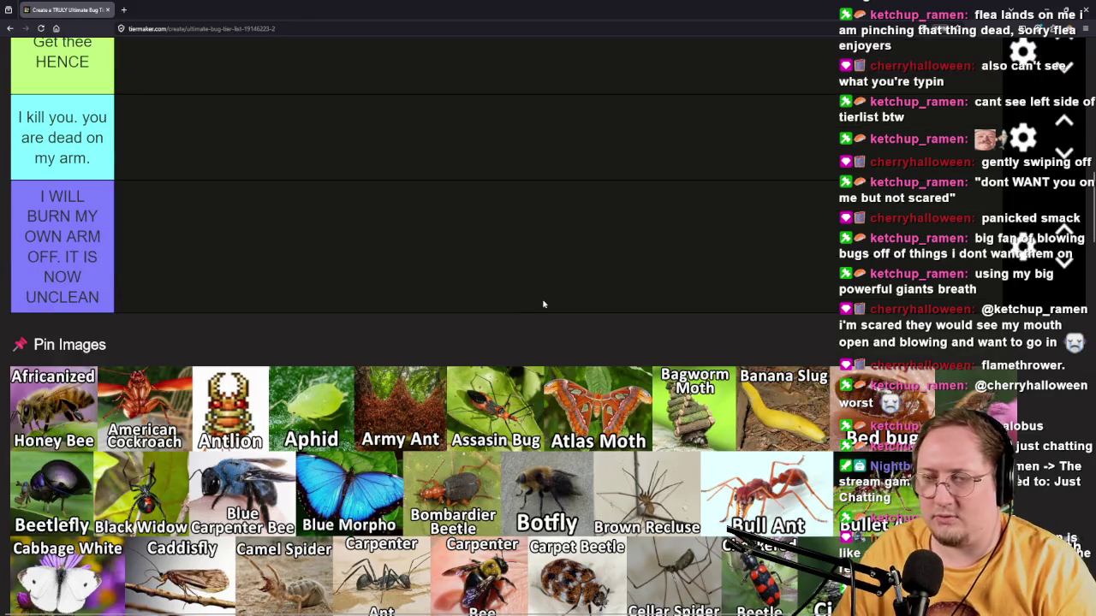
scroll(543, 324, down, 15)
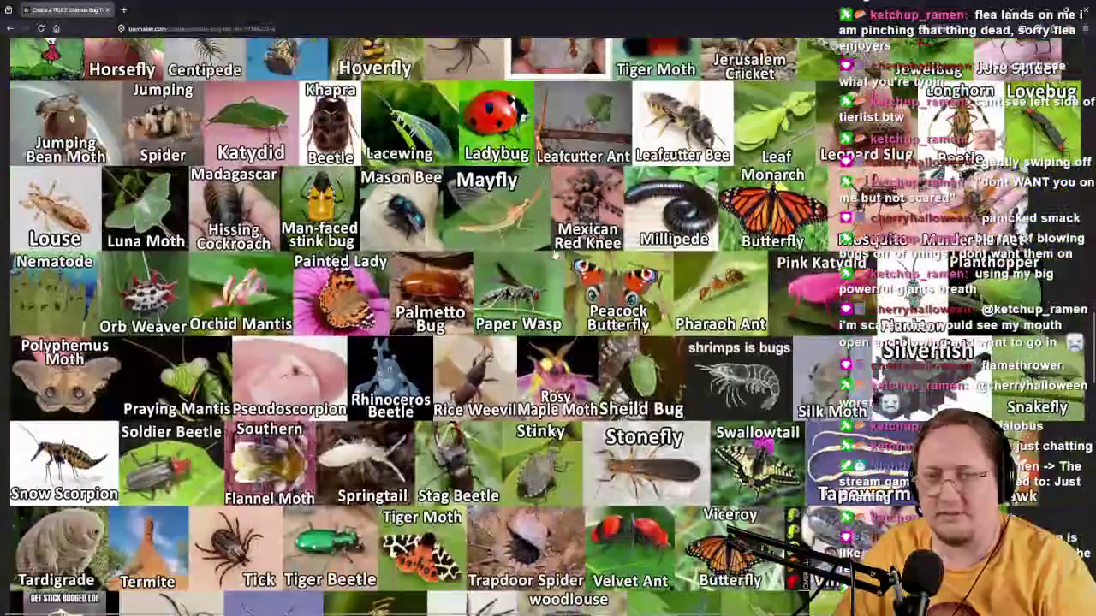
scroll(556, 239, up, 15)
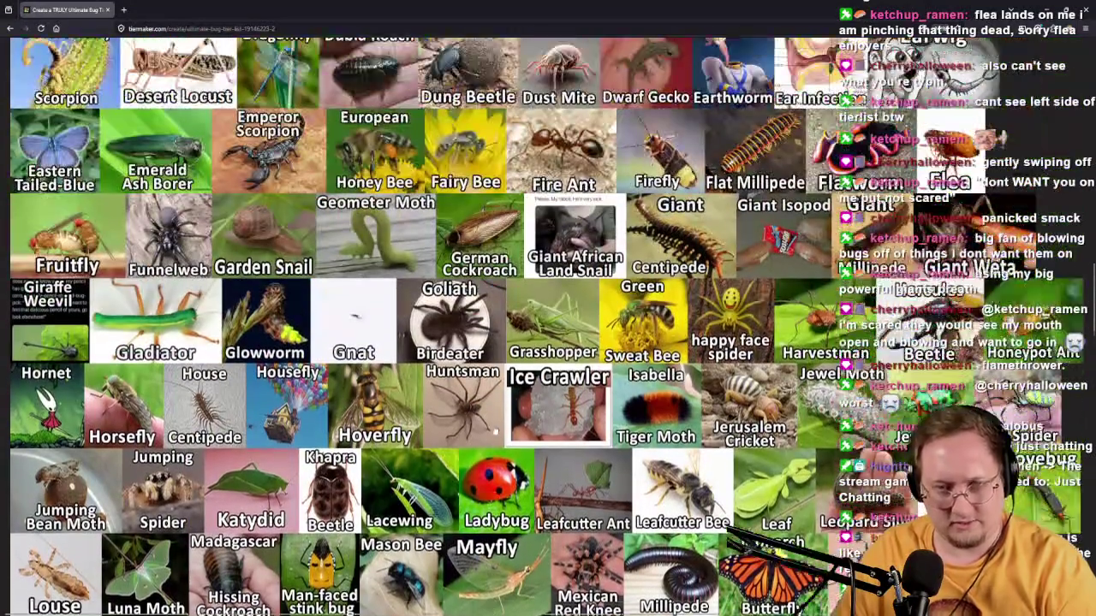
scroll(492, 429, up, 5)
scroll(470, 421, down, 13)
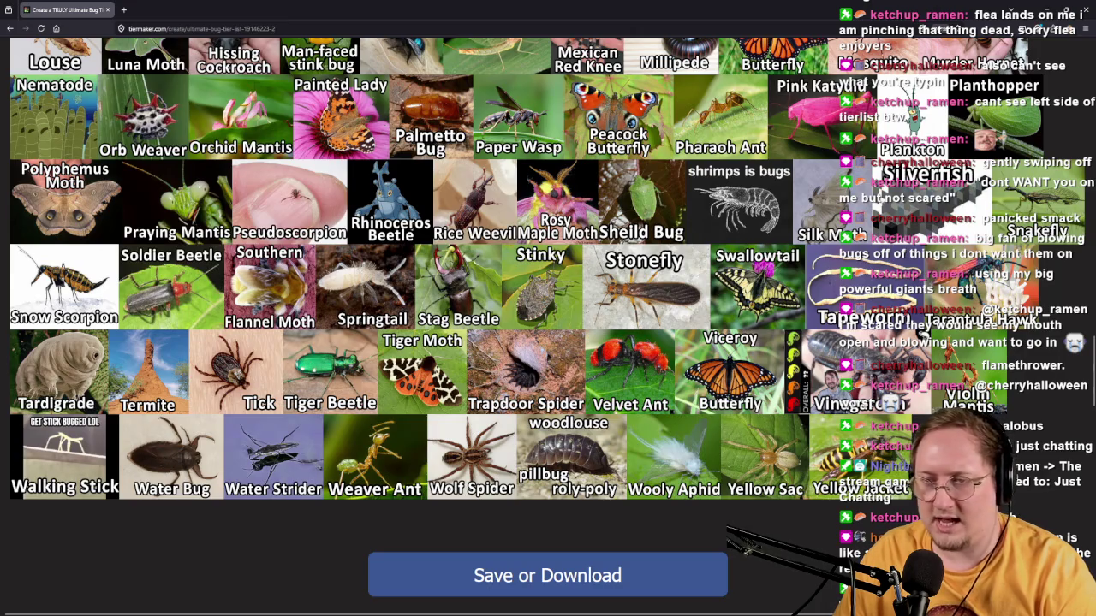
scroll(162, 591, up, 1)
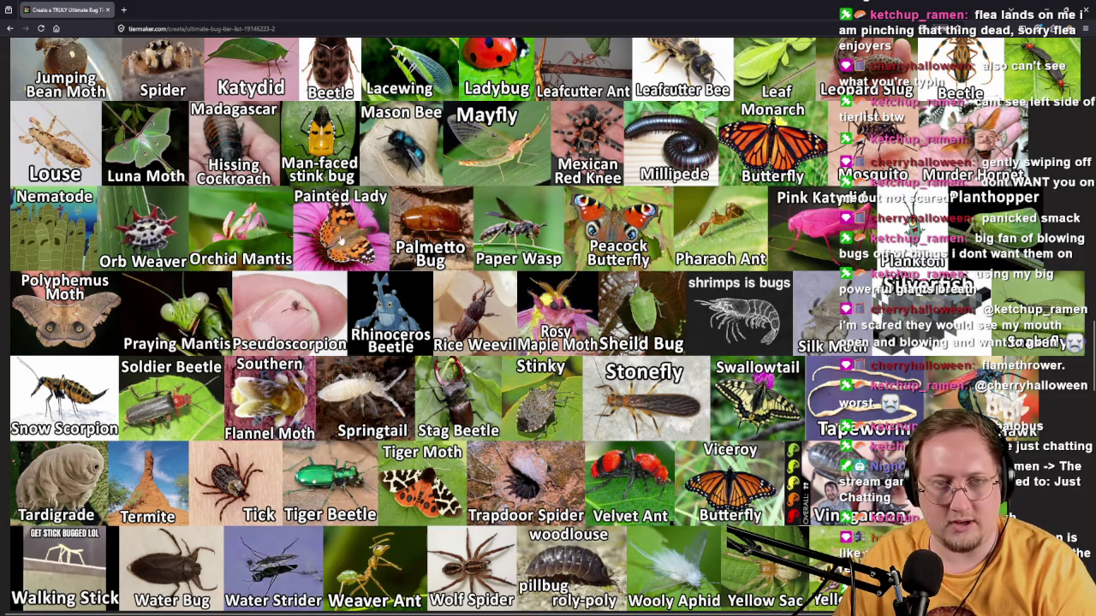
scroll(342, 248, up, 1)
scroll(355, 270, up, 2)
scroll(368, 231, up, 3)
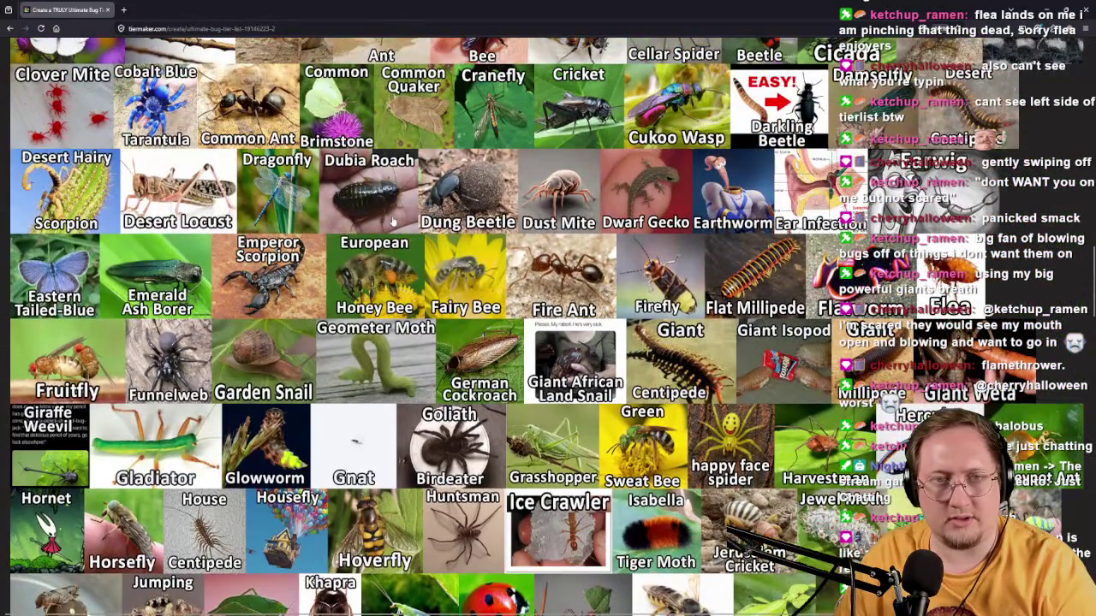
scroll(393, 221, up, 1)
scroll(381, 205, up, 2)
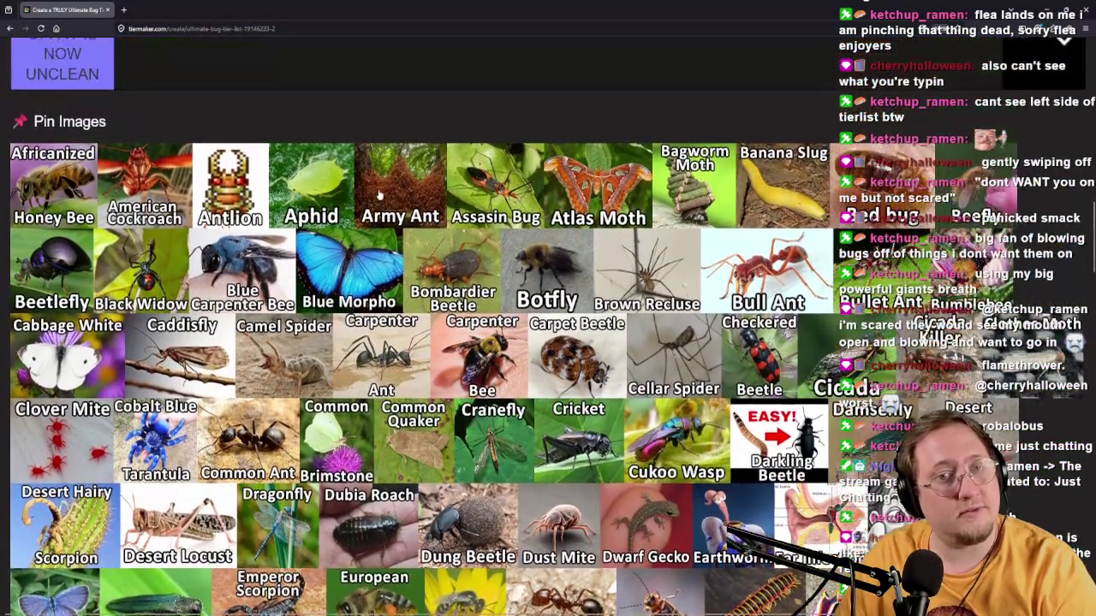
scroll(375, 198, up, 1)
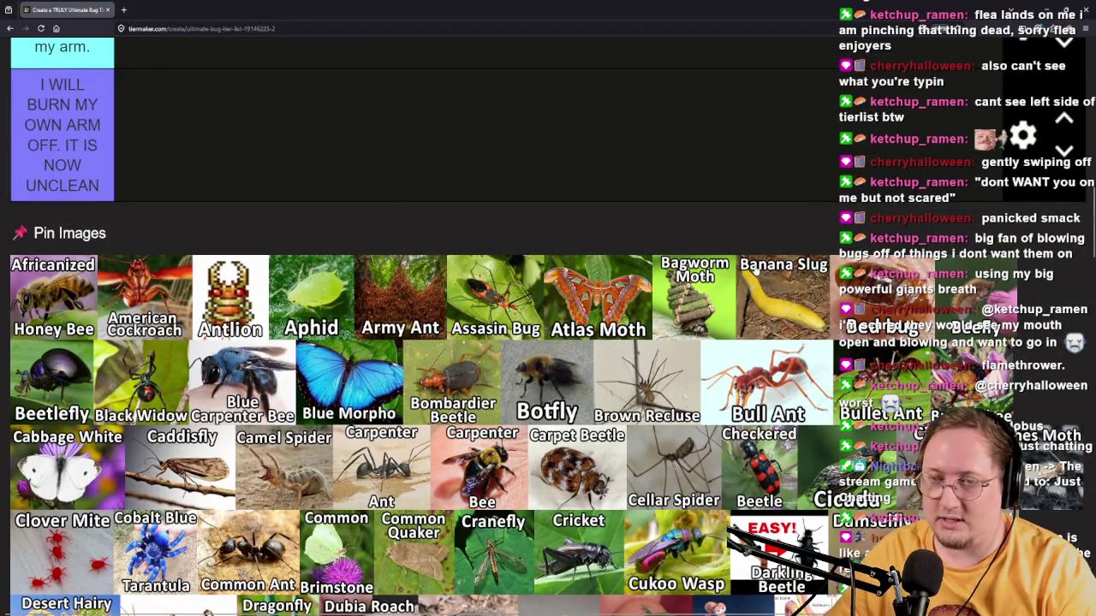
scroll(682, 221, up, 3)
scroll(729, 337, down, 2)
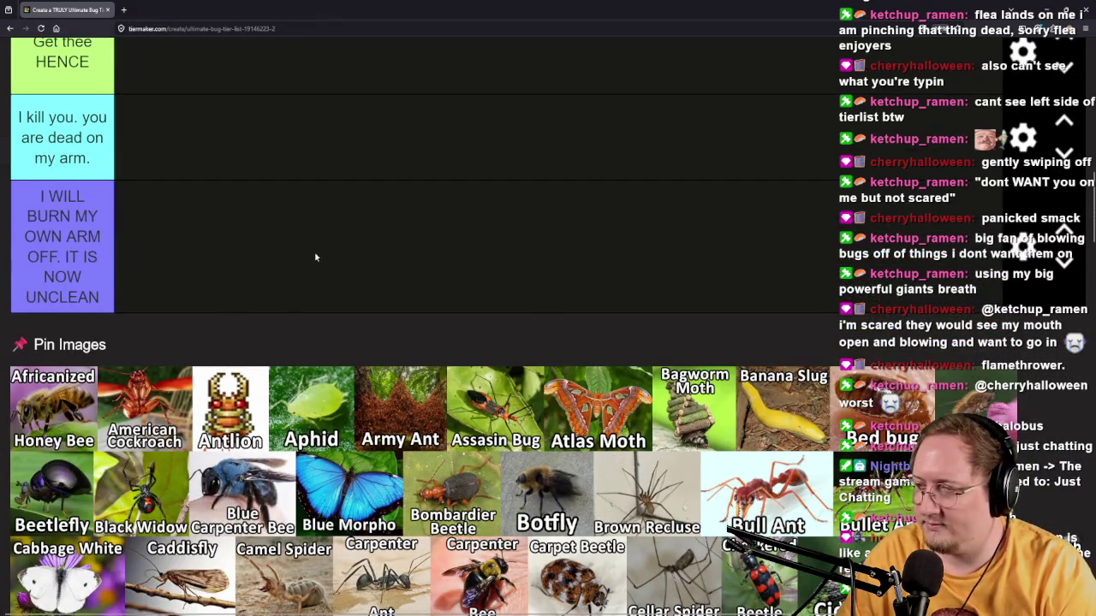
Drag Africanized Honey Bee into the top tier, then down into the second tier.
mouse_move(53, 403)
mouse_down()
mouse_move(282, 215)
mouse_move(308, 269)
mouse_move(172, 262)
mouse_move(196, 250)
mouse_up()
scroll(282, 215, up, 7)
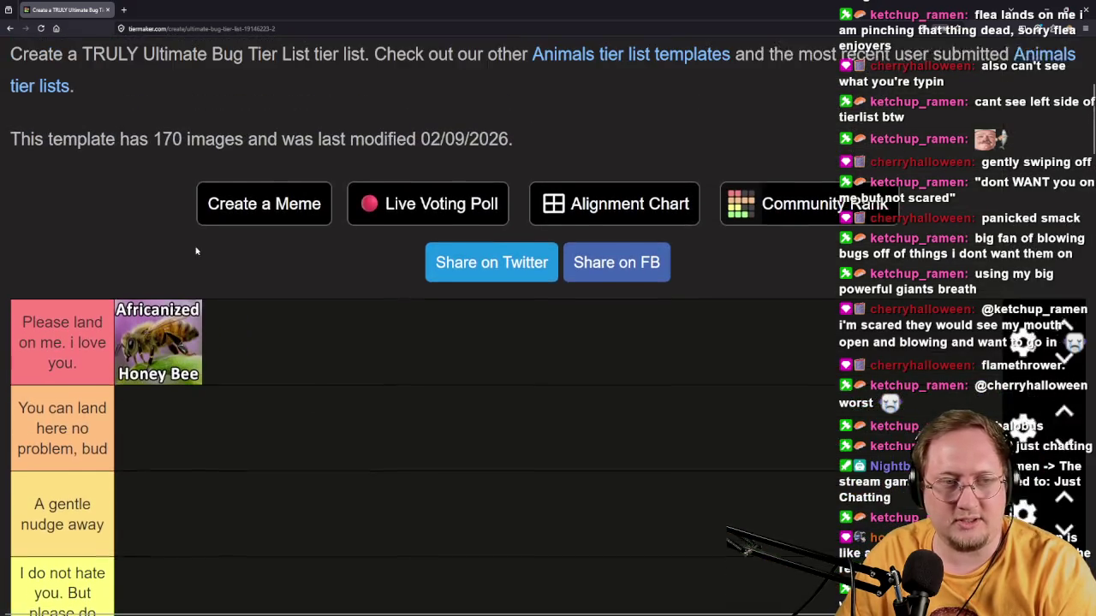
scroll(231, 363, down, 3)
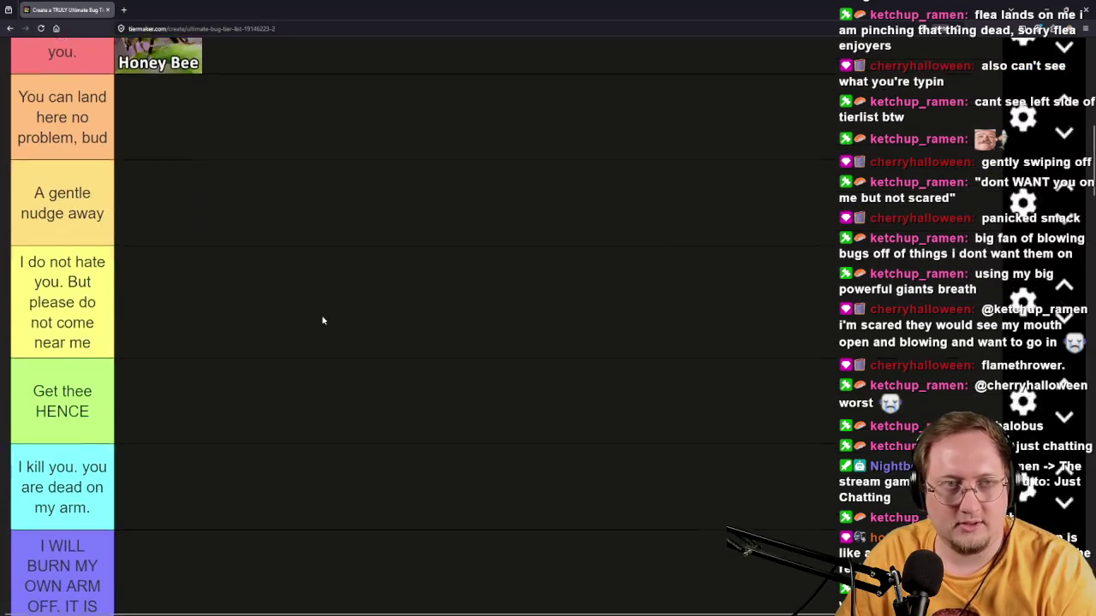
scroll(323, 320, up, 1)
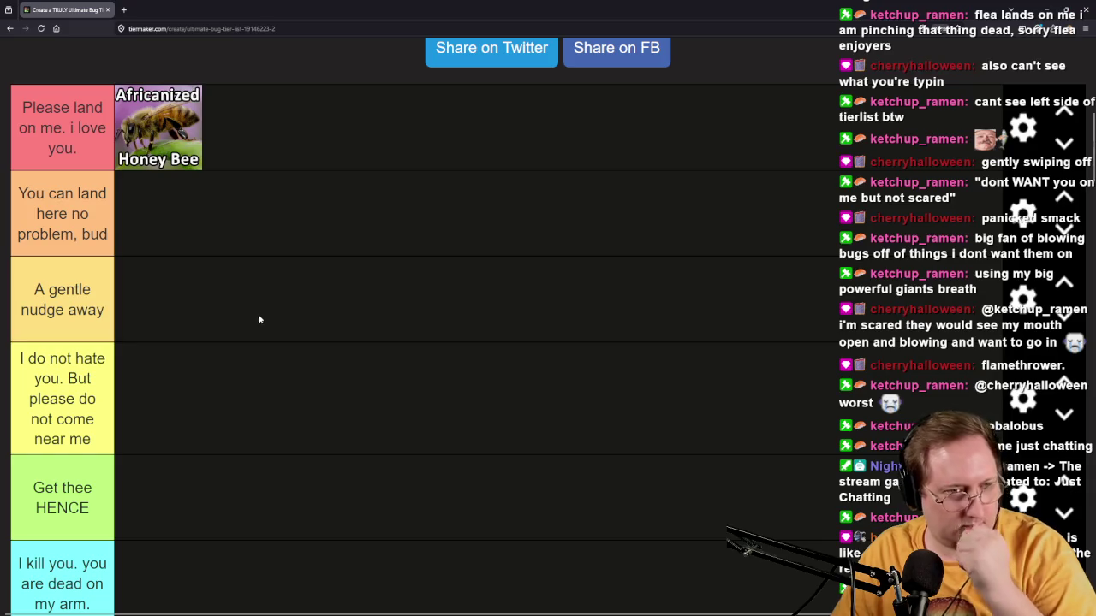
drag(177, 136, 214, 219)
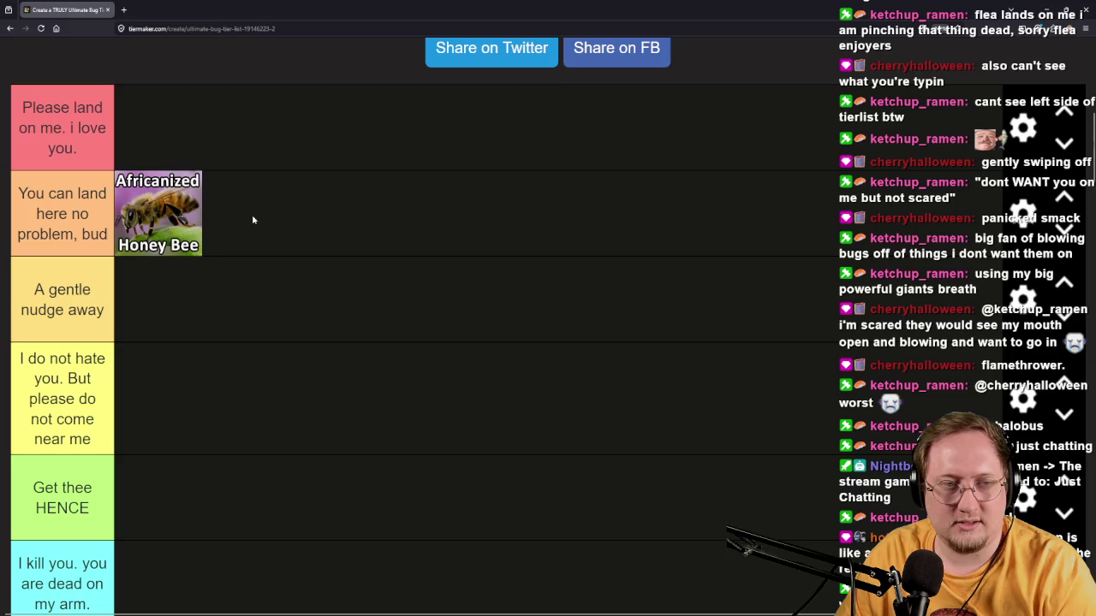
Put American Cockroach in the purple tier and Antlion in the 'I kill you' tier, then reposition Aphid.
scroll(238, 283, down, 5)
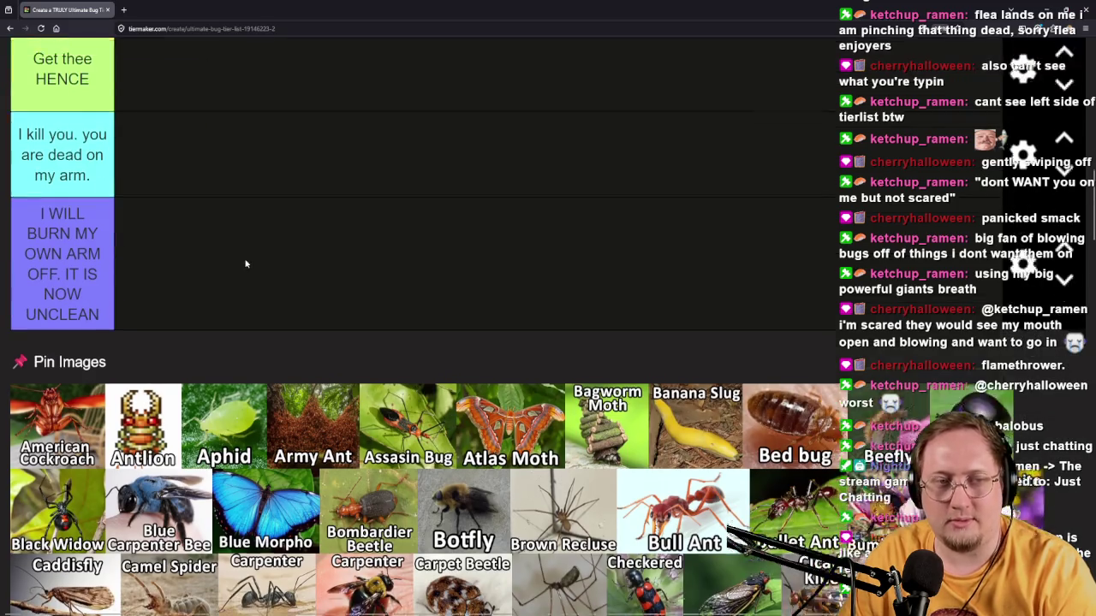
drag(57, 410, 233, 271)
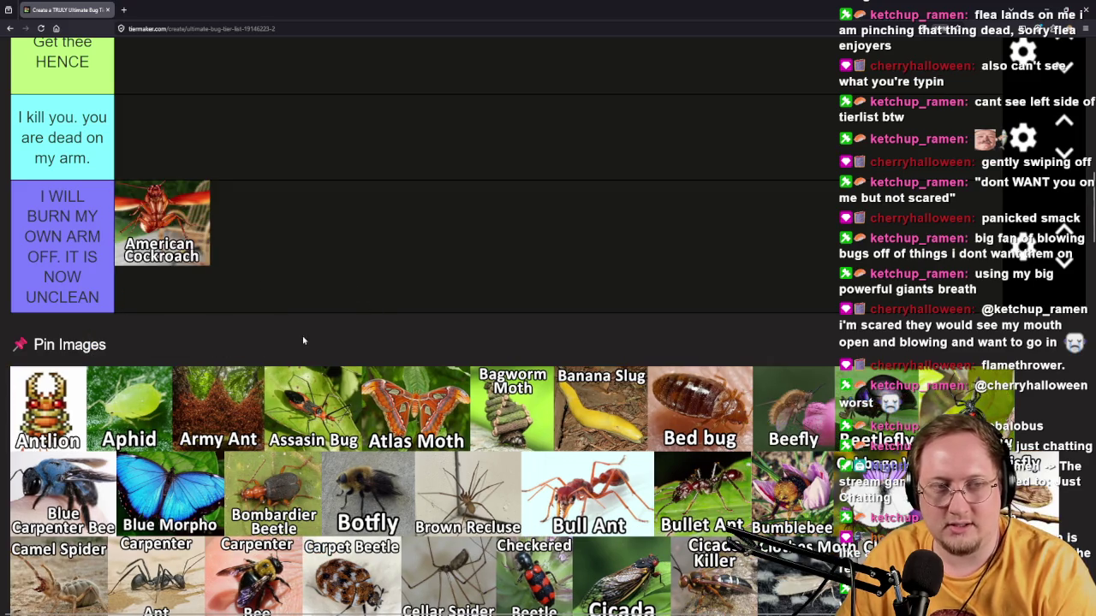
scroll(323, 311, up, 2)
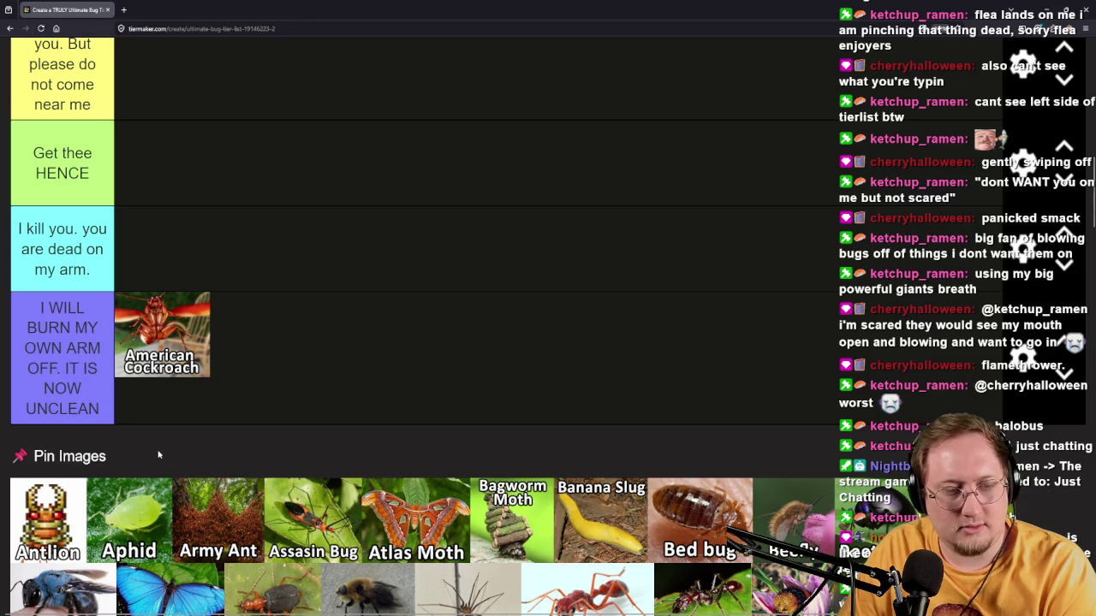
mouse_move(67, 518)
mouse_down()
mouse_move(372, 405)
mouse_move(383, 257)
mouse_move(369, 242)
mouse_up()
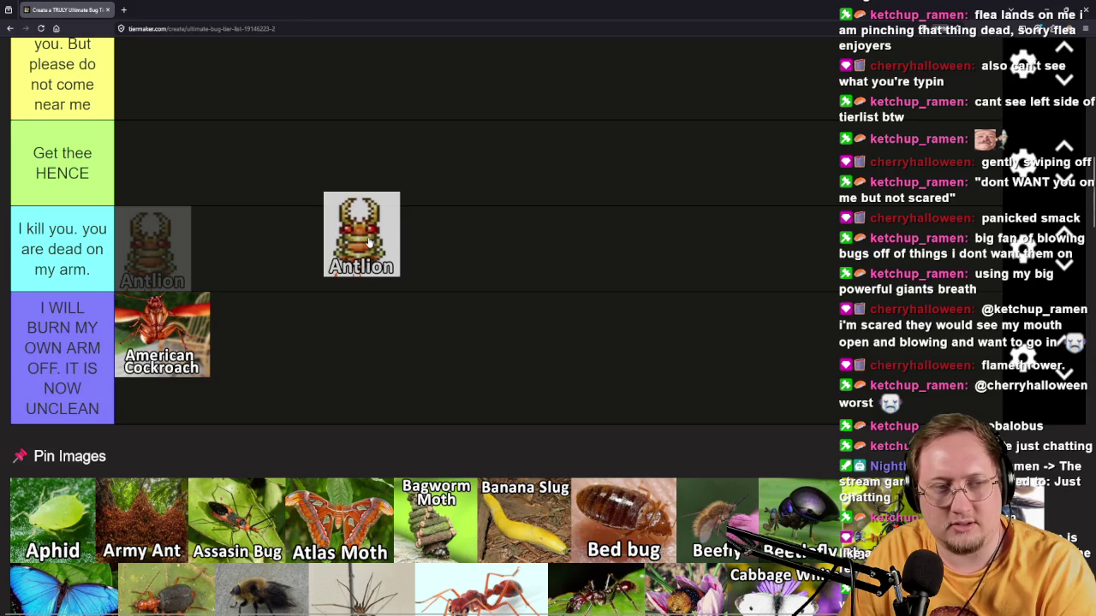
drag(369, 242, 368, 239)
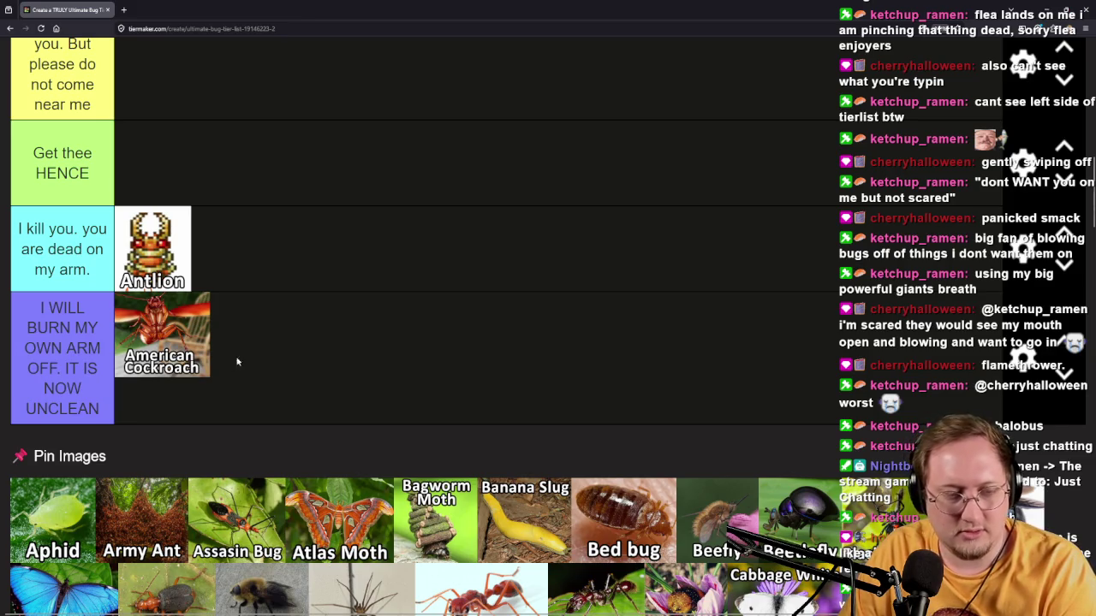
mouse_move(54, 536)
mouse_down()
mouse_move(116, 458)
mouse_move(396, 355)
mouse_up()
mouse_move(254, 364)
mouse_down()
mouse_move(382, 343)
mouse_move(415, 295)
mouse_move(366, 221)
mouse_up()
scroll(382, 344, up, 3)
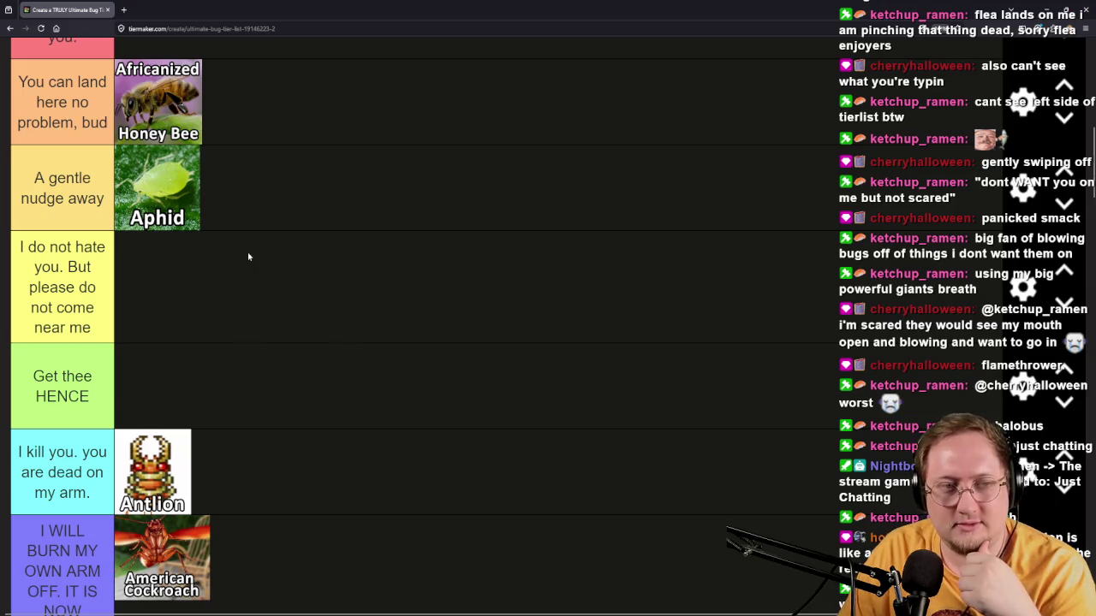
scroll(235, 249, down, 5)
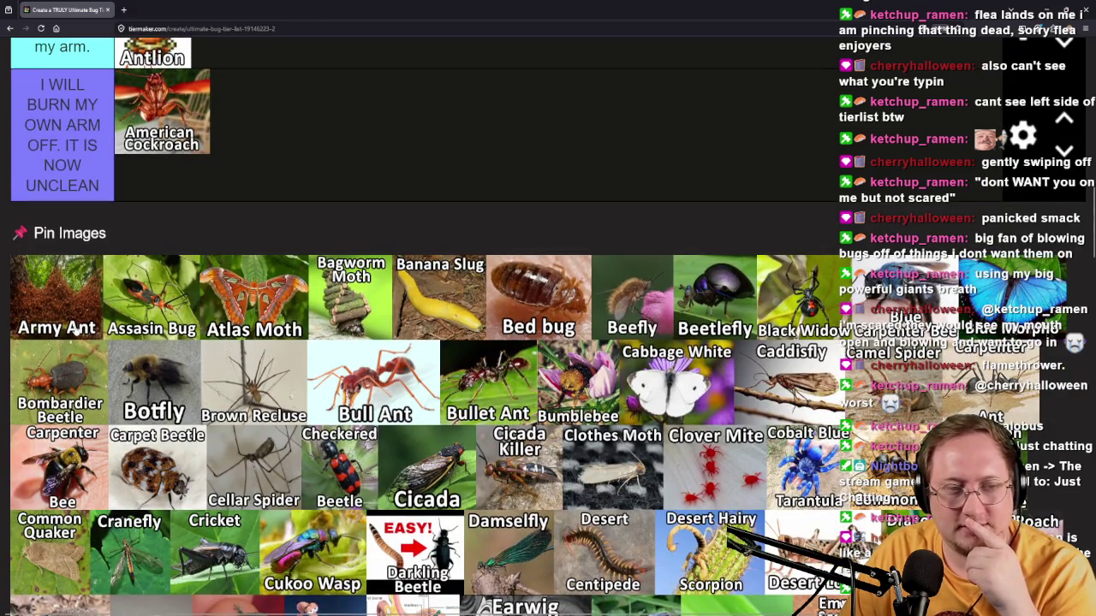
scroll(285, 294, down, 5)
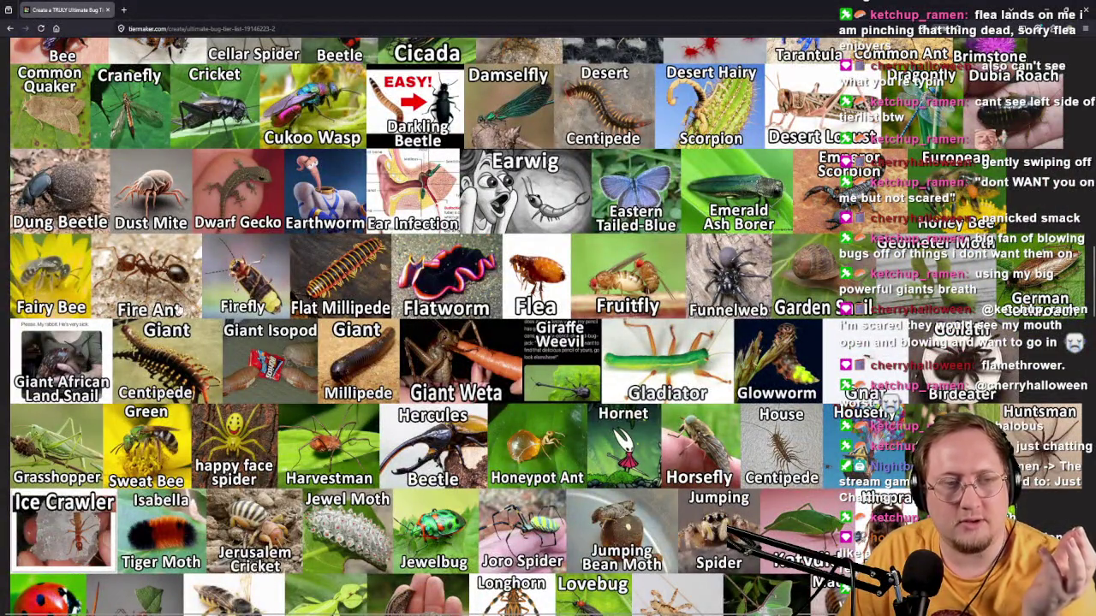
scroll(192, 309, up, 6)
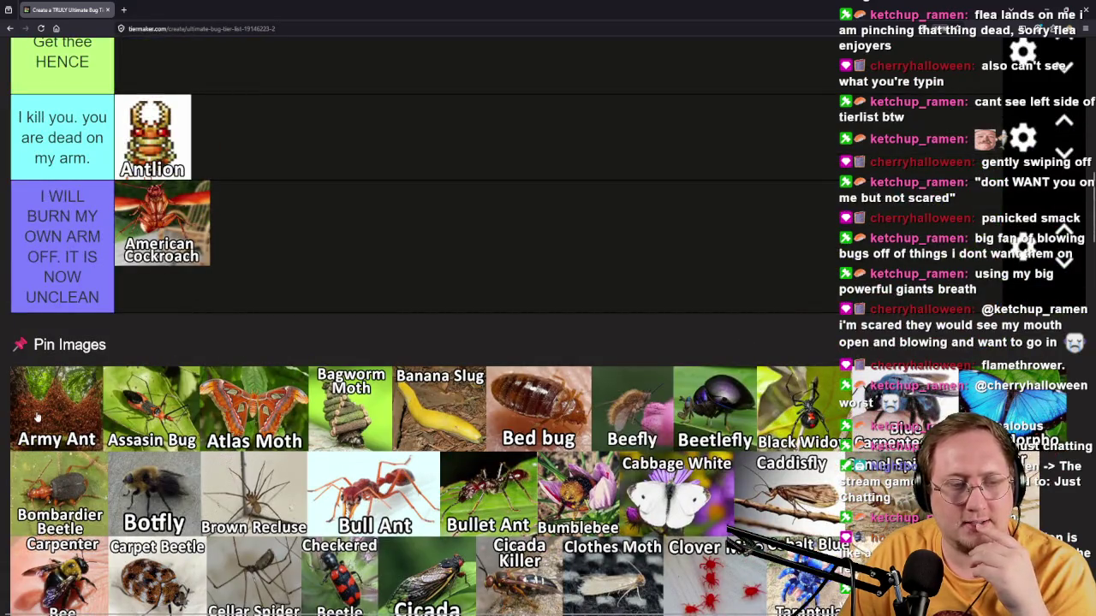
scroll(37, 417, up, 1)
mouse_move(37, 522)
mouse_down()
mouse_move(233, 432)
mouse_move(420, 232)
mouse_move(411, 168)
mouse_up()
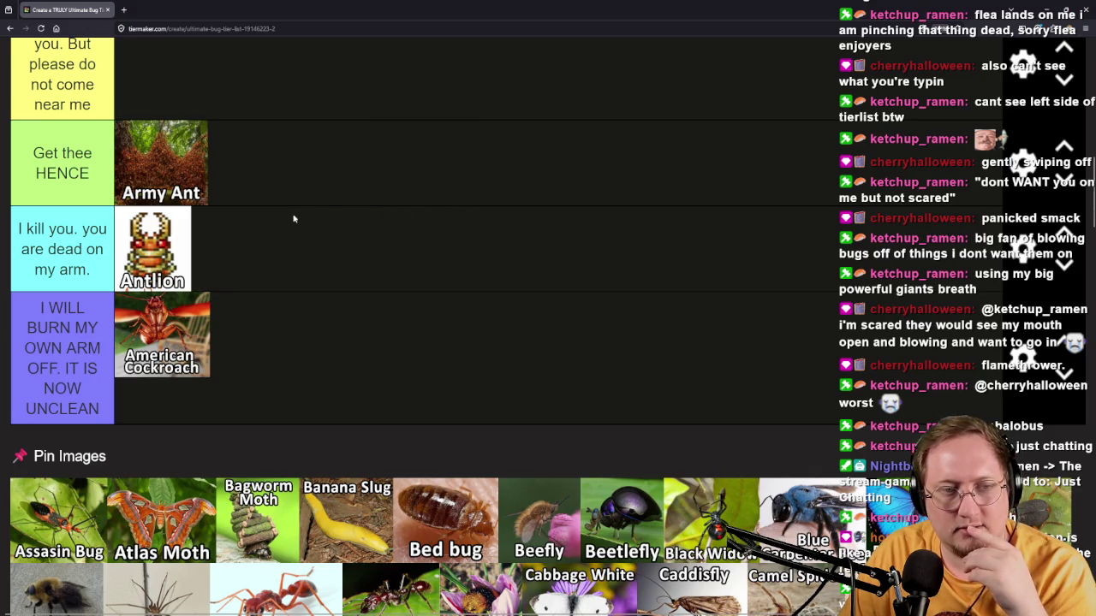
scroll(284, 236, down, 3)
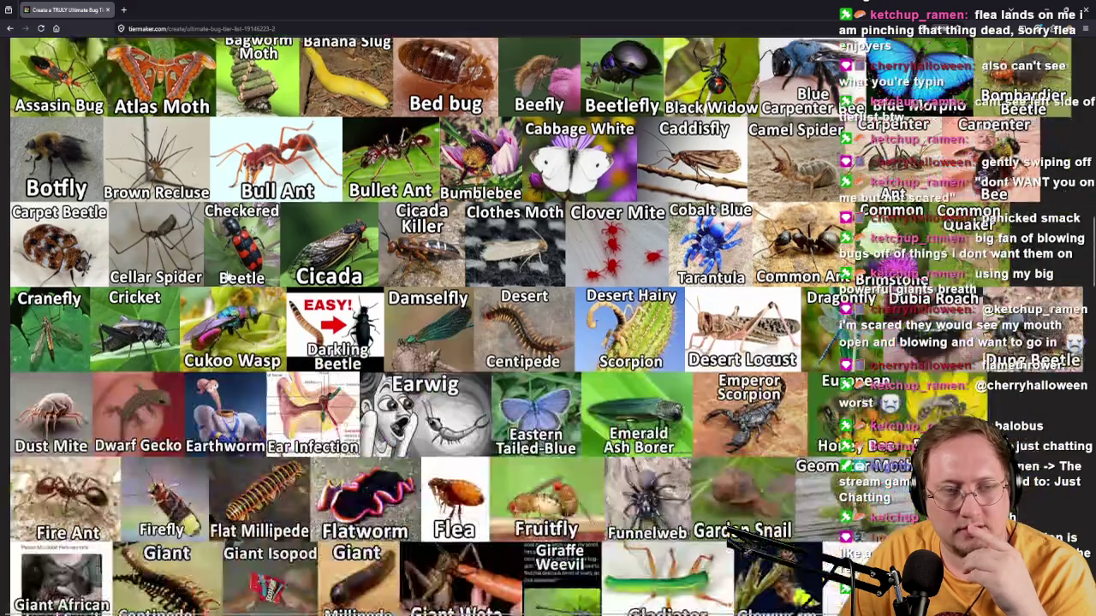
scroll(148, 210, up, 2)
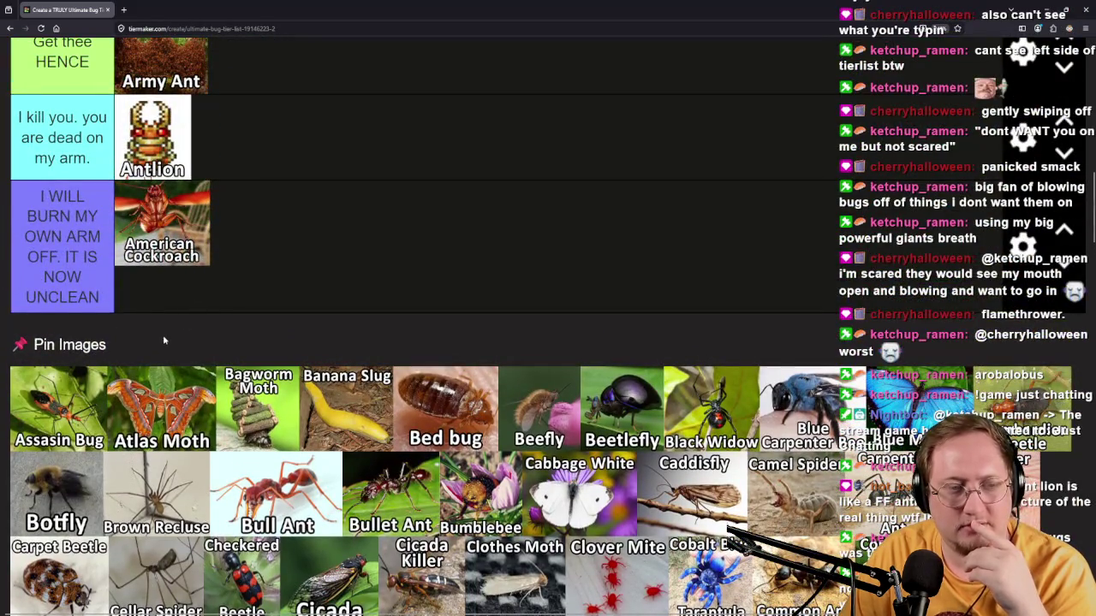
mouse_move(86, 422)
mouse_down()
mouse_move(241, 324)
mouse_move(395, 259)
mouse_move(501, 278)
mouse_move(408, 276)
mouse_up()
scroll(500, 277, up, 3)
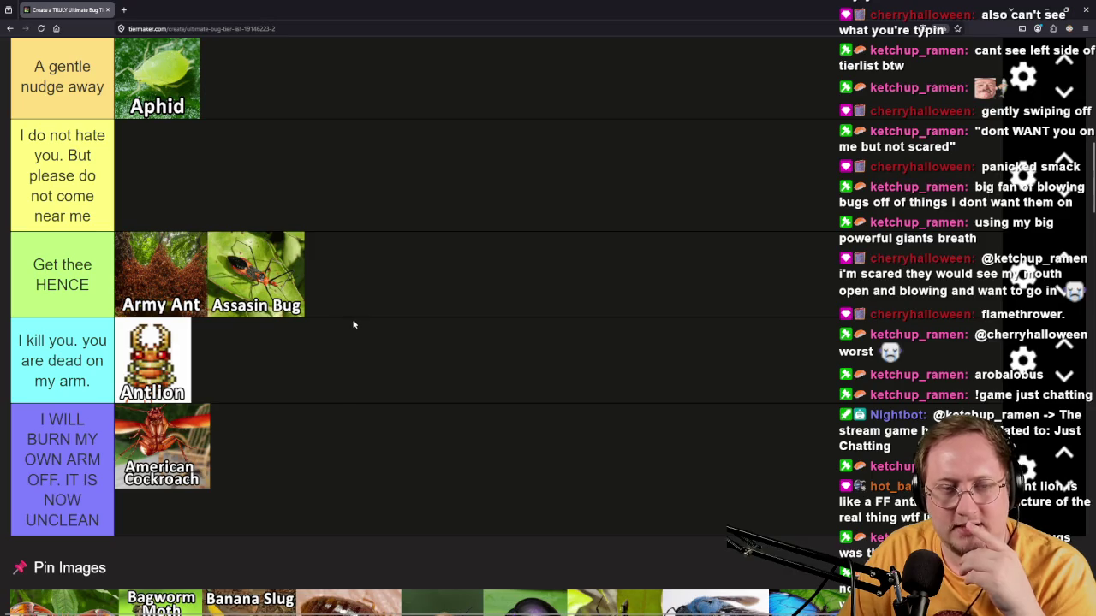
drag(276, 281, 269, 197)
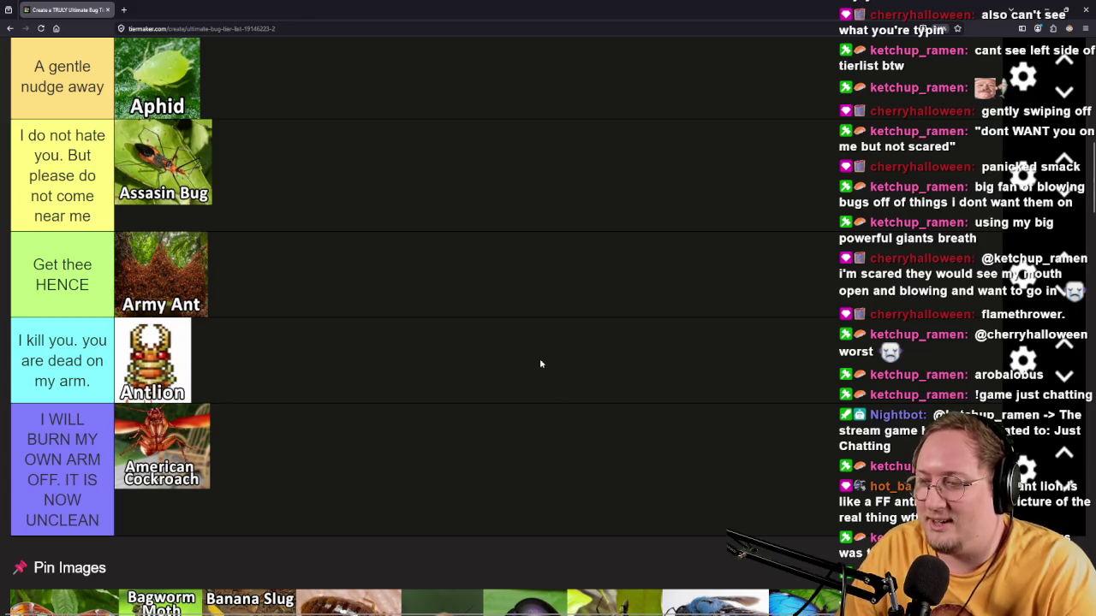
scroll(511, 385, up, 1)
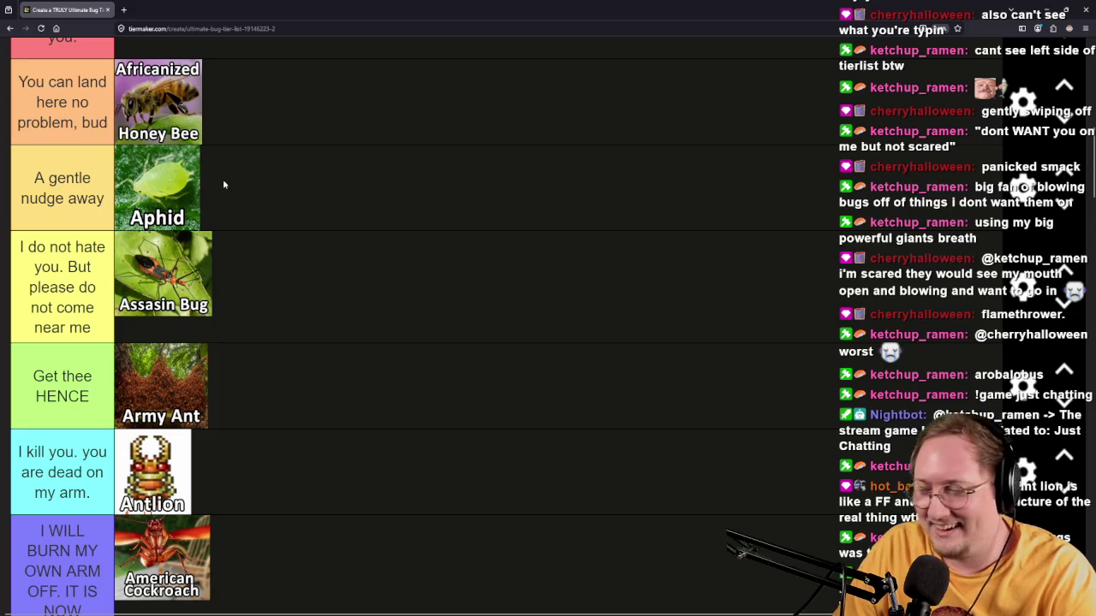
scroll(272, 282, down, 6)
scroll(282, 288, up, 3)
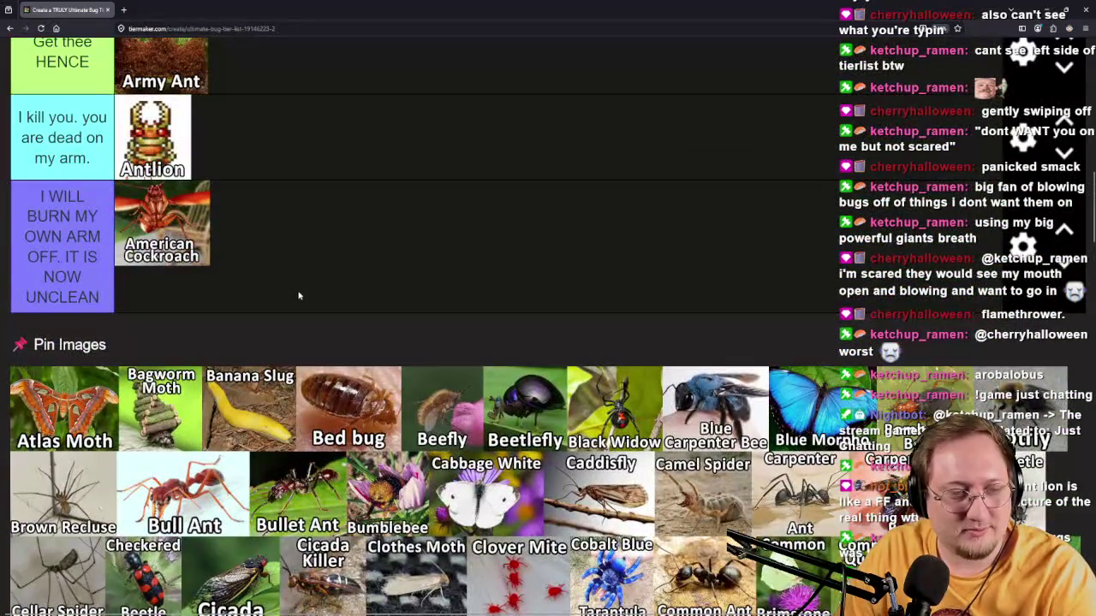
scroll(300, 293, up, 1)
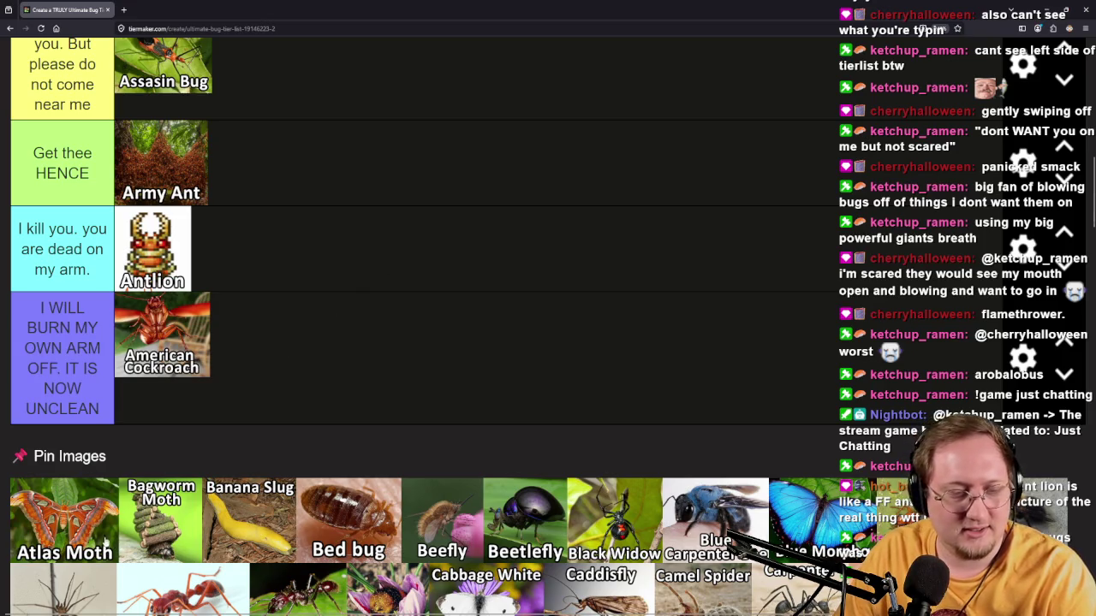
mouse_move(88, 535)
mouse_down()
mouse_move(288, 351)
mouse_move(445, 408)
mouse_move(346, 408)
mouse_move(366, 313)
mouse_move(377, 312)
mouse_up()
Drag Atlas Moth into the Honey Bee row, then beside Assasin Bug in 'I do not hate you'.
scroll(445, 409, up, 2)
scroll(411, 408, up, 1)
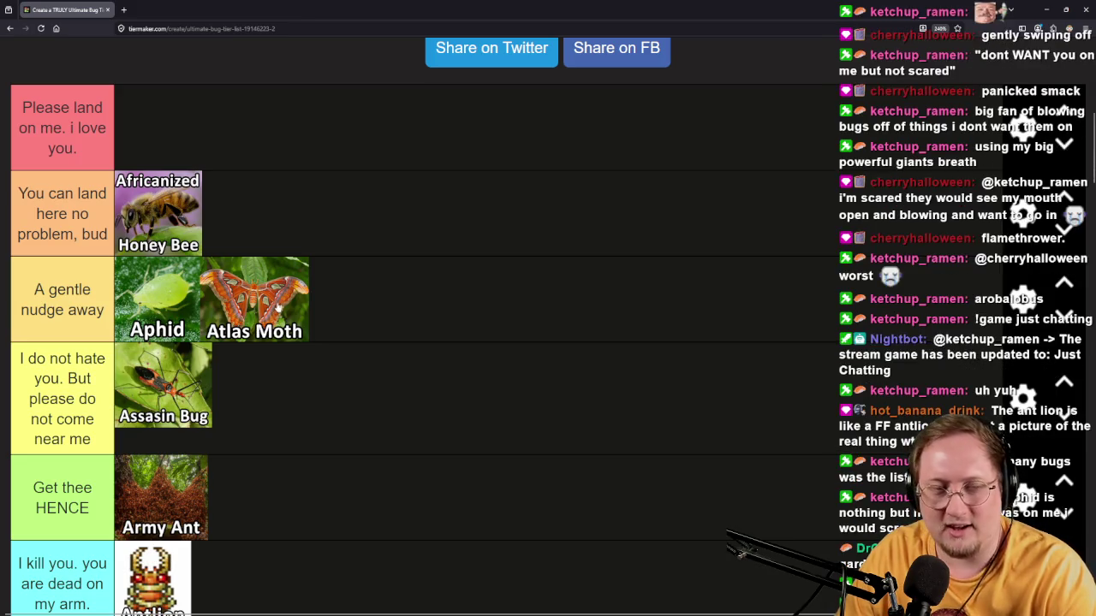
mouse_move(253, 315)
mouse_down()
mouse_move(116, 229)
mouse_move(168, 230)
mouse_move(291, 310)
mouse_up()
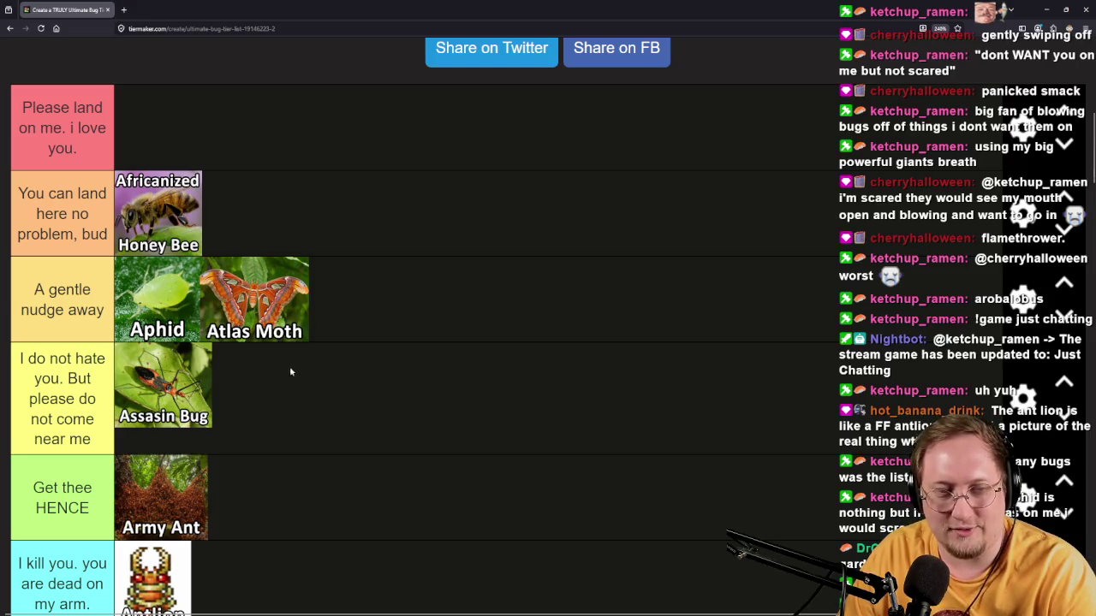
scroll(328, 237, down, 3)
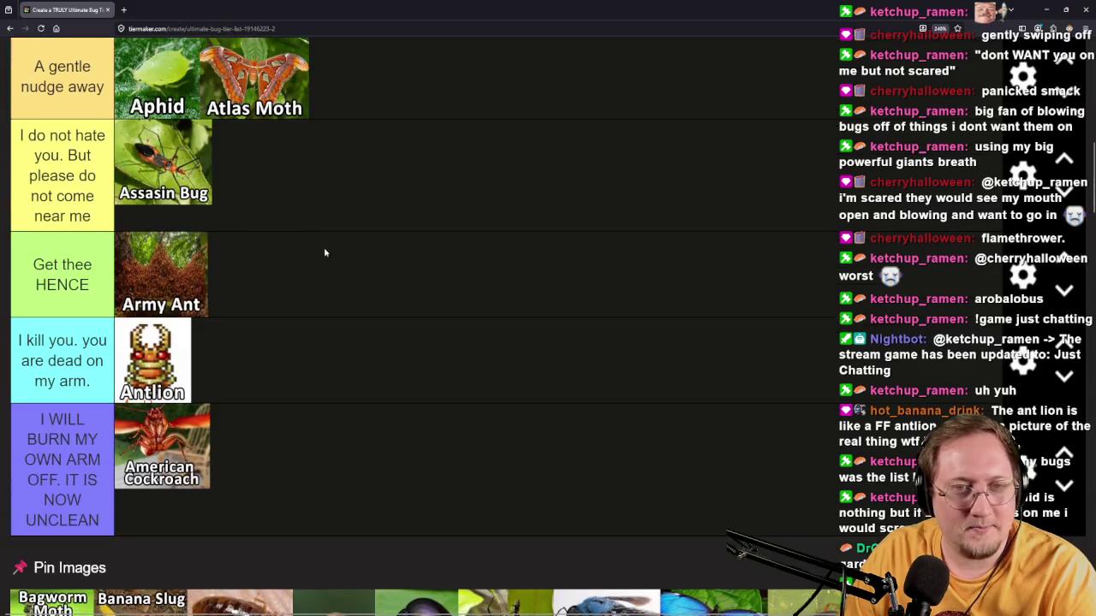
scroll(323, 252, up, 3)
drag(275, 272, 325, 375)
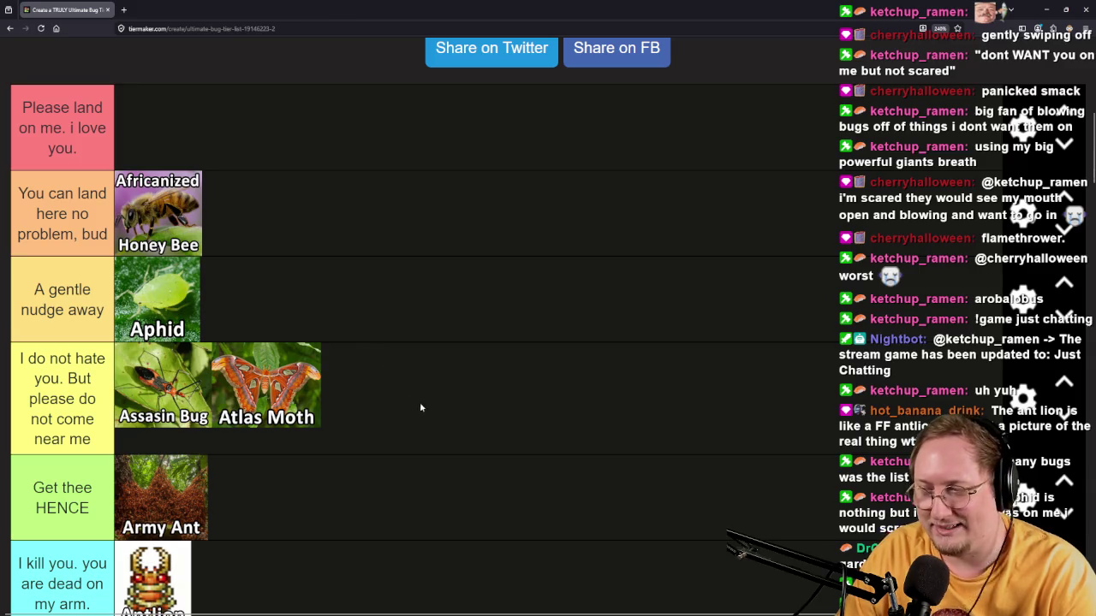
scroll(386, 367, down, 4)
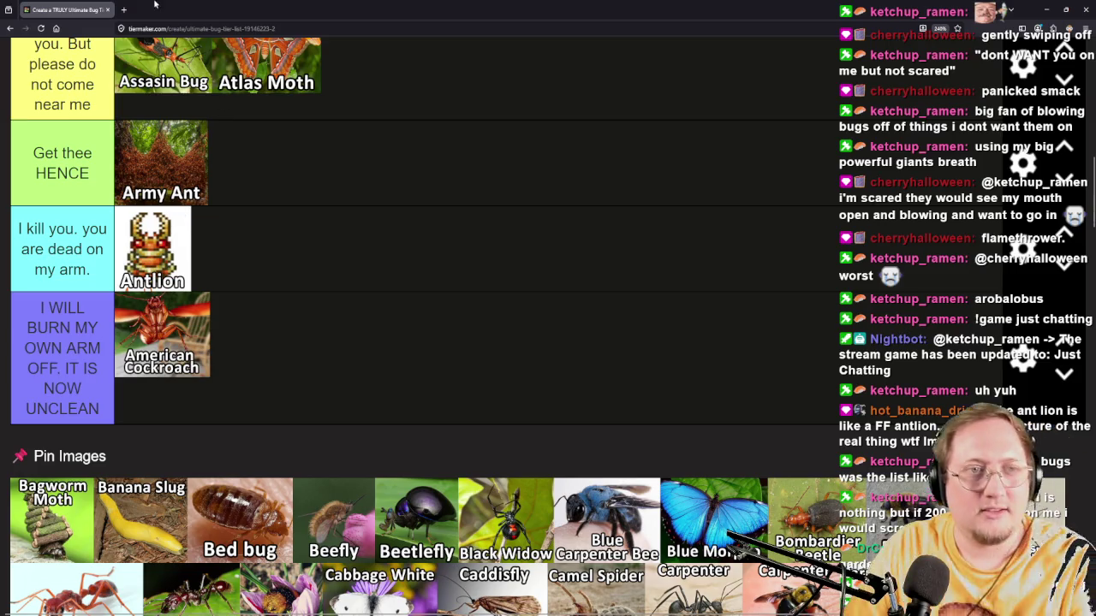
click(127, 9)
Search Google Images for 'BAGWORM MOTH' and preview the first few bagworm pictures.
text(B)
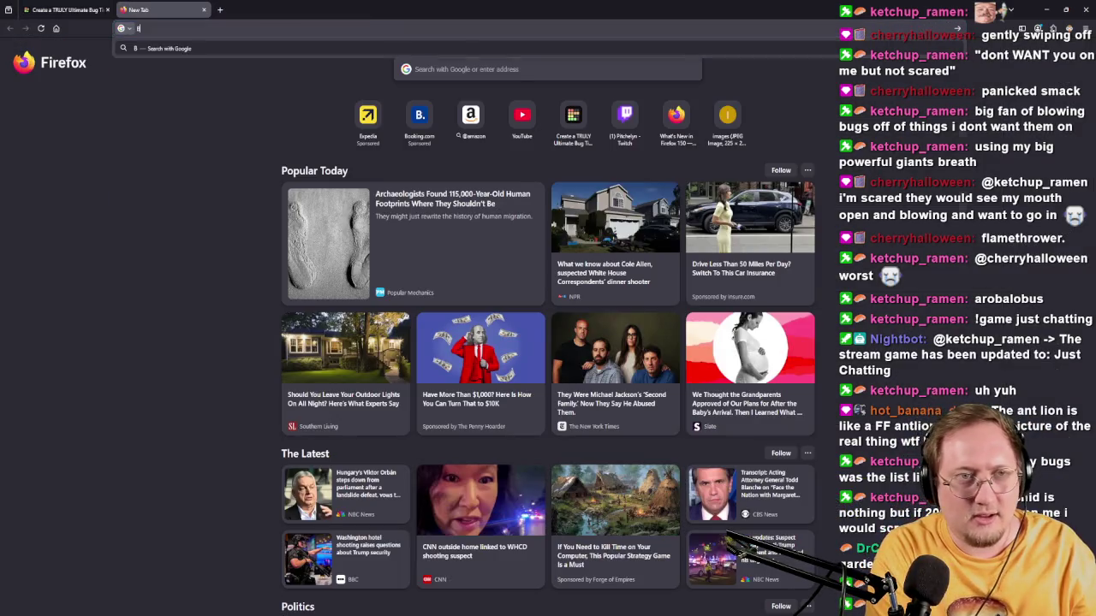
text(AGWORM MOTH)
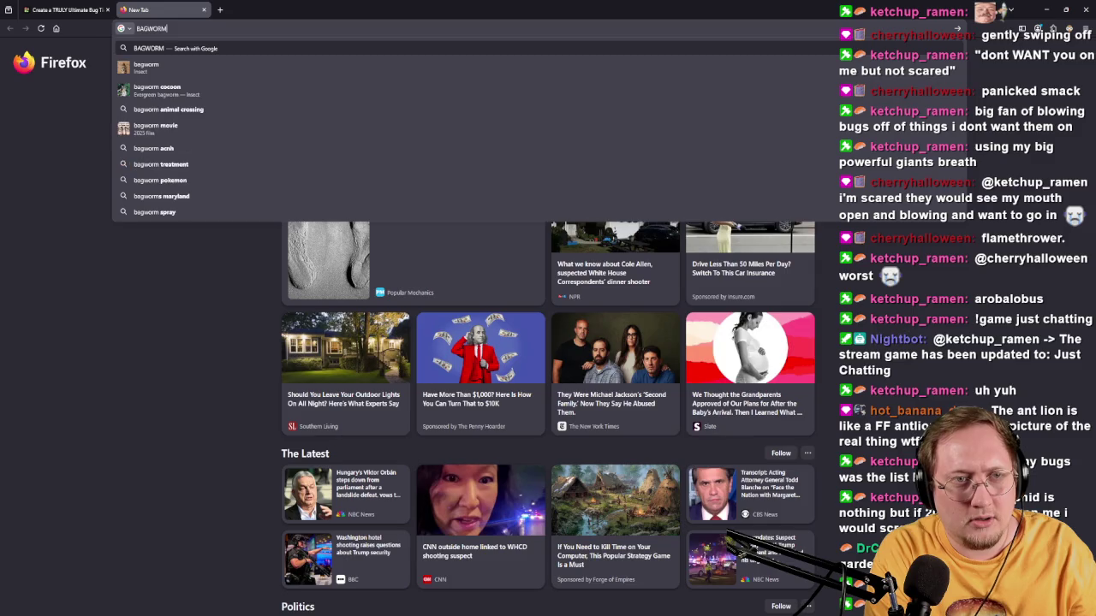
key(Return)
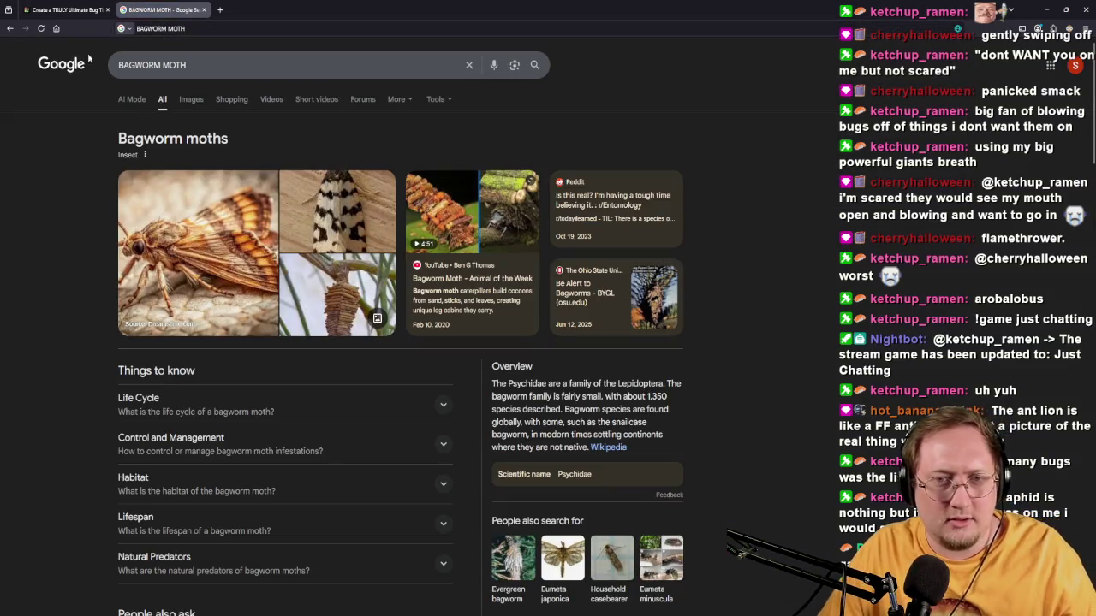
click(191, 99)
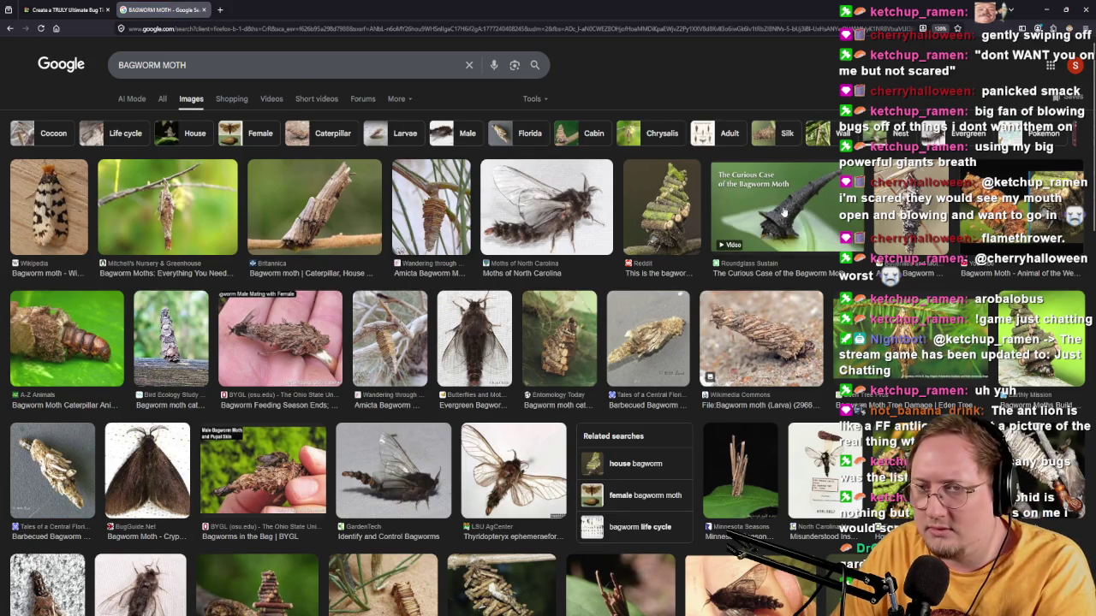
click(782, 267)
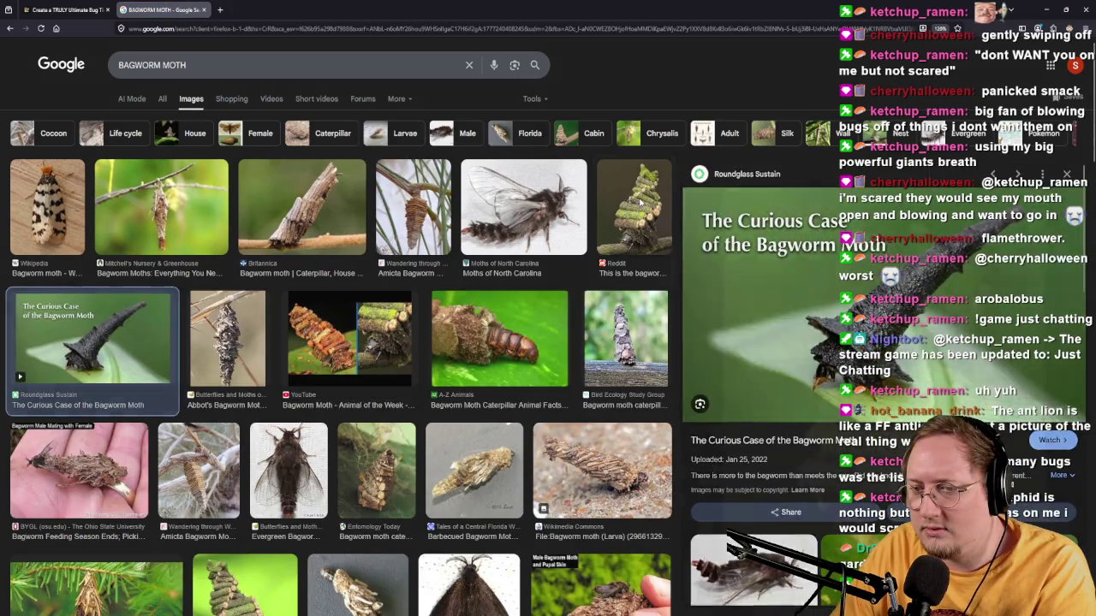
click(649, 263)
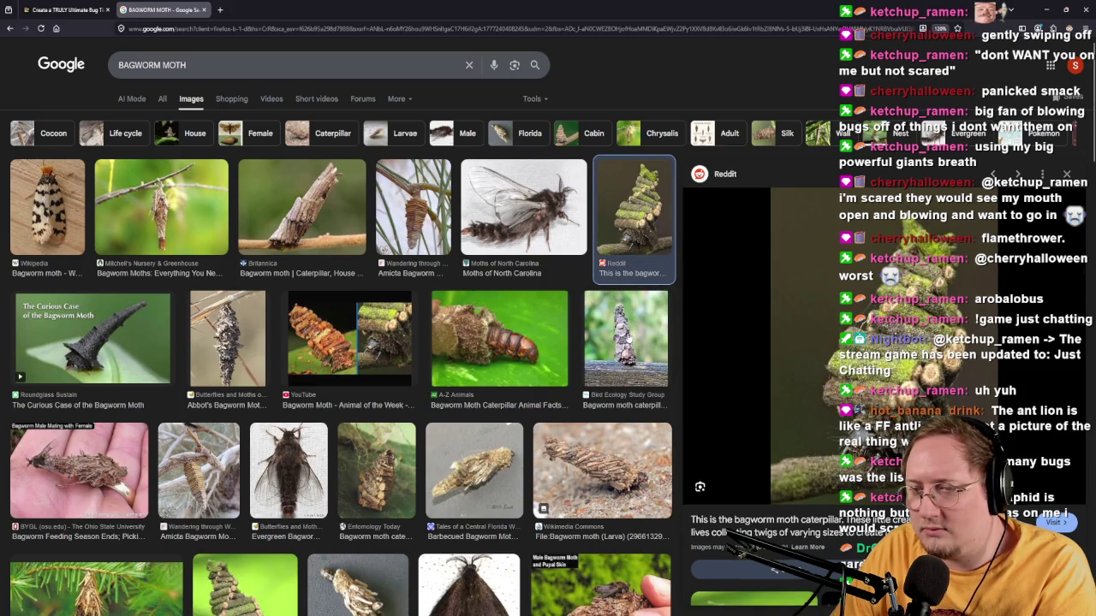
click(317, 364)
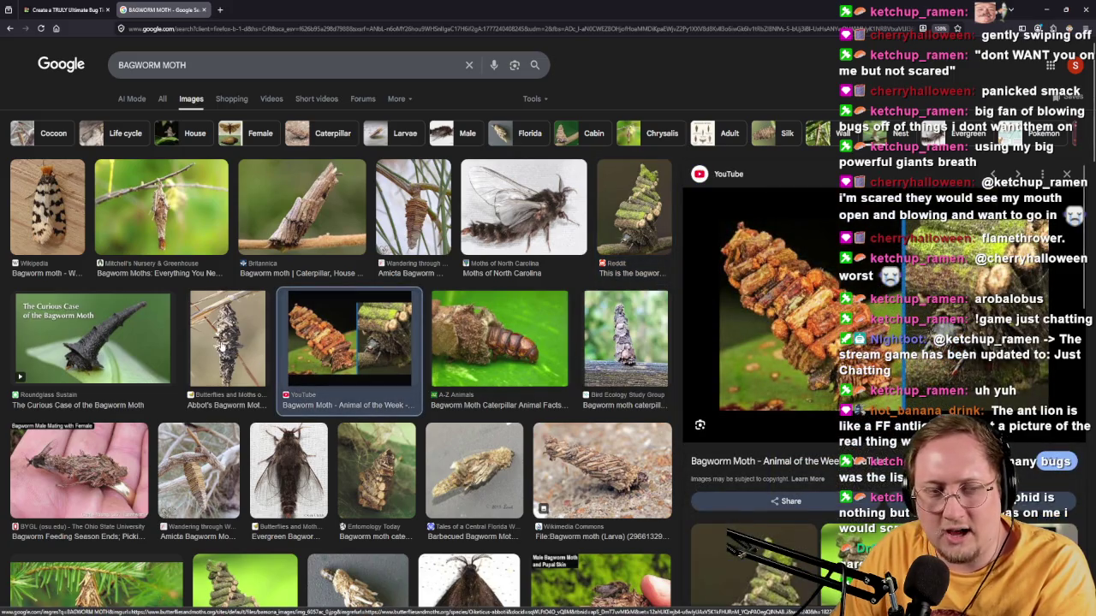
click(221, 347)
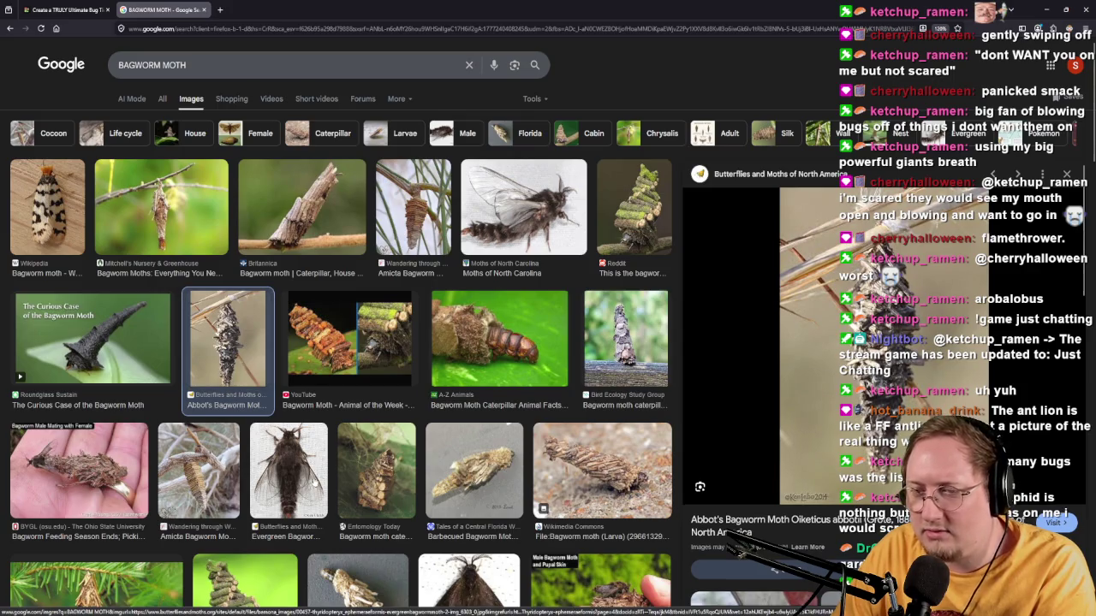
Preview more bagworm photos, then switch back to the TierMaker tier list.
click(565, 471)
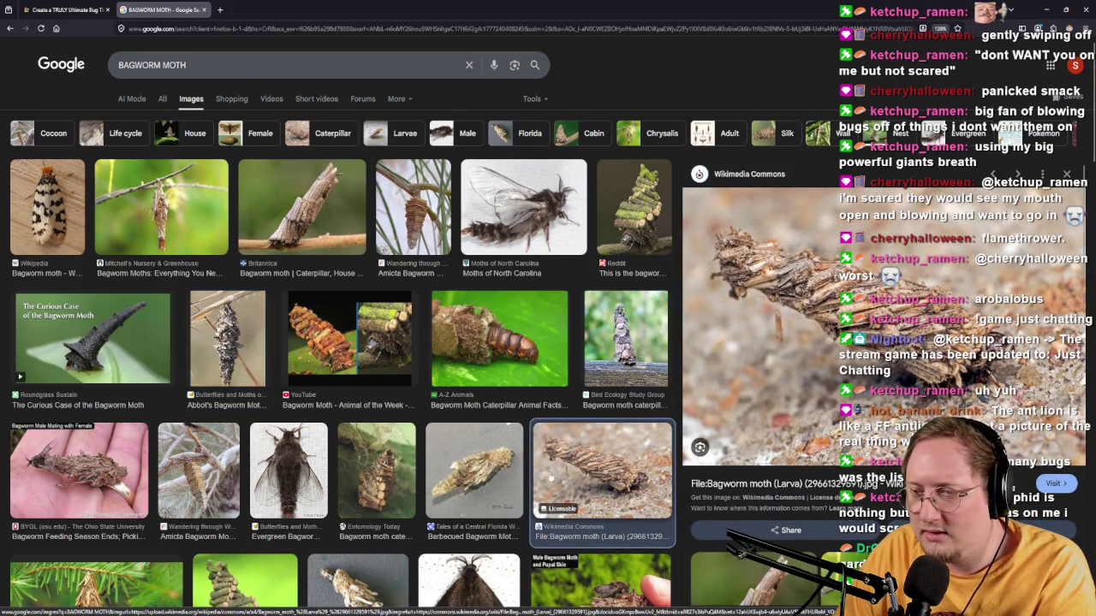
click(518, 471)
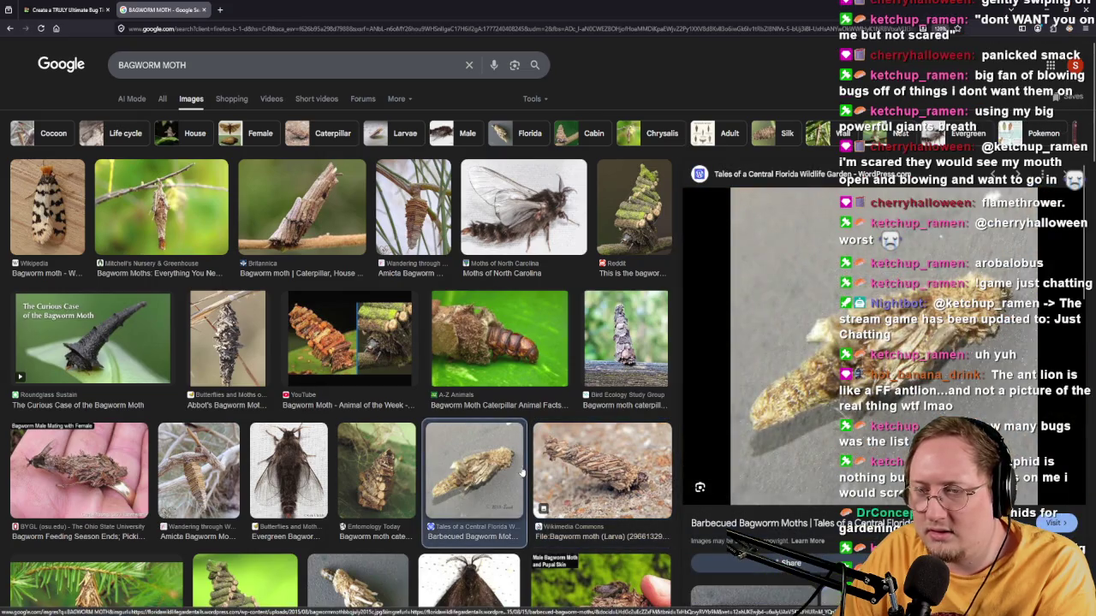
click(471, 363)
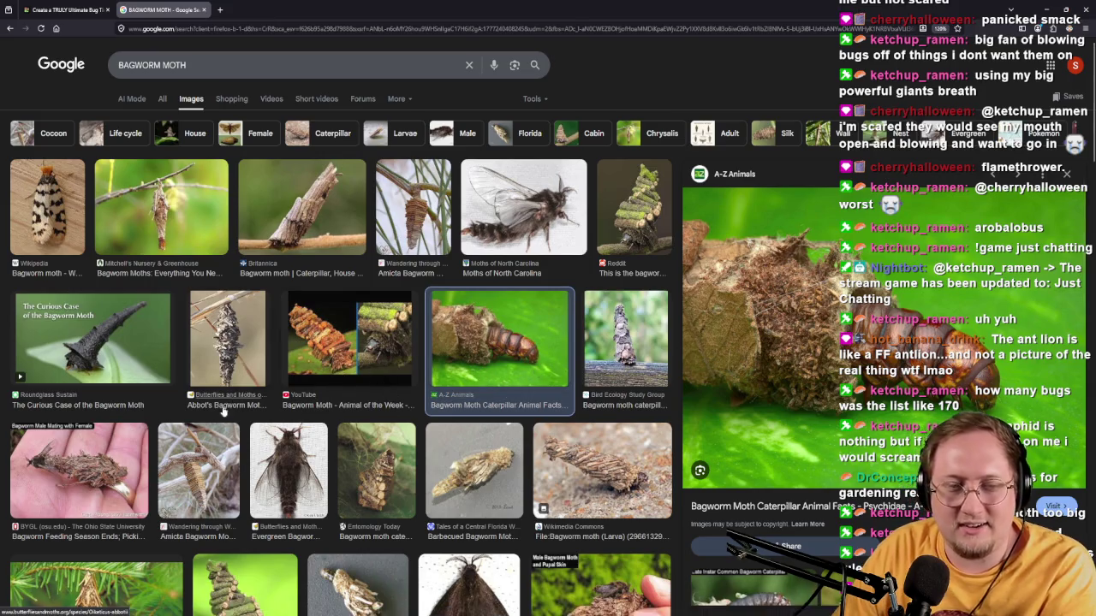
scroll(562, 485, down, 2)
scroll(562, 484, down, 3)
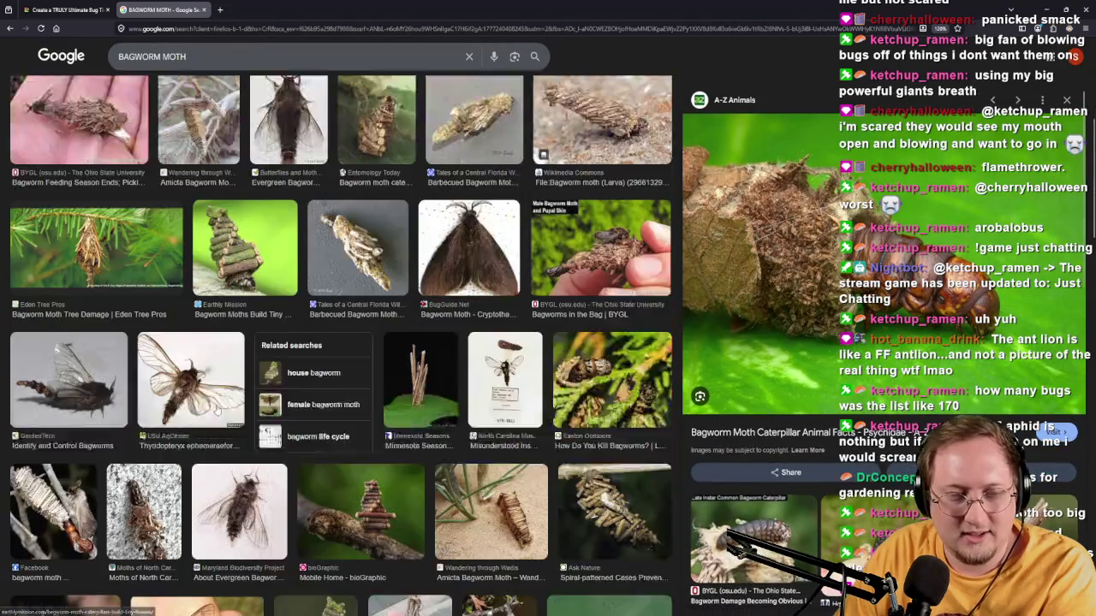
click(294, 178)
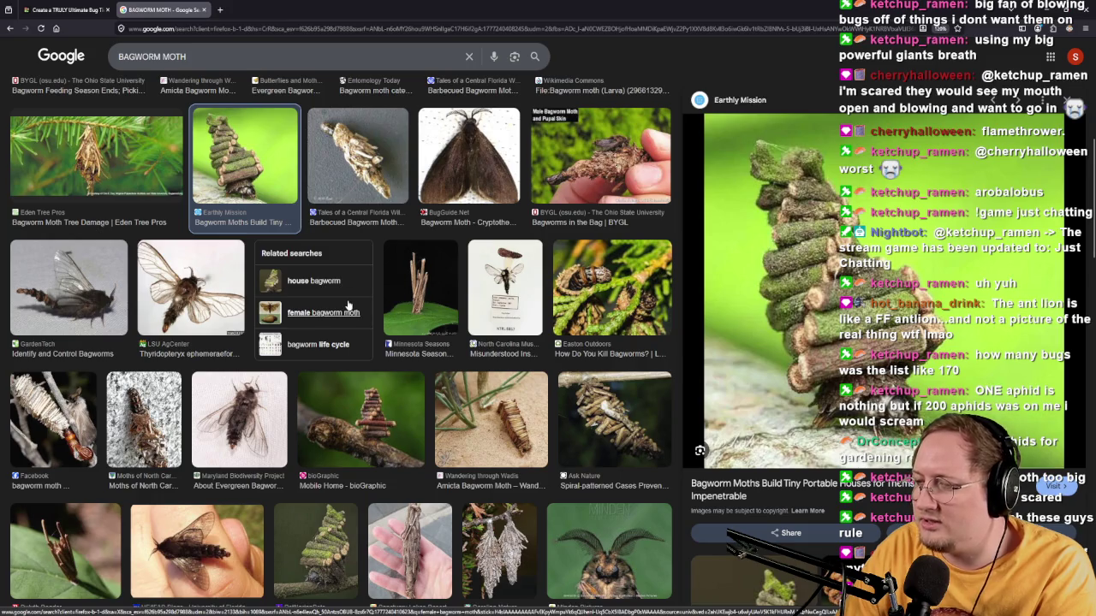
click(647, 253)
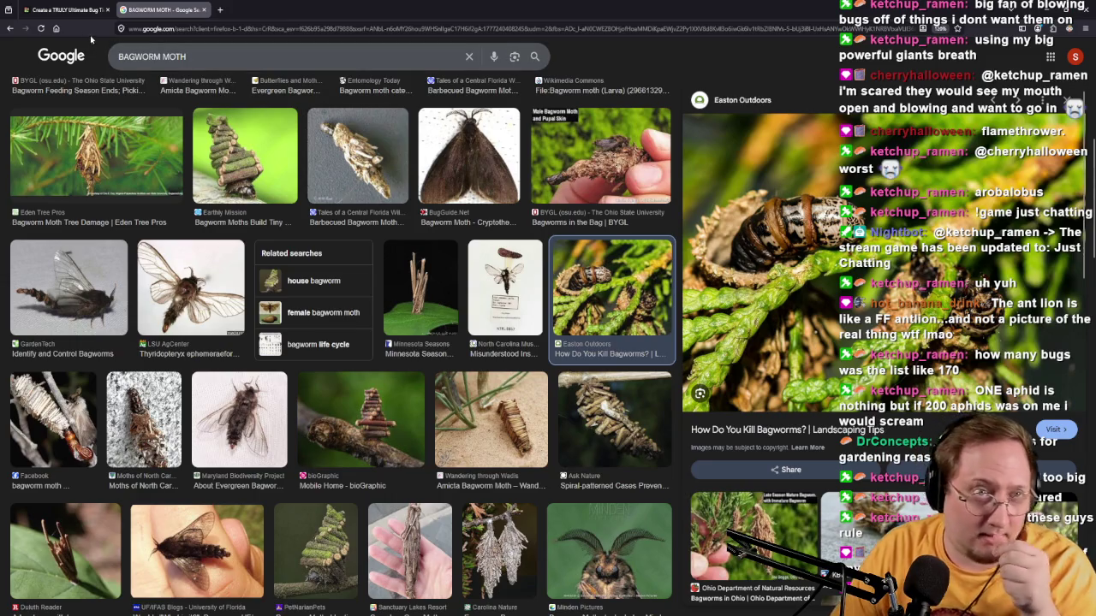
click(69, 9)
scroll(282, 205, up, 5)
scroll(548, 296, down, 1)
scroll(625, 321, down, 1)
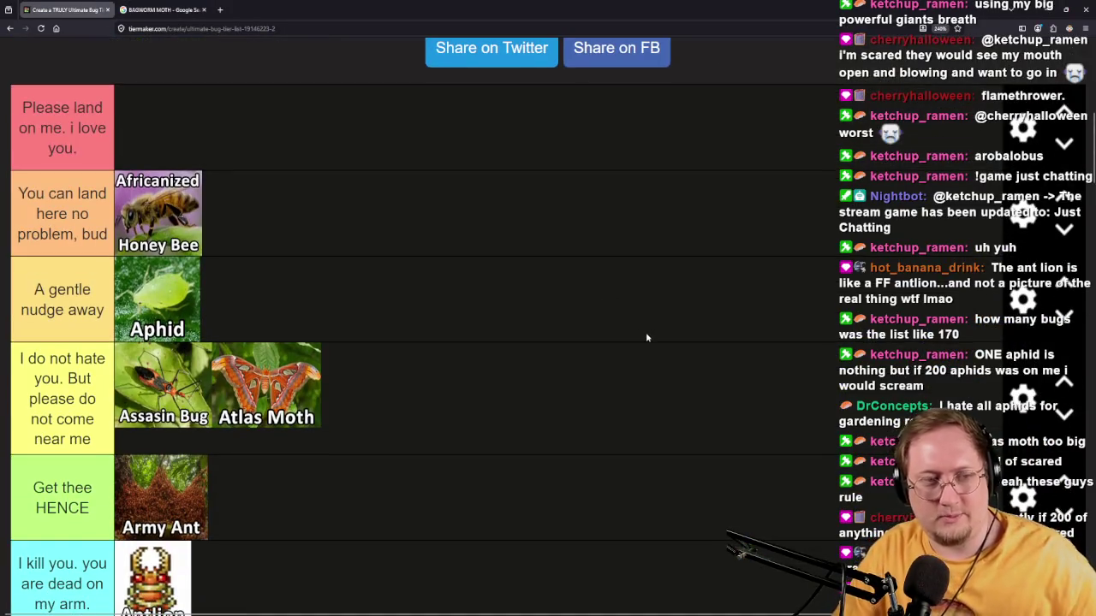
Add a new row beneath the 'You can land here no problem, bud' tier.
click(1023, 301)
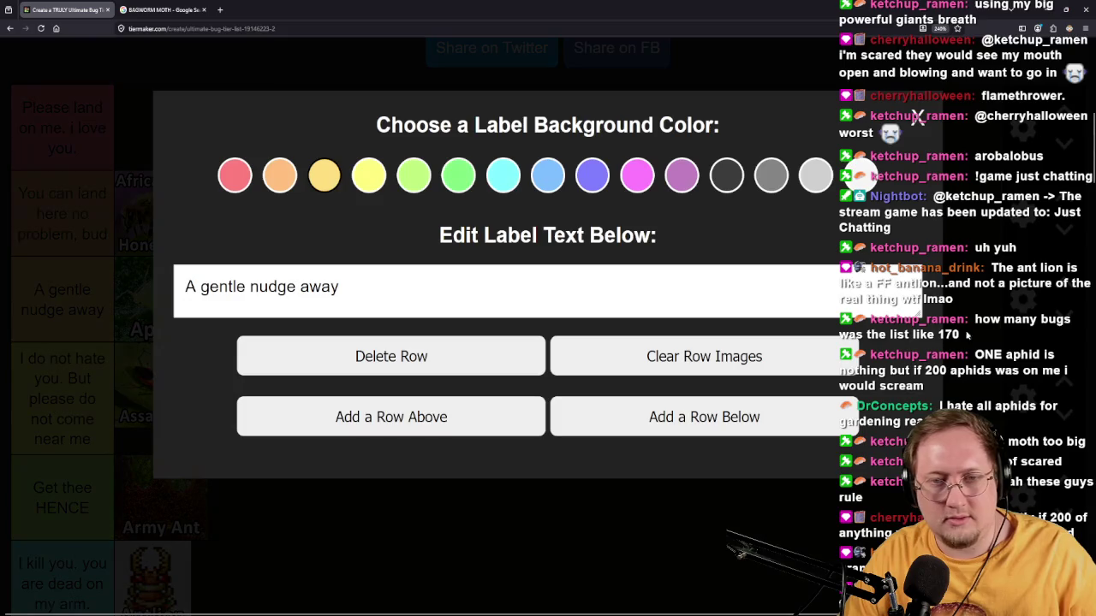
click(915, 129)
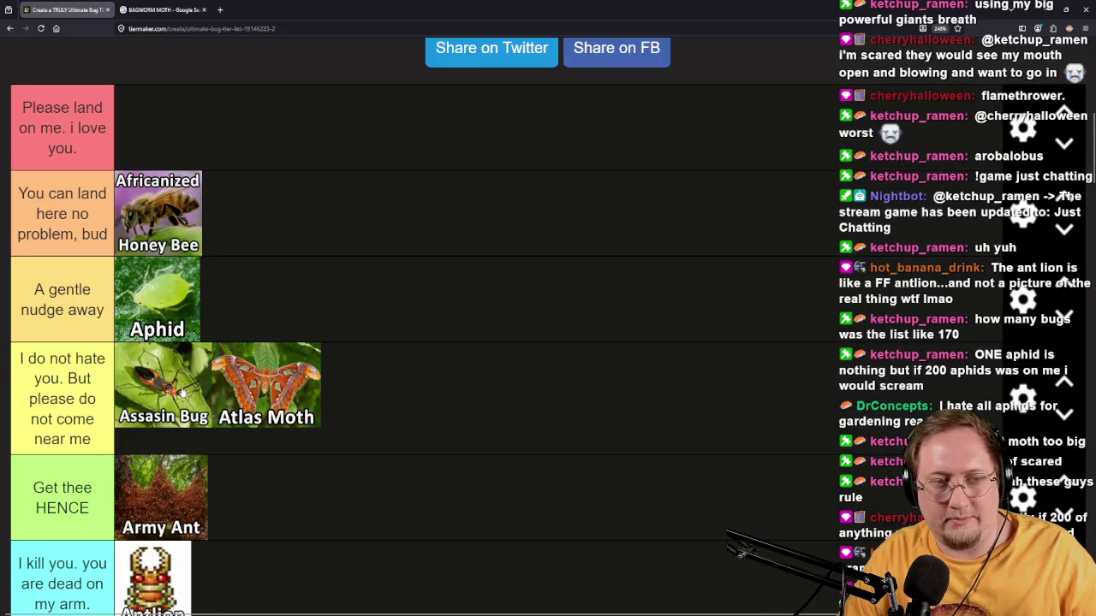
click(1024, 301)
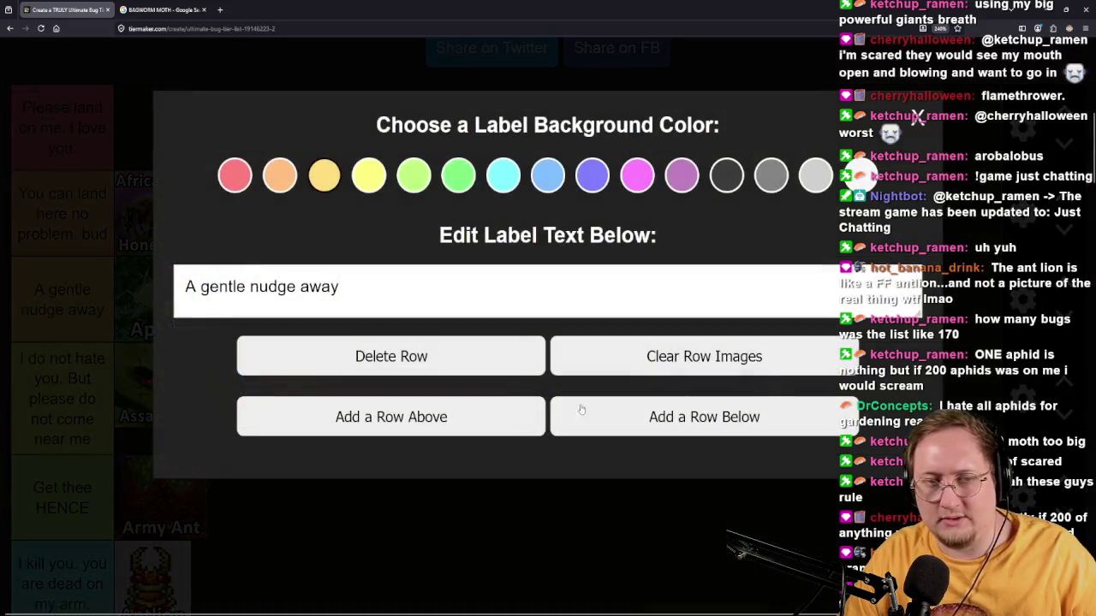
click(923, 126)
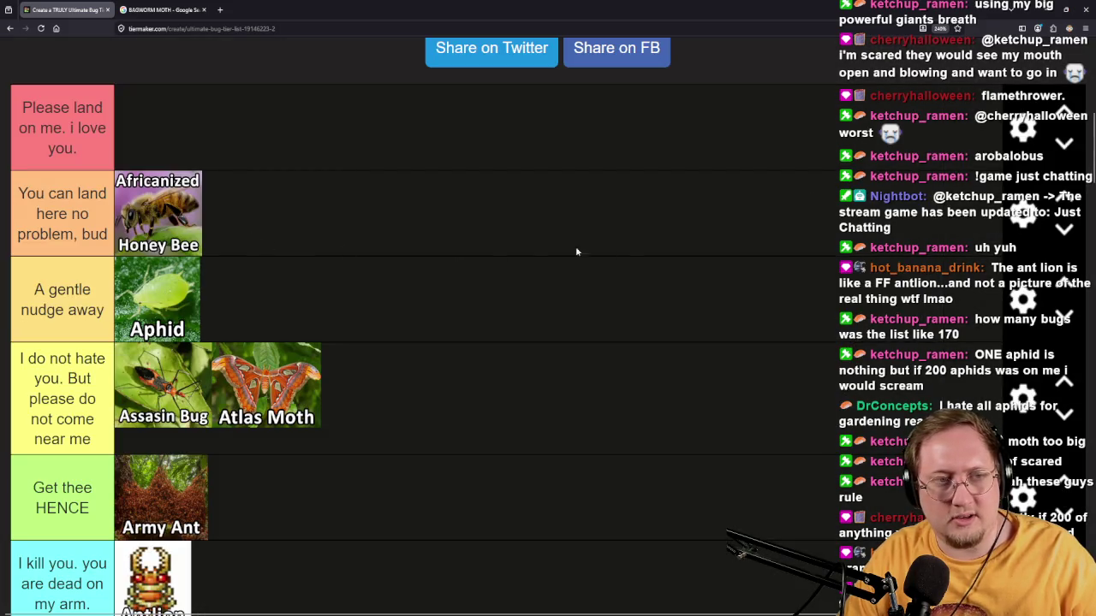
click(1024, 214)
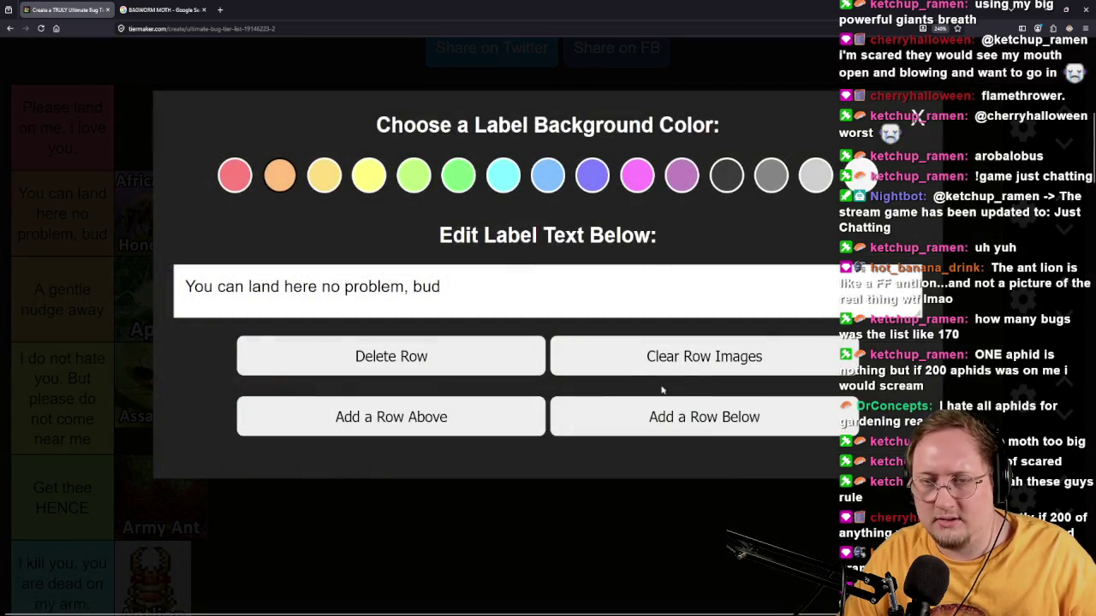
click(717, 432)
click(918, 119)
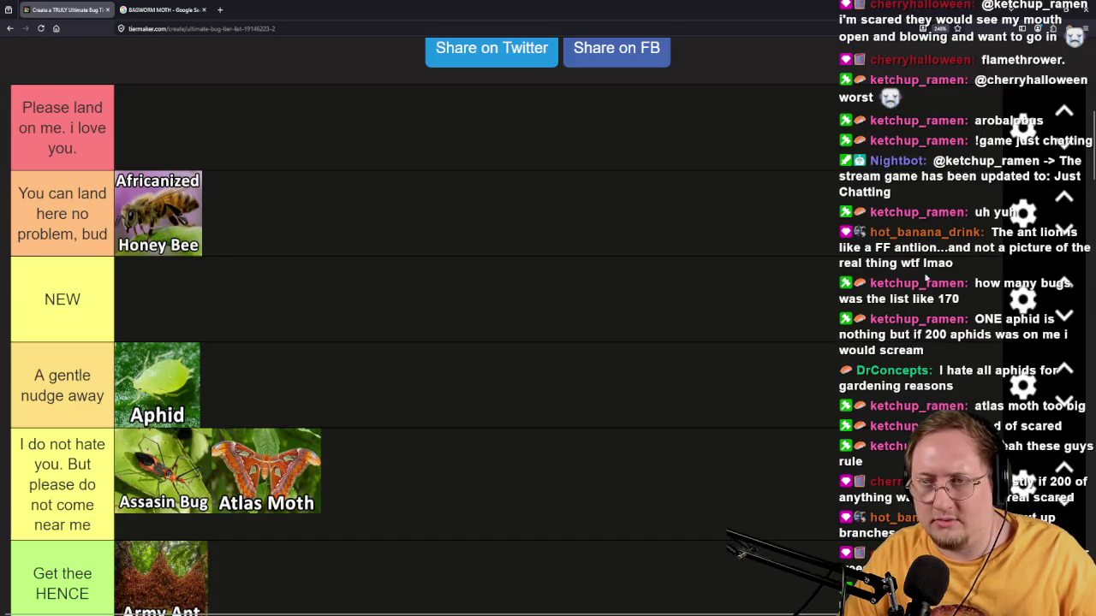
Give the NEW row a magenta background and label it 'I love you... but only if you are far away'.
click(1006, 295)
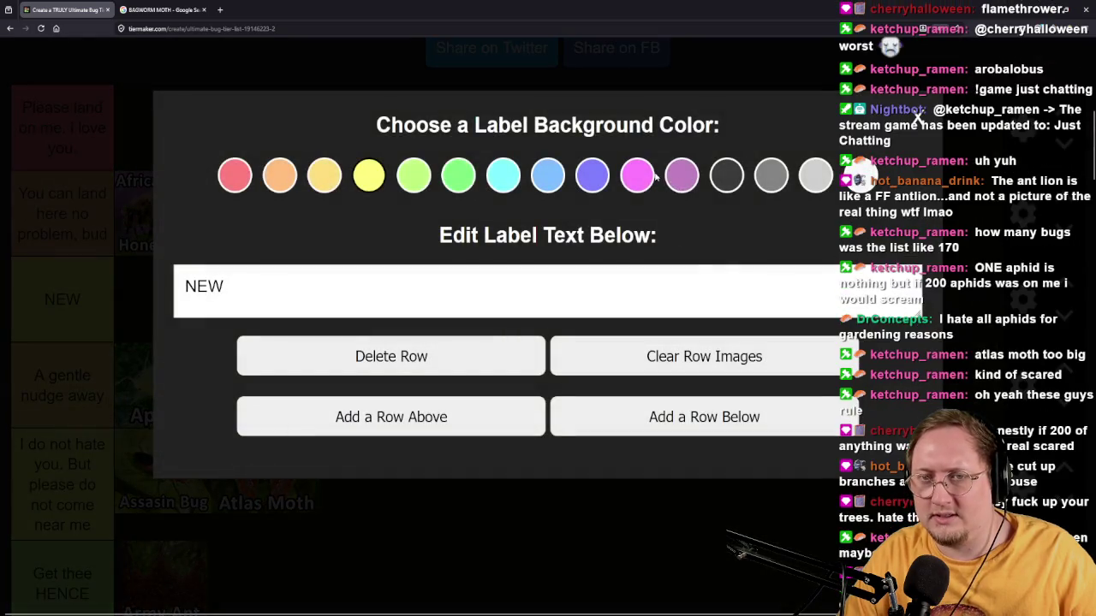
click(636, 178)
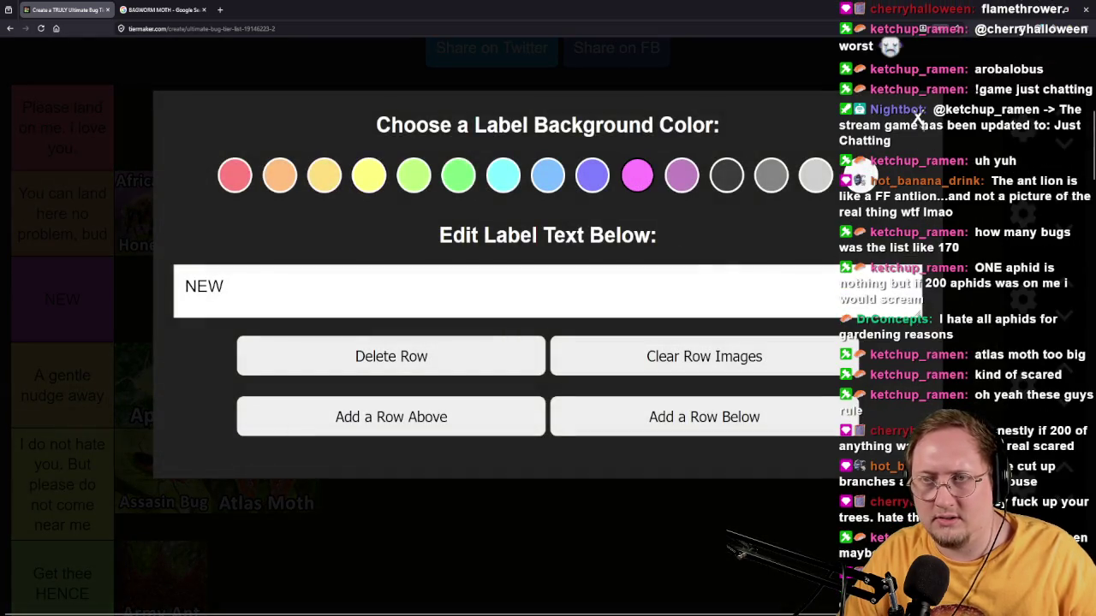
click(918, 125)
drag(82, 298, 44, 299)
text(I LO)
key(BackSpace)
key(BackSpace)
key(BackSpace)
text(love )
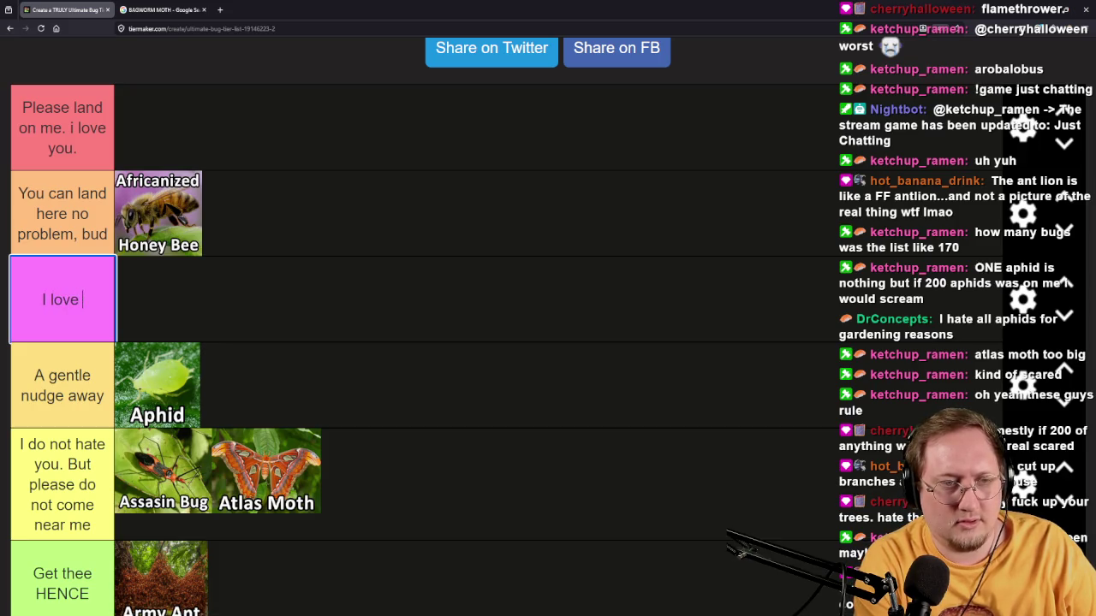
text(you... but)
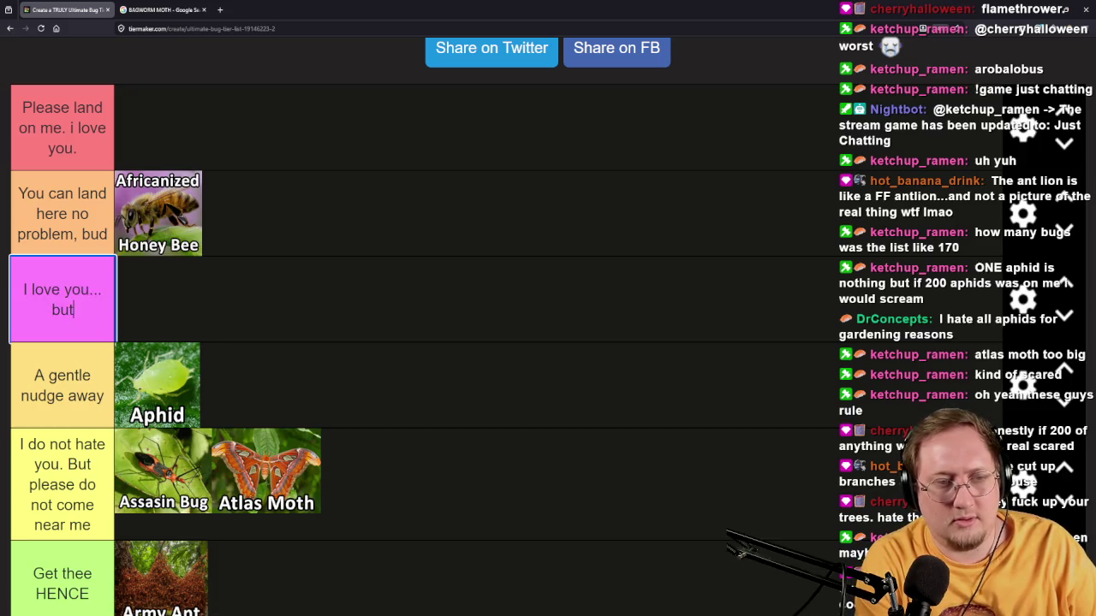
text( on ly if)
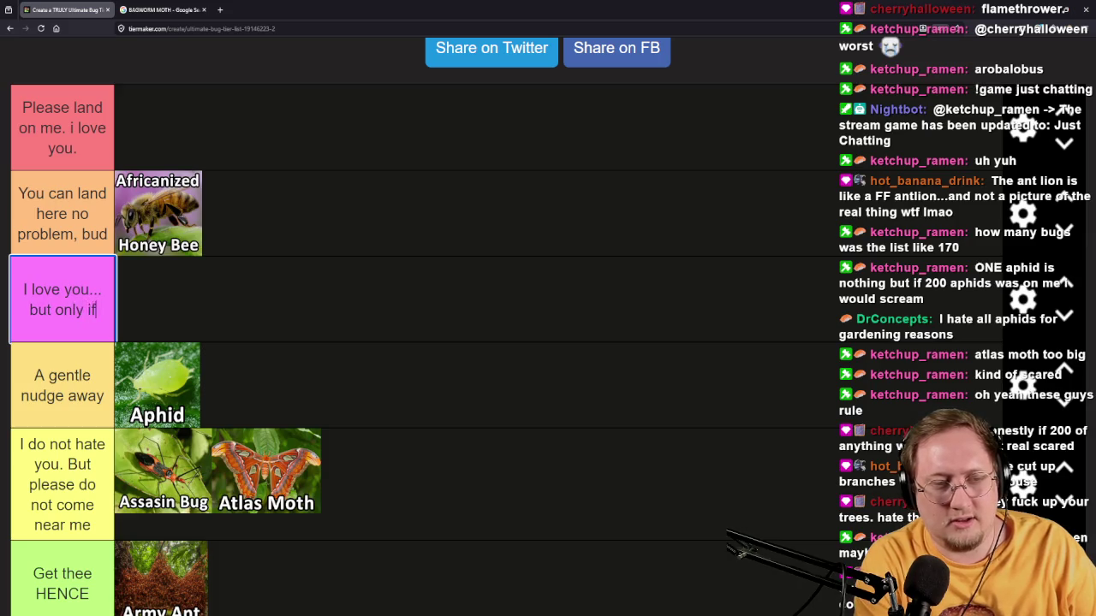
text( you are far away)
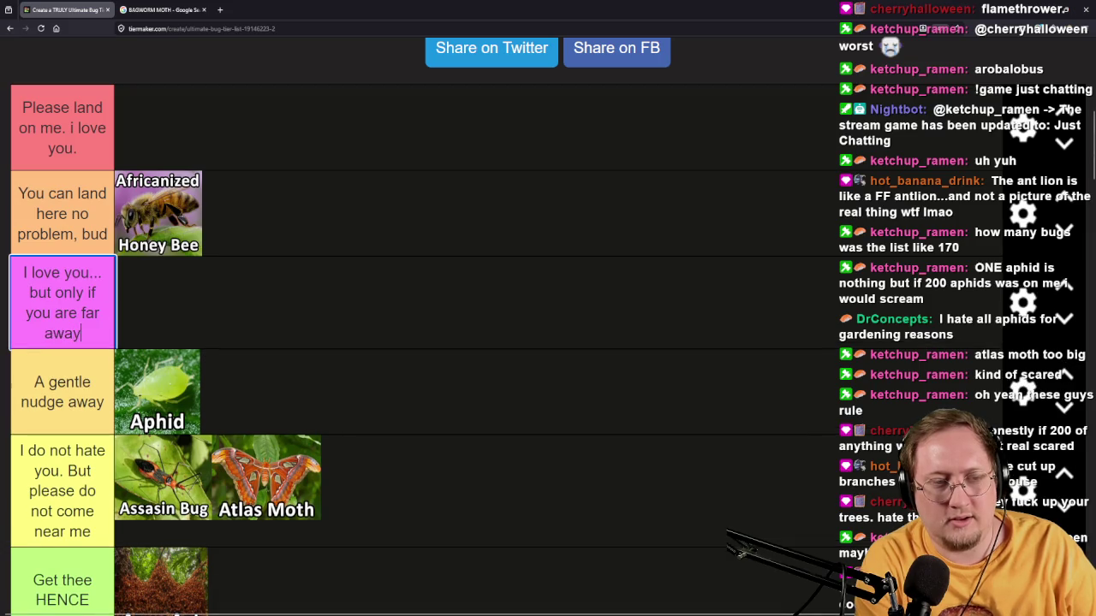
click(334, 312)
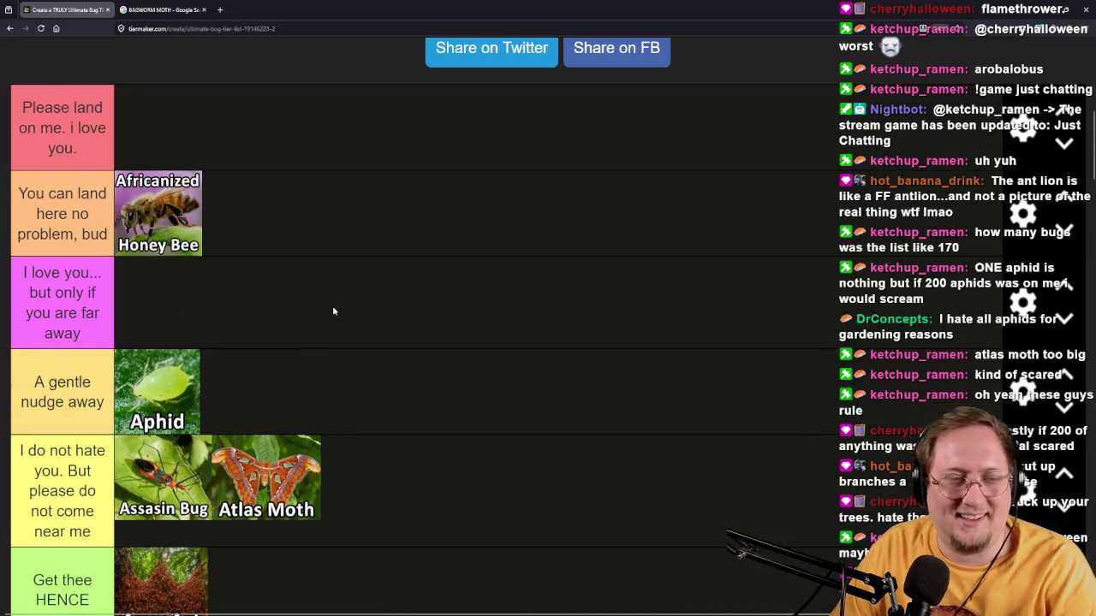
Drag Bagworm Moth into the magenta 'far away' tier.
scroll(332, 310, down, 8)
mouse_move(83, 290)
mouse_down()
mouse_move(164, 249)
mouse_move(330, 211)
mouse_move(398, 308)
mouse_move(381, 235)
mouse_move(127, 218)
mouse_up()
scroll(330, 211, up, 7)
Browse bagworm moth image results, previewing the PetNarianPets and Snopes photos, then close the search.
click(163, 9)
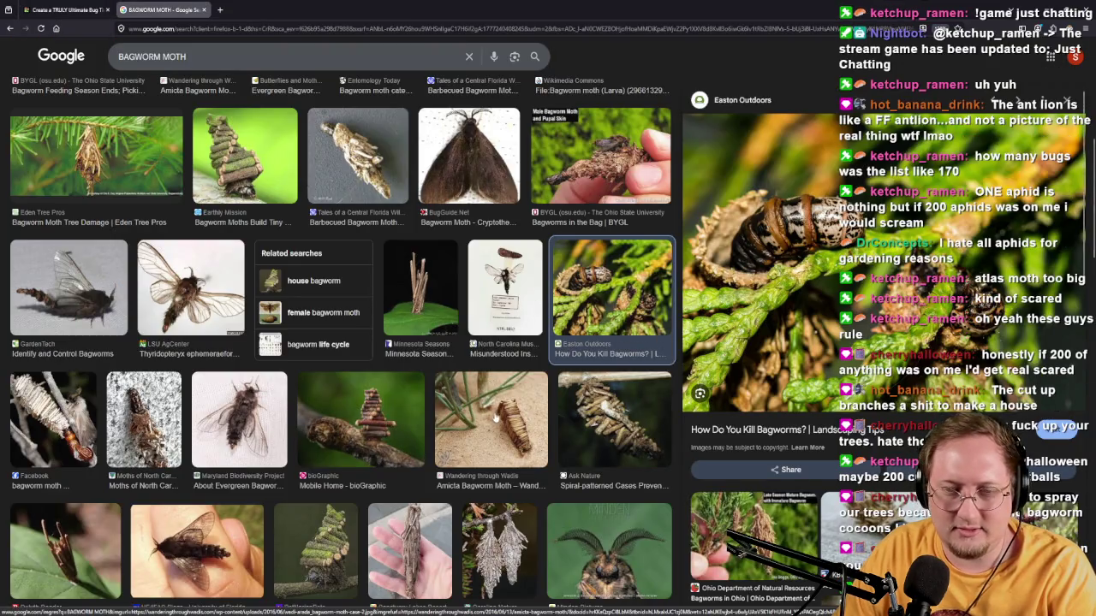
scroll(193, 359, down, 3)
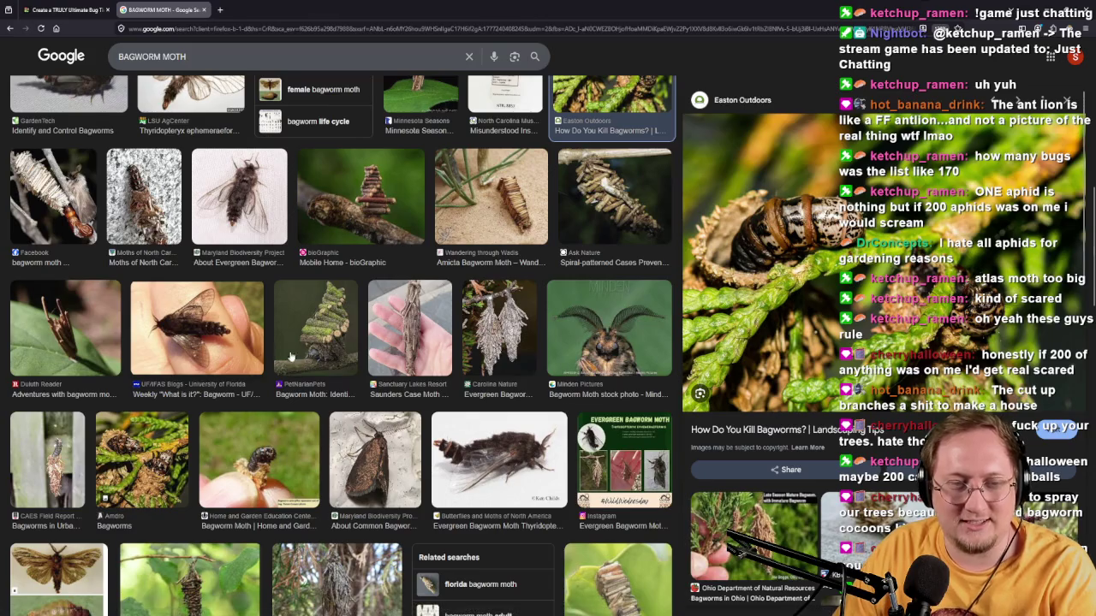
click(337, 346)
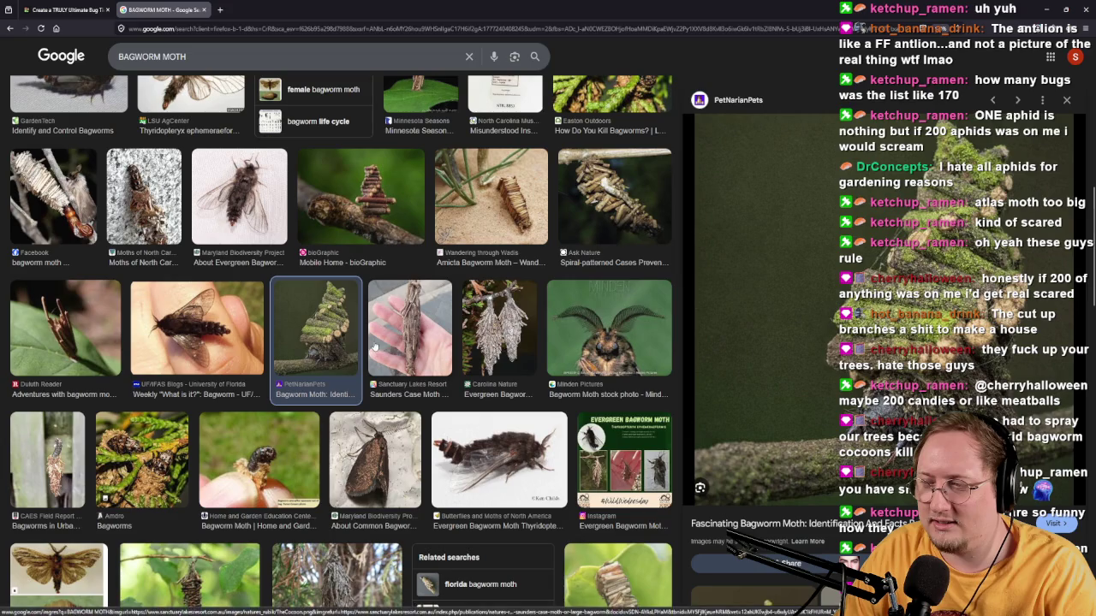
scroll(401, 351, down, 3)
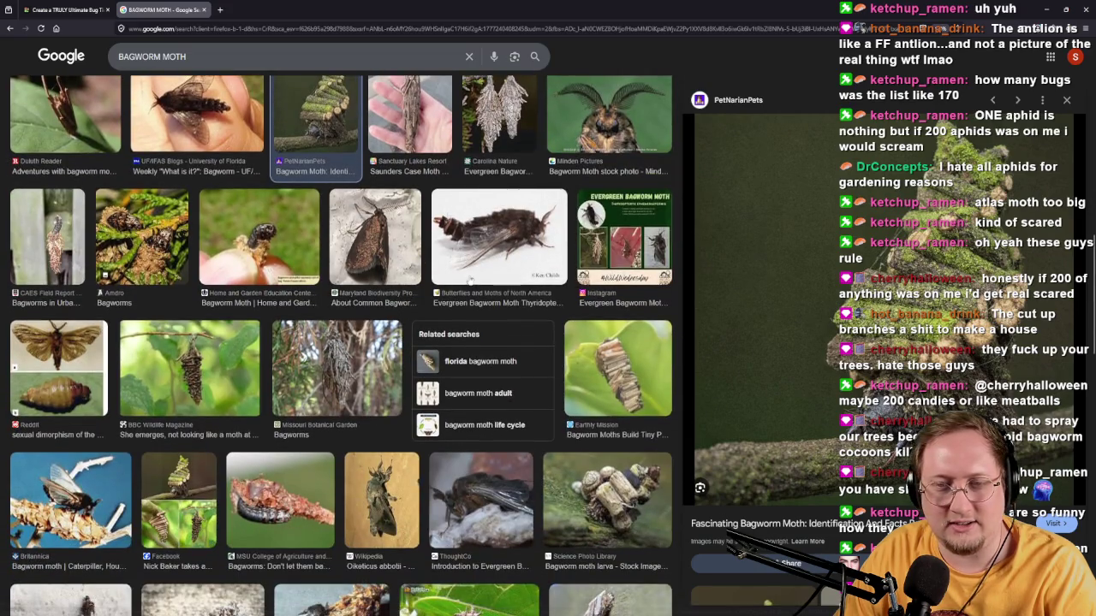
scroll(210, 385, down, 3)
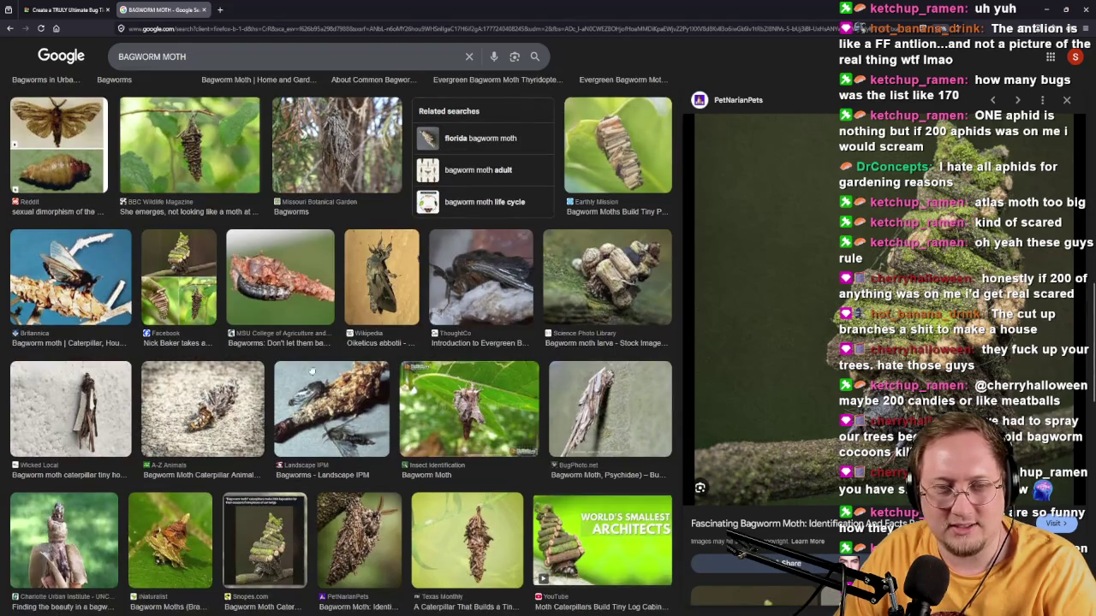
scroll(305, 354, down, 2)
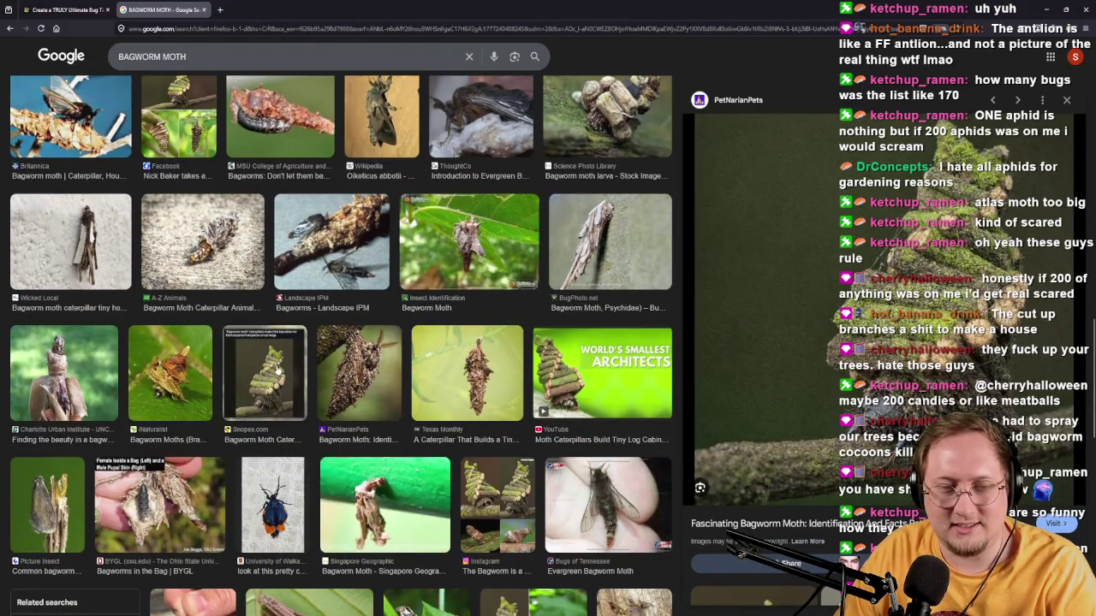
click(278, 370)
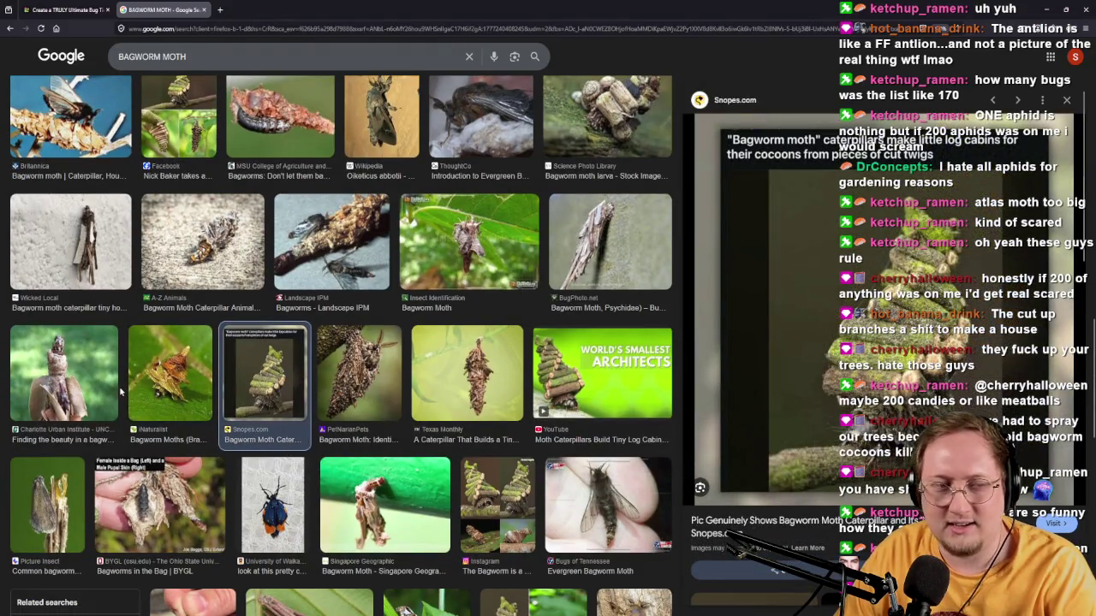
scroll(152, 535, down, 3)
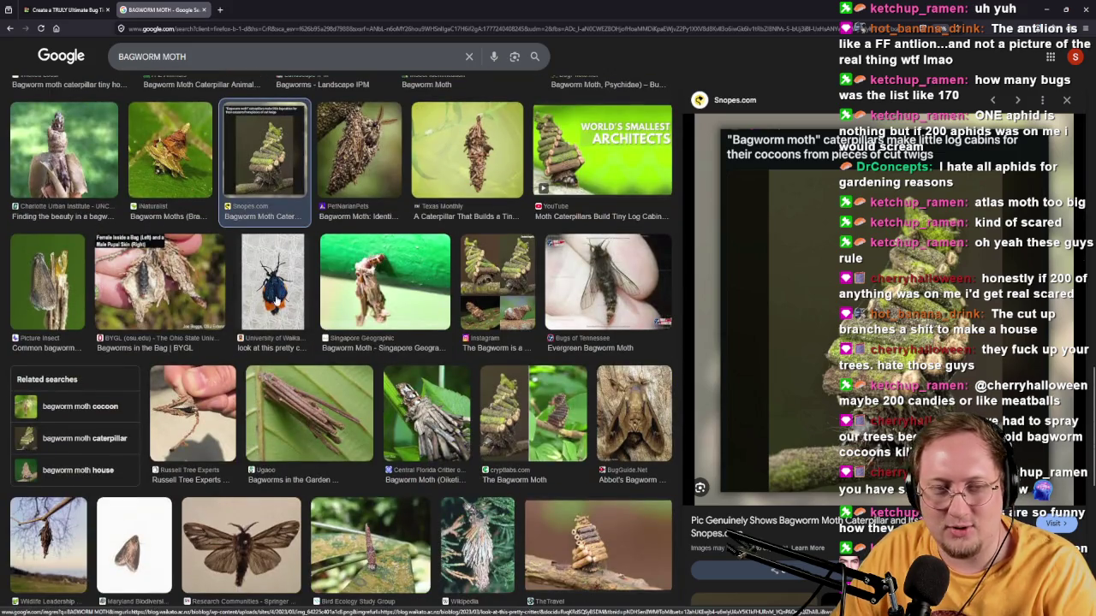
click(210, 10)
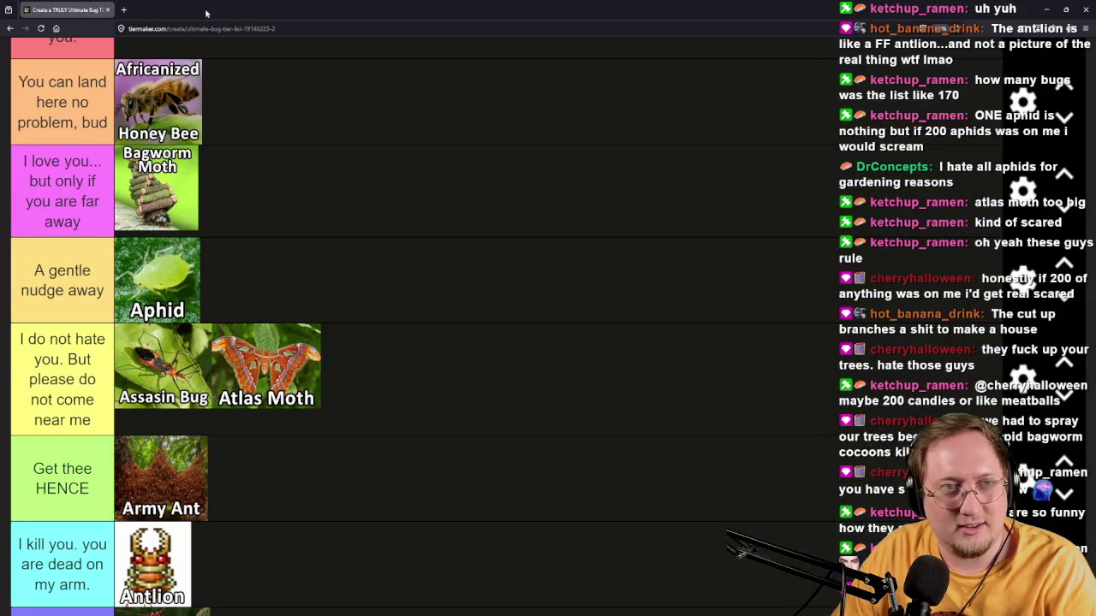
Rank Banana Slug in 'I do not hate you', Bed bug in the purple row, Beefly in 'I kill you'.
scroll(348, 460, down, 8)
scroll(82, 527, up, 4)
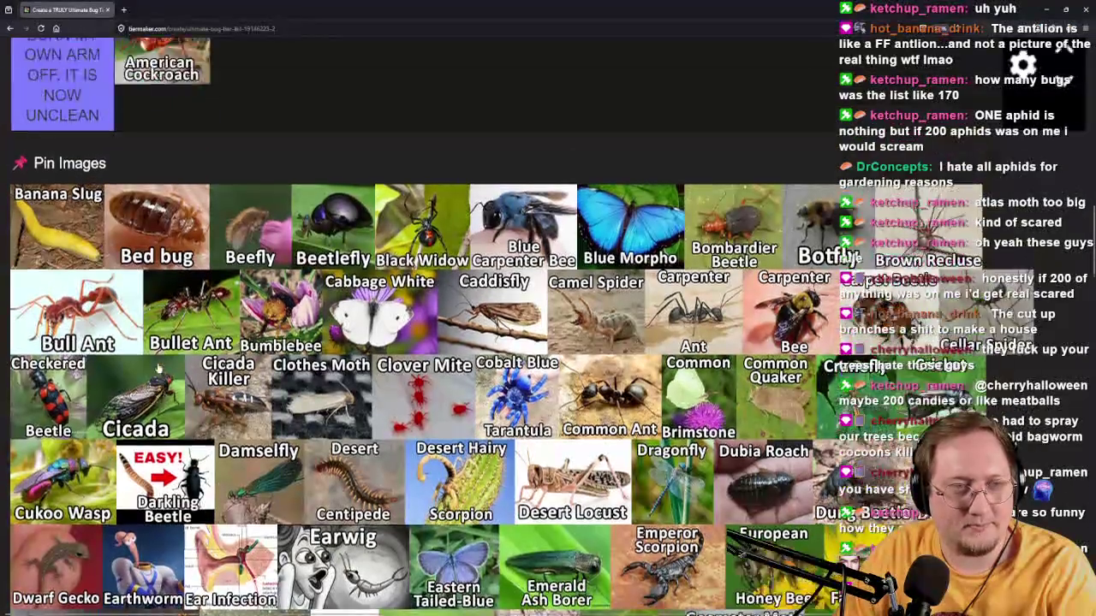
mouse_move(82, 526)
mouse_down()
mouse_move(358, 347)
mouse_move(362, 368)
mouse_move(612, 354)
mouse_move(520, 275)
mouse_move(525, 257)
mouse_up()
scroll(362, 368, up, 2)
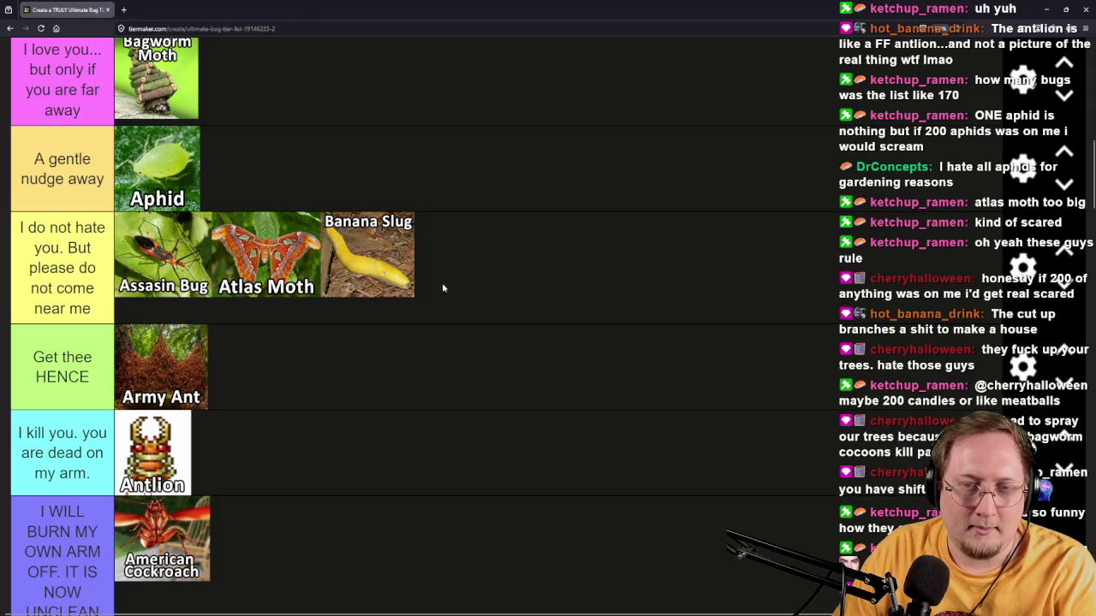
scroll(443, 289, down, 4)
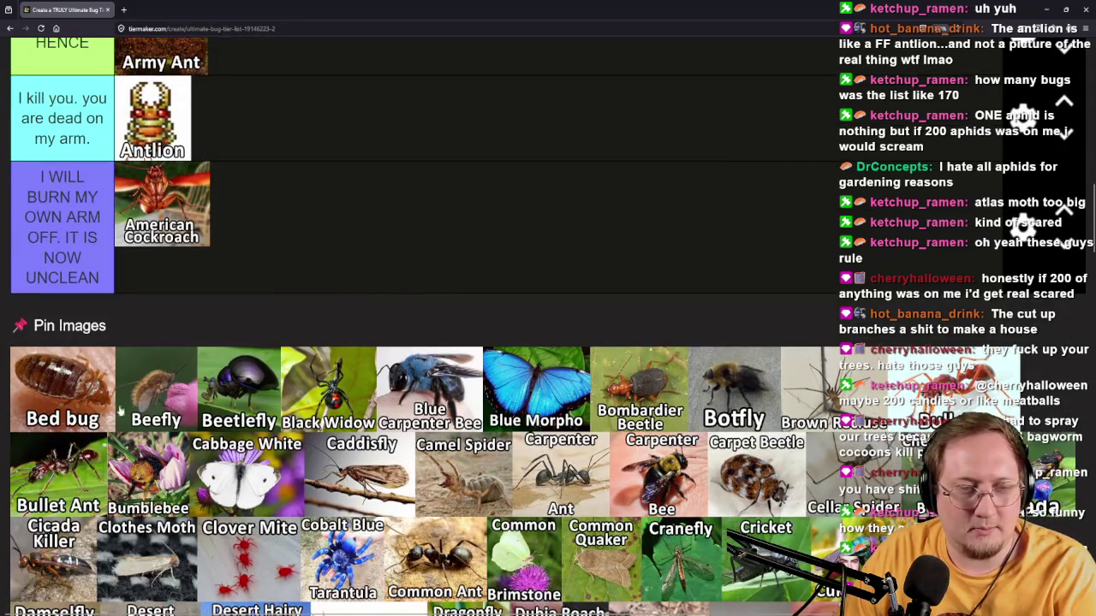
mouse_move(69, 390)
mouse_down()
mouse_move(367, 244)
mouse_move(359, 234)
mouse_up()
scroll(431, 217, up, 3)
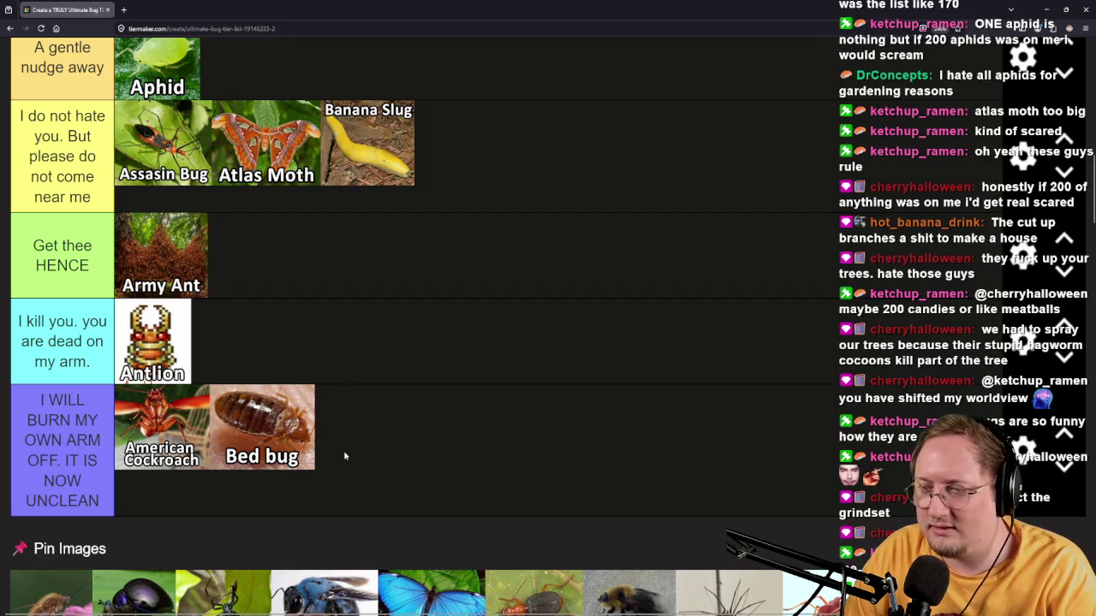
scroll(161, 491, down, 2)
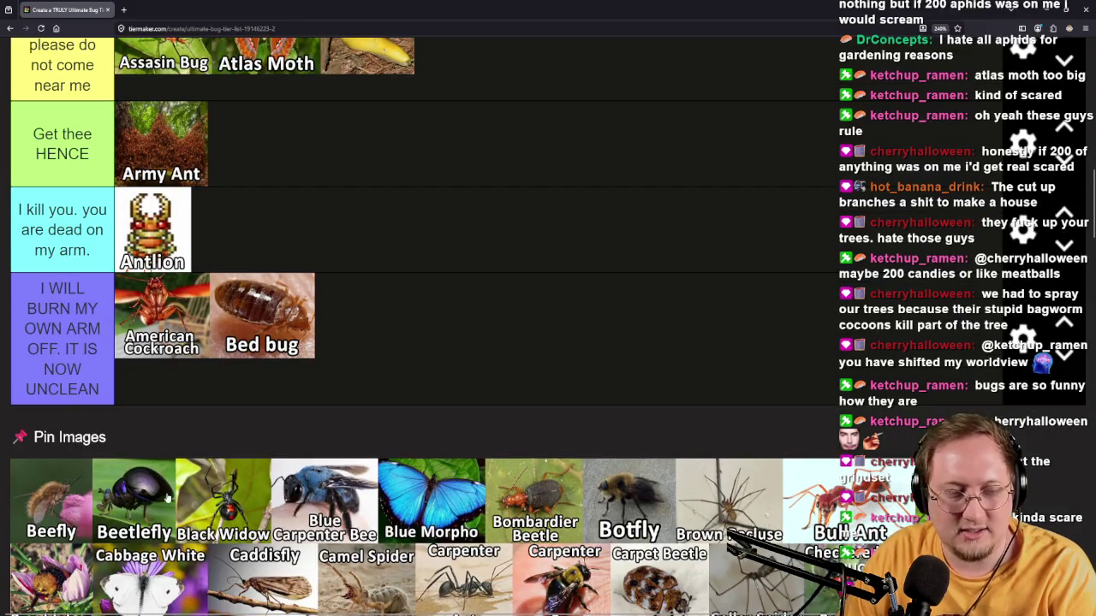
mouse_move(61, 532)
mouse_down()
mouse_move(286, 420)
mouse_move(463, 276)
mouse_move(433, 286)
mouse_up()
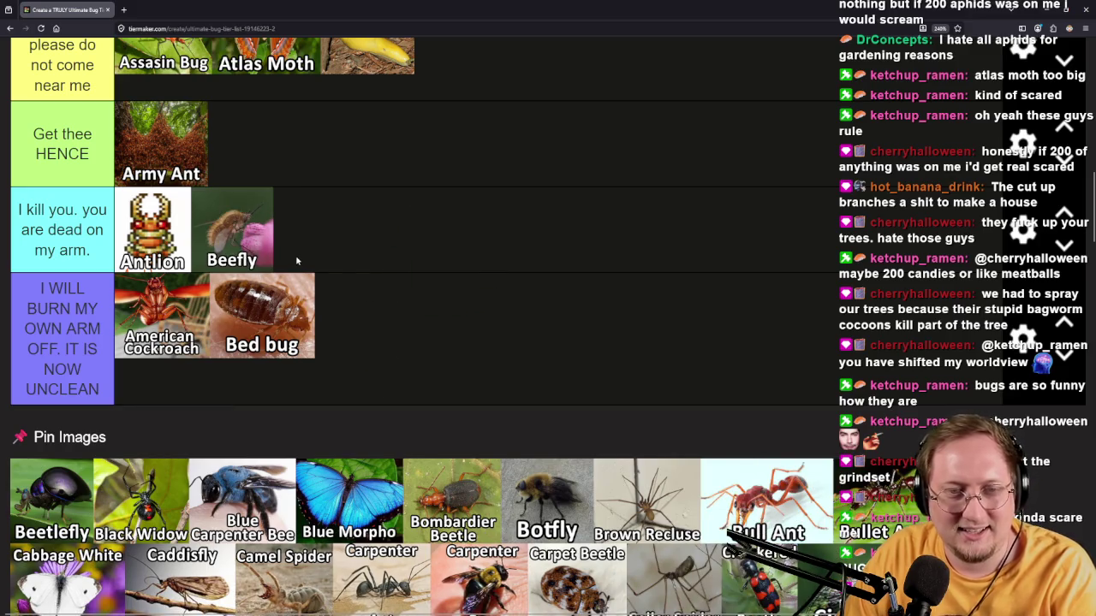
View the Beefly image full-size and zoomed in its own tab, then return to the tier list.
middle_click(256, 240)
key(ctrl+Tab)
scroll(643, 408, up, 8)
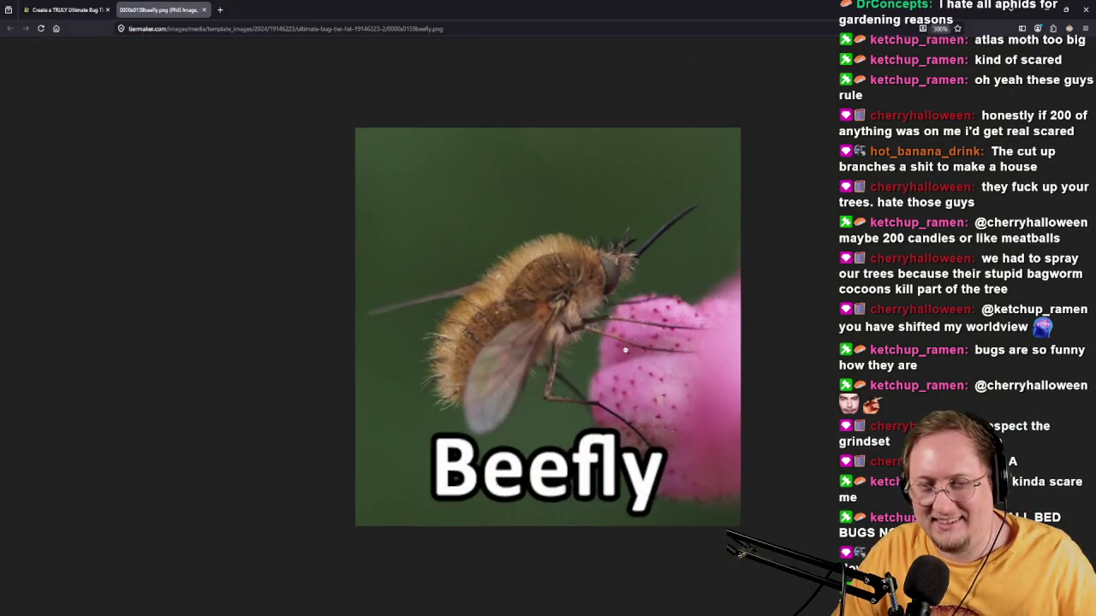
scroll(643, 407, up, 1)
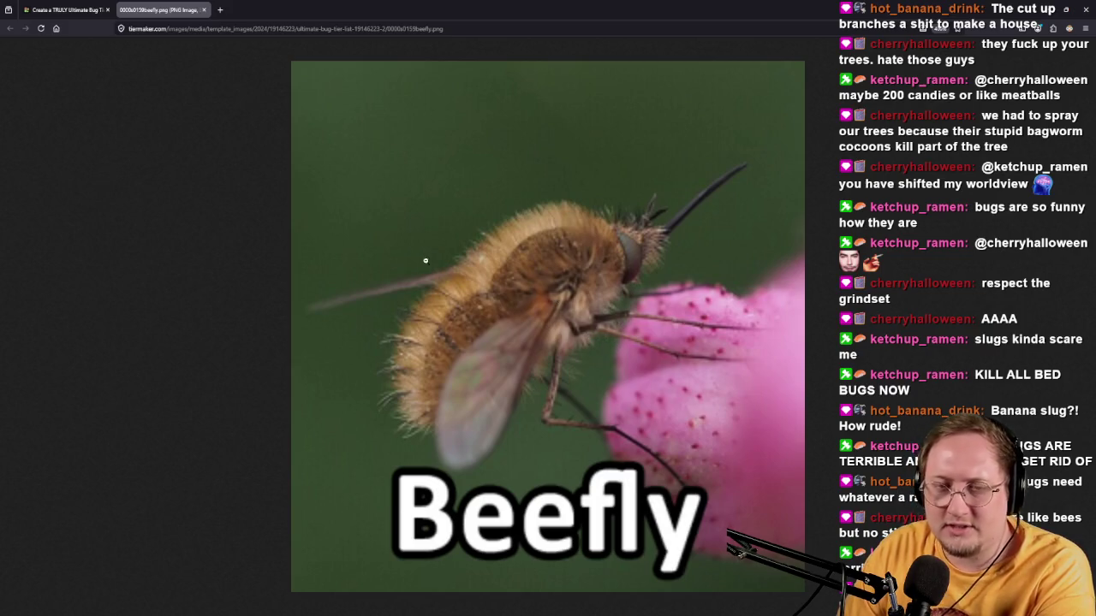
click(78, 6)
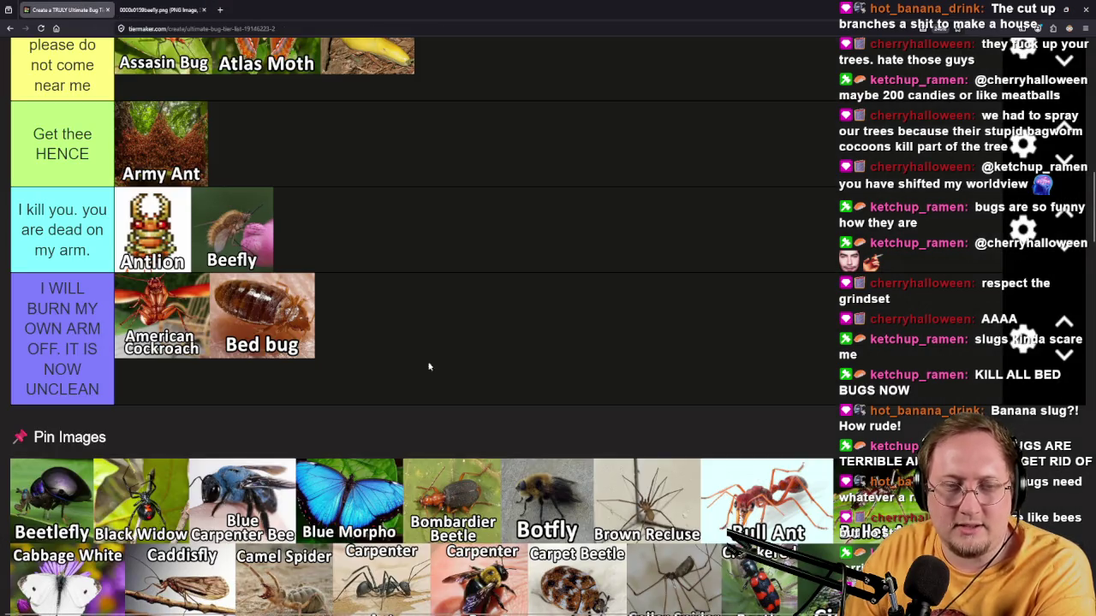
Move Beefly into the 'You can land here' tier and drop another pool image into a lower row.
scroll(376, 396, up, 3)
scroll(377, 399, down, 1)
mouse_move(244, 463)
mouse_down()
mouse_move(587, 216)
mouse_move(538, 93)
mouse_move(390, 315)
mouse_move(297, 390)
mouse_move(302, 344)
mouse_up()
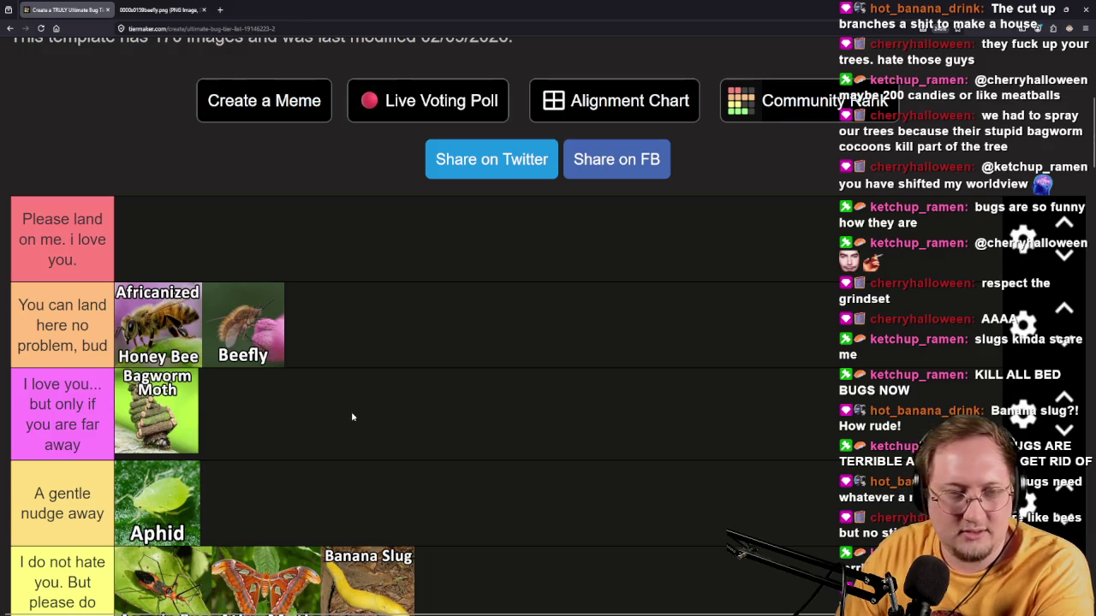
scroll(347, 431, down, 10)
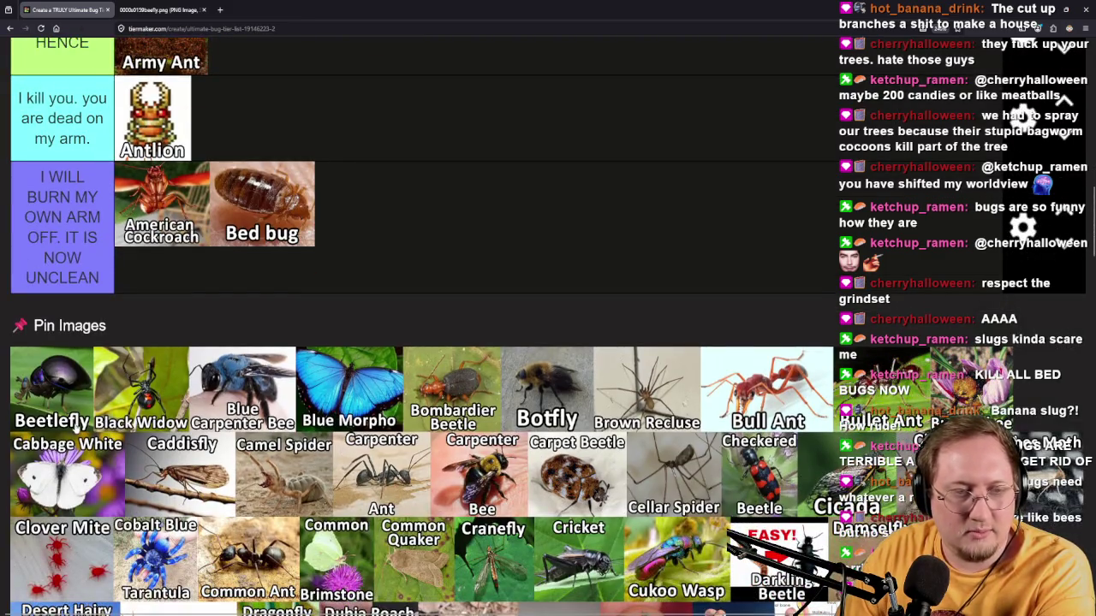
mouse_move(67, 413)
mouse_down()
mouse_move(422, 283)
mouse_move(431, 293)
mouse_move(512, 274)
mouse_move(535, 250)
mouse_move(526, 296)
mouse_move(452, 440)
mouse_move(454, 510)
mouse_up()
Put Black Widow in 'I kill you' after Antlion and Blue Carpenter Bee first in the second tier.
scroll(431, 293, up, 4)
scroll(512, 274, up, 1)
scroll(526, 297, up, 3)
scroll(526, 477, down, 5)
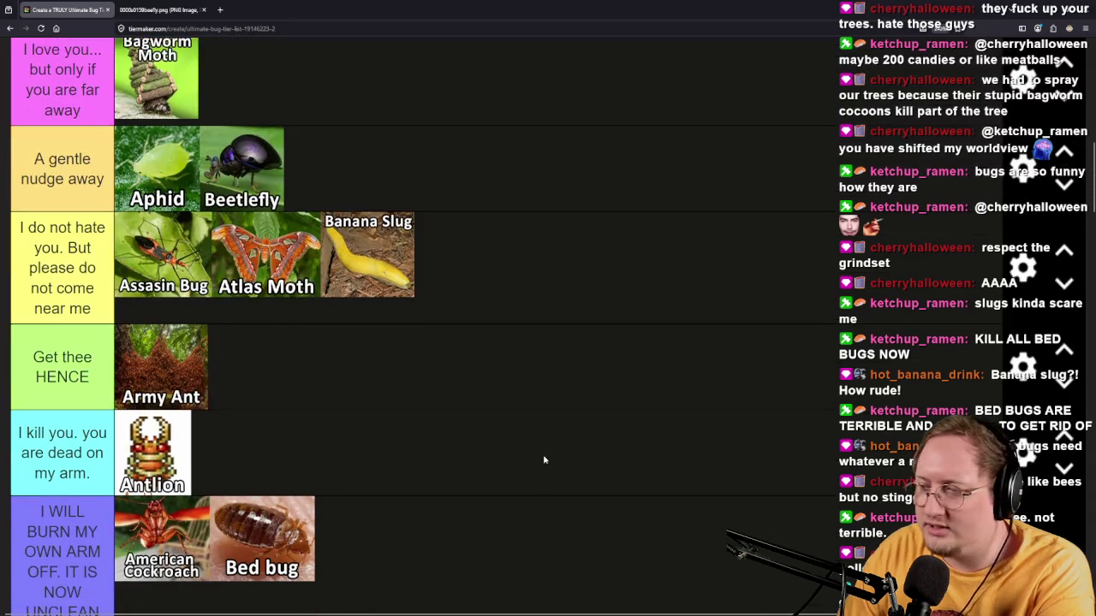
scroll(434, 457, down, 3)
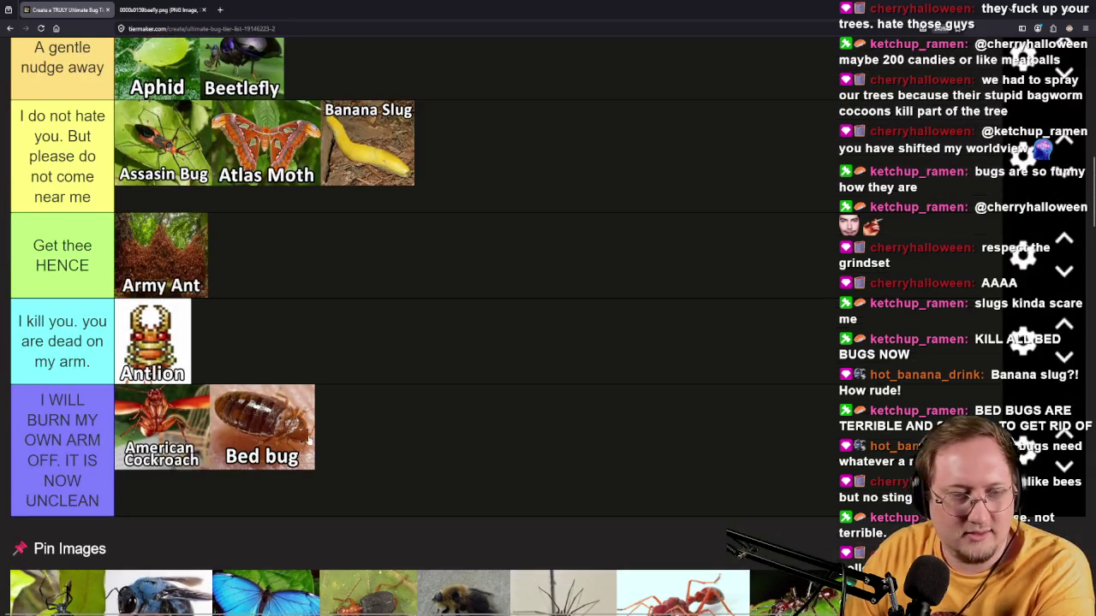
mouse_move(98, 498)
mouse_down()
mouse_move(359, 372)
mouse_move(513, 322)
mouse_move(501, 257)
mouse_up()
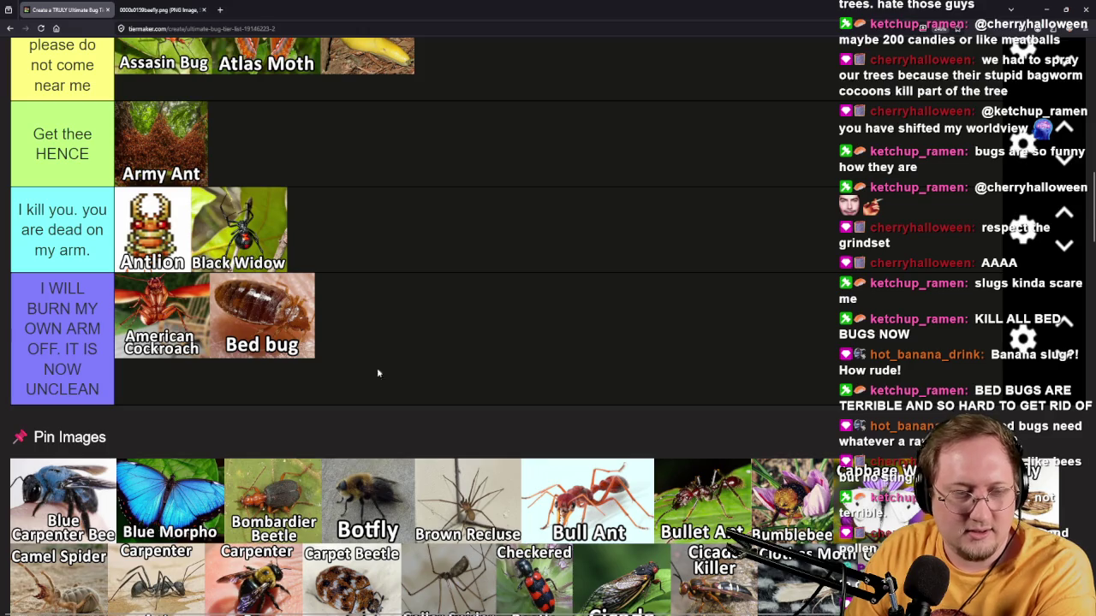
mouse_move(82, 476)
mouse_down()
mouse_move(146, 437)
mouse_move(519, 283)
mouse_move(531, 290)
mouse_move(295, 487)
mouse_move(482, 501)
mouse_move(287, 432)
mouse_move(180, 428)
mouse_move(196, 437)
mouse_up()
Add Brown Recluse to the bottom tier and Blue Morpho to the second tier.
scroll(531, 289, up, 10)
scroll(482, 501, down, 1)
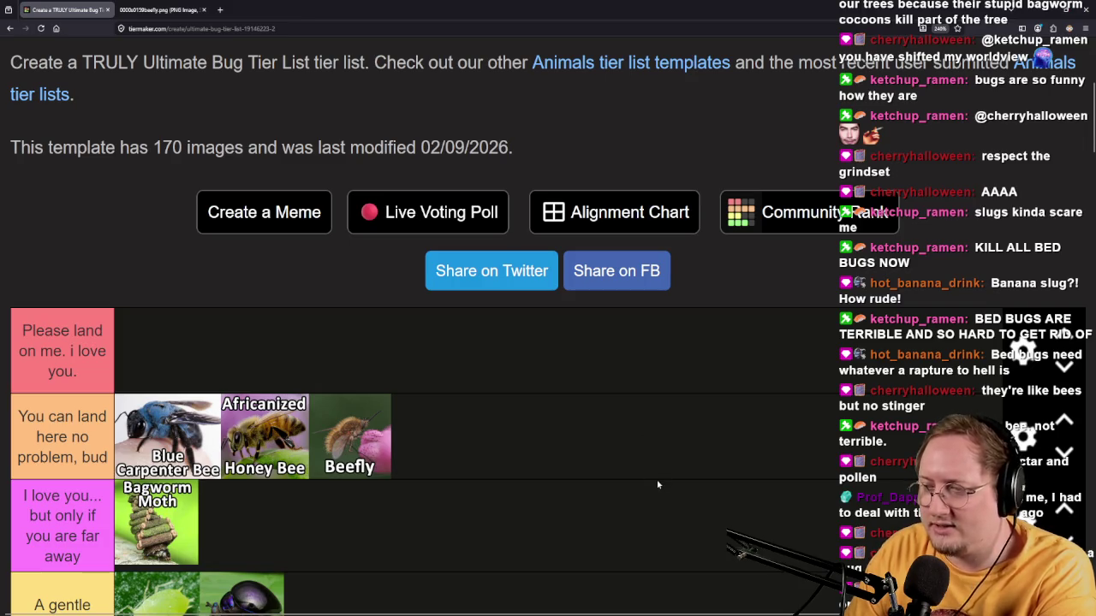
scroll(588, 509, down, 10)
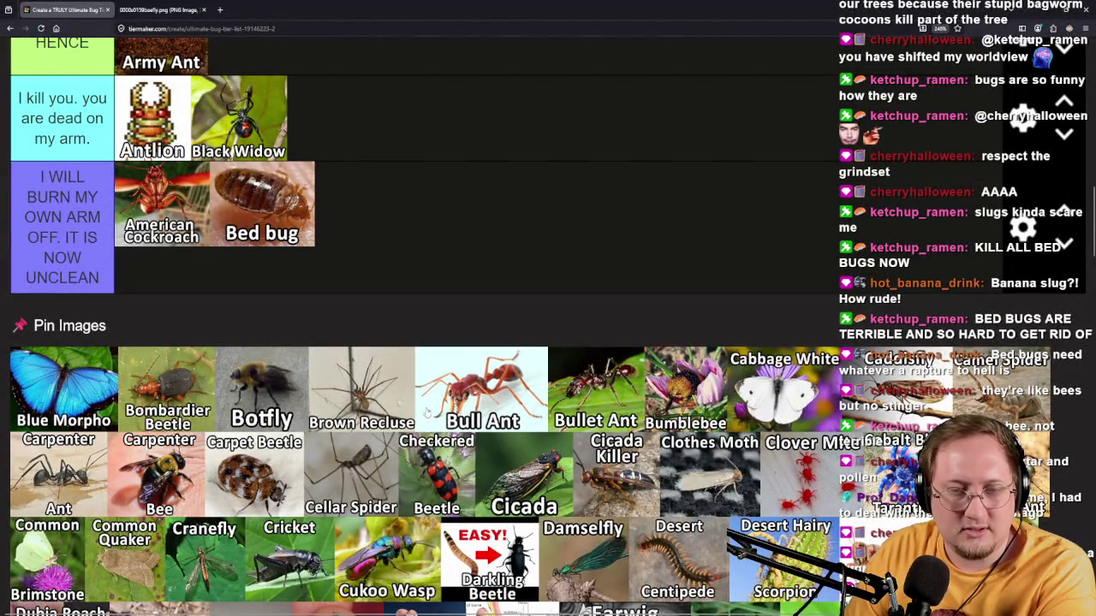
drag(385, 404, 416, 255)
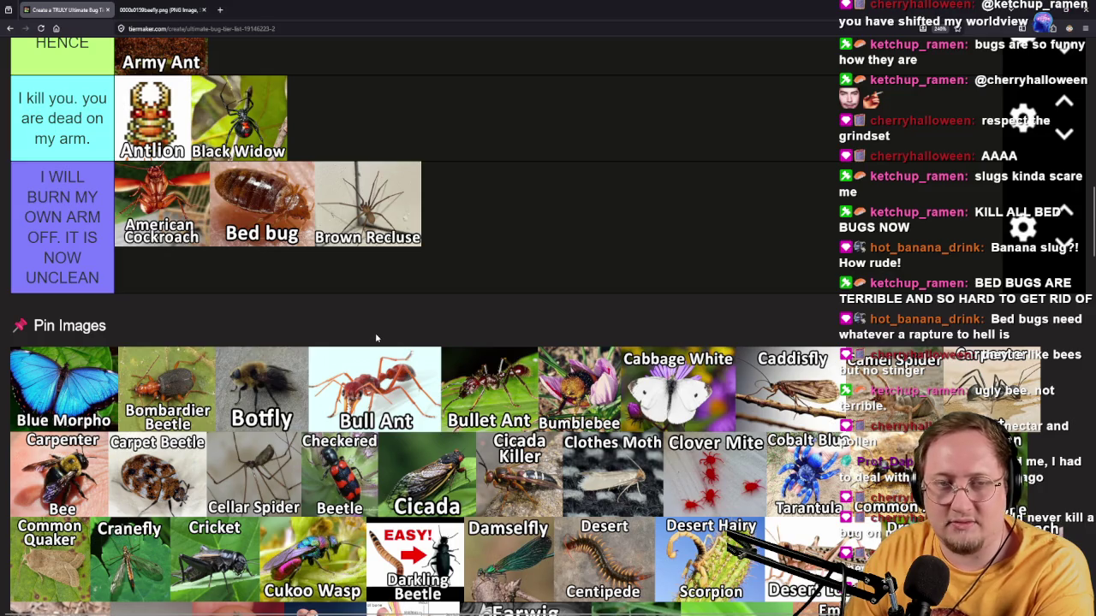
mouse_move(103, 390)
mouse_down()
mouse_move(374, 292)
mouse_move(689, 262)
mouse_move(586, 343)
mouse_move(403, 315)
mouse_move(557, 216)
mouse_up()
Place Bombardier Beetle in the pink tier and Botfly after Brown Recluse in the bottom tier.
scroll(689, 262, up, 6)
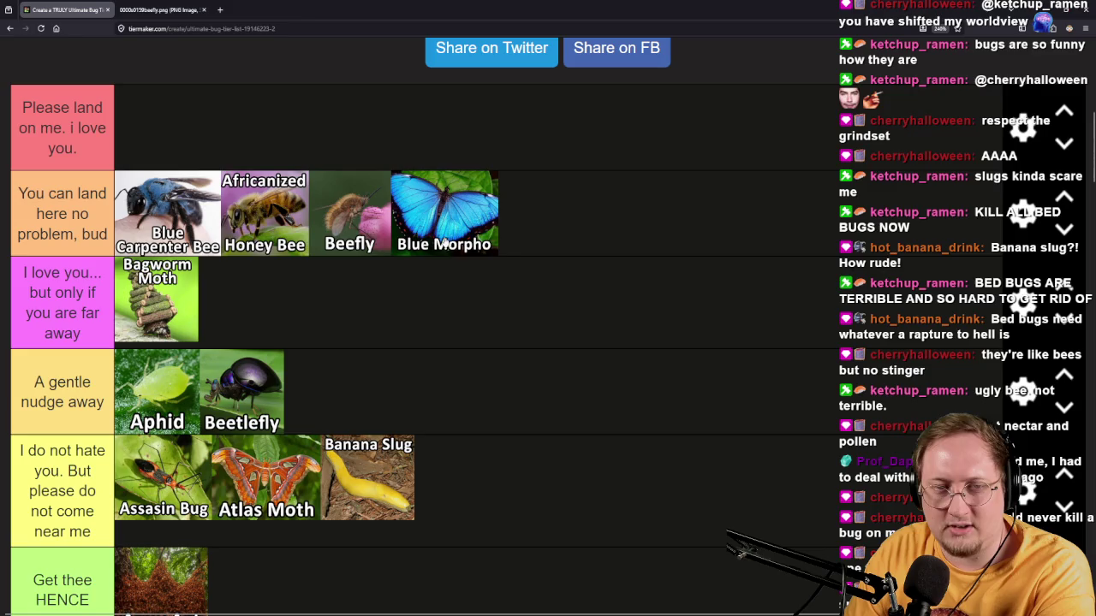
scroll(632, 422, down, 1)
scroll(632, 423, down, 6)
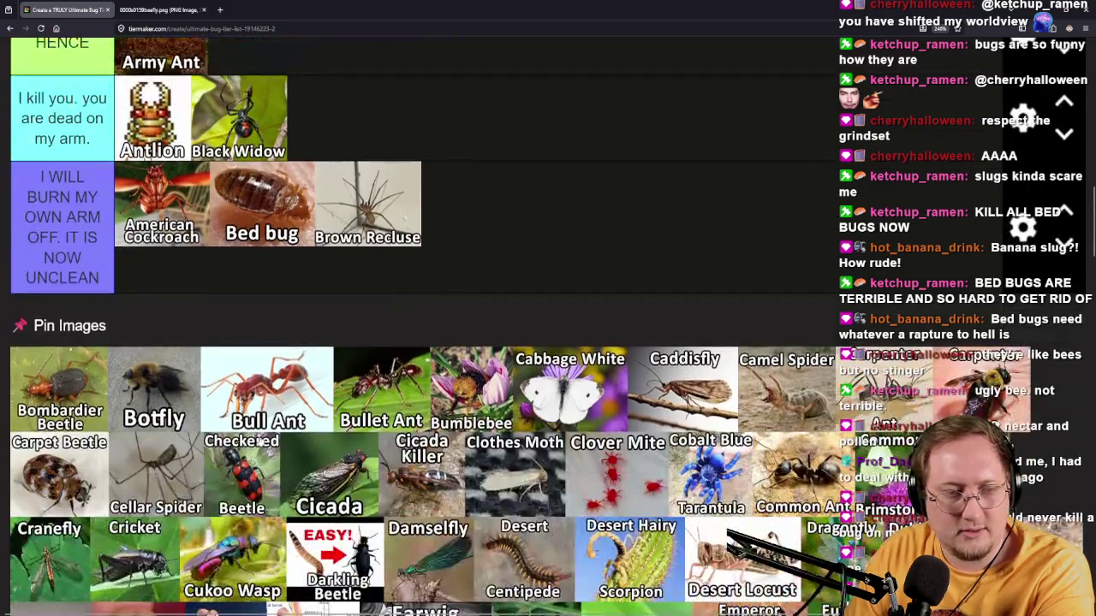
mouse_move(53, 422)
mouse_down()
mouse_move(531, 342)
mouse_move(611, 283)
mouse_move(617, 293)
mouse_move(371, 419)
mouse_move(342, 420)
mouse_up()
scroll(527, 339, up, 3)
scroll(534, 337, up, 5)
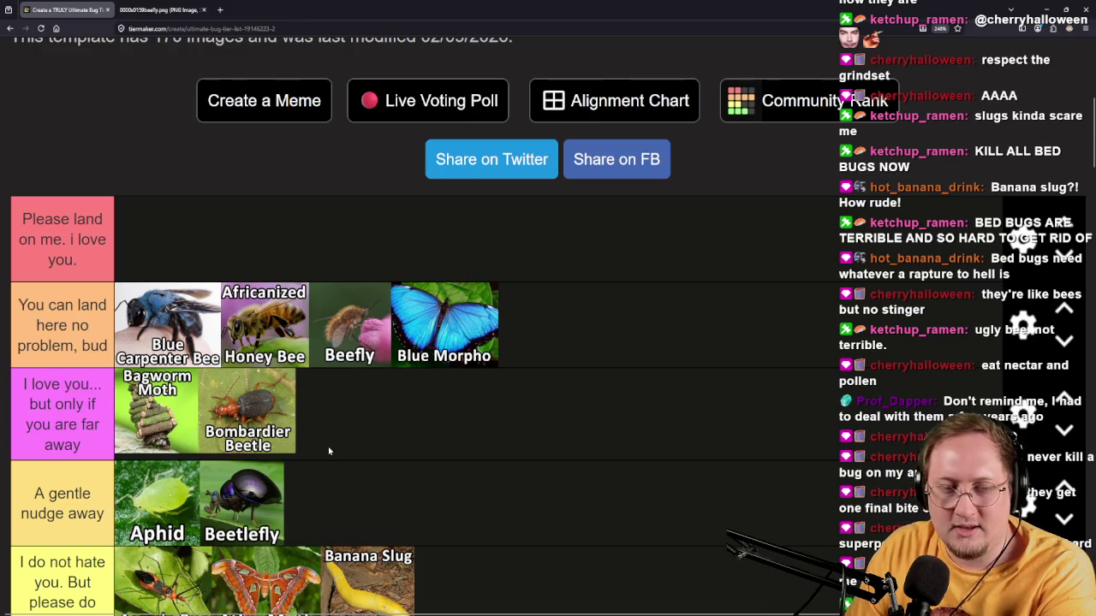
scroll(313, 423, down, 1)
scroll(314, 423, down, 8)
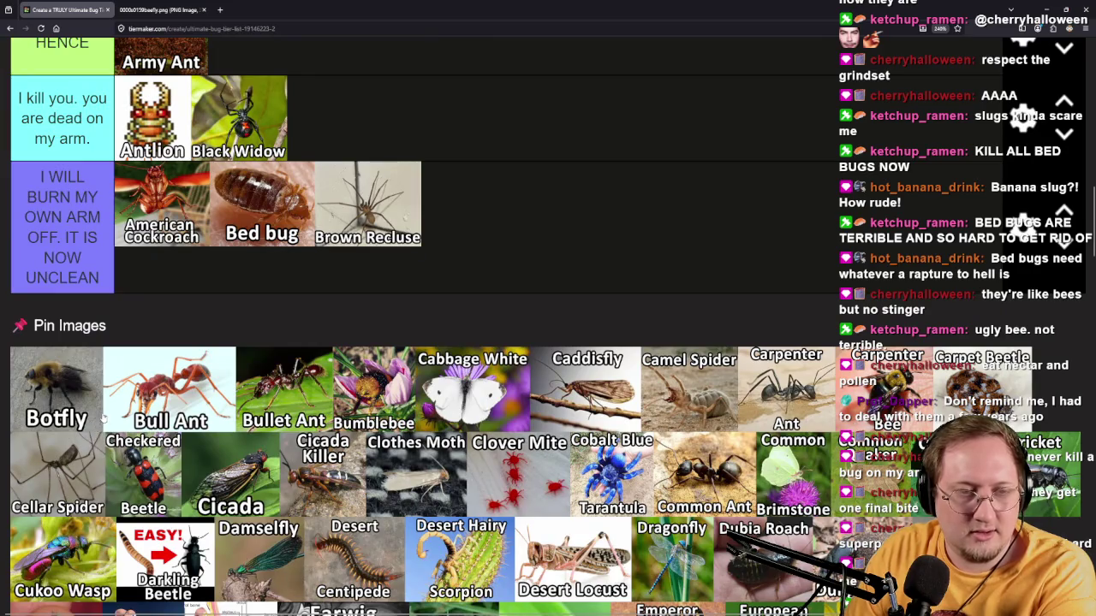
mouse_move(94, 418)
mouse_down()
mouse_move(535, 272)
mouse_move(567, 248)
mouse_up()
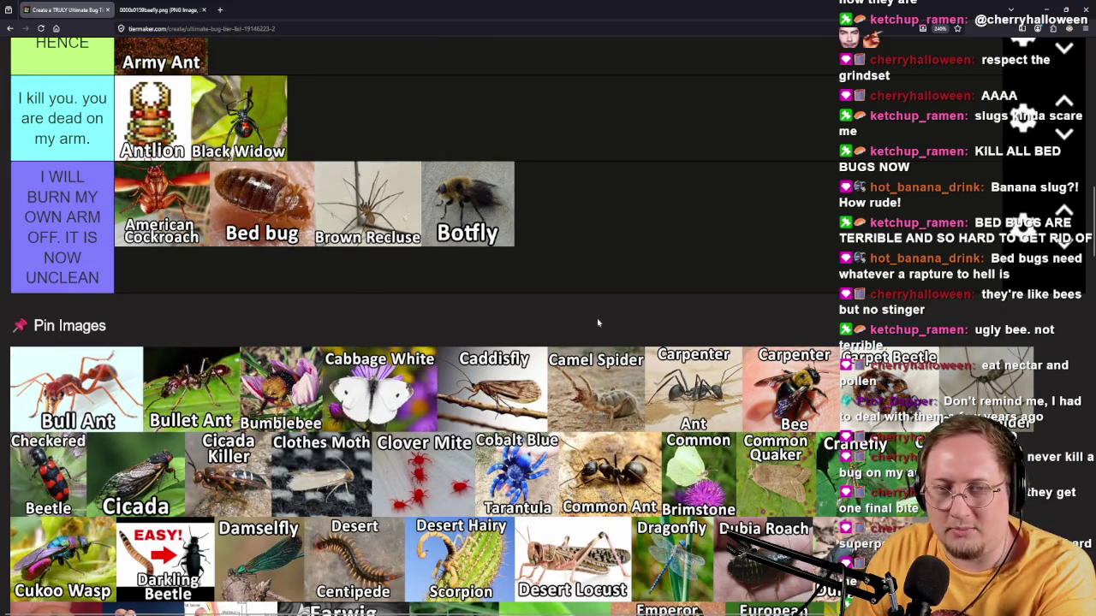
Try Bull Ant in 'I kill you' and the bottom tier before settling it in 'Get thee HENCE' beside Army Ant.
scroll(718, 348, up, 3)
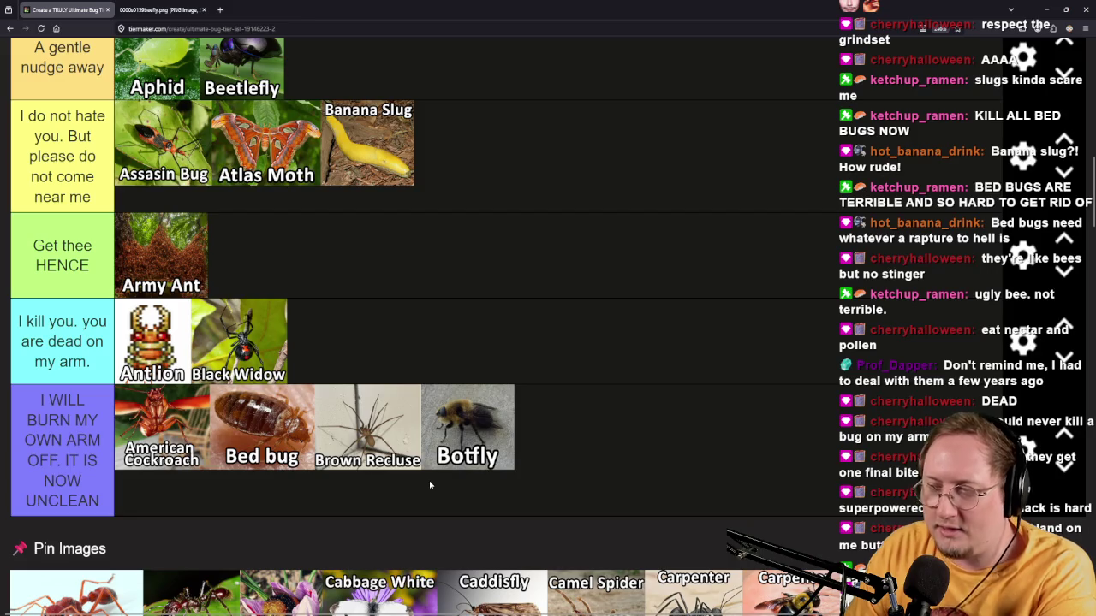
scroll(381, 514, down, 1)
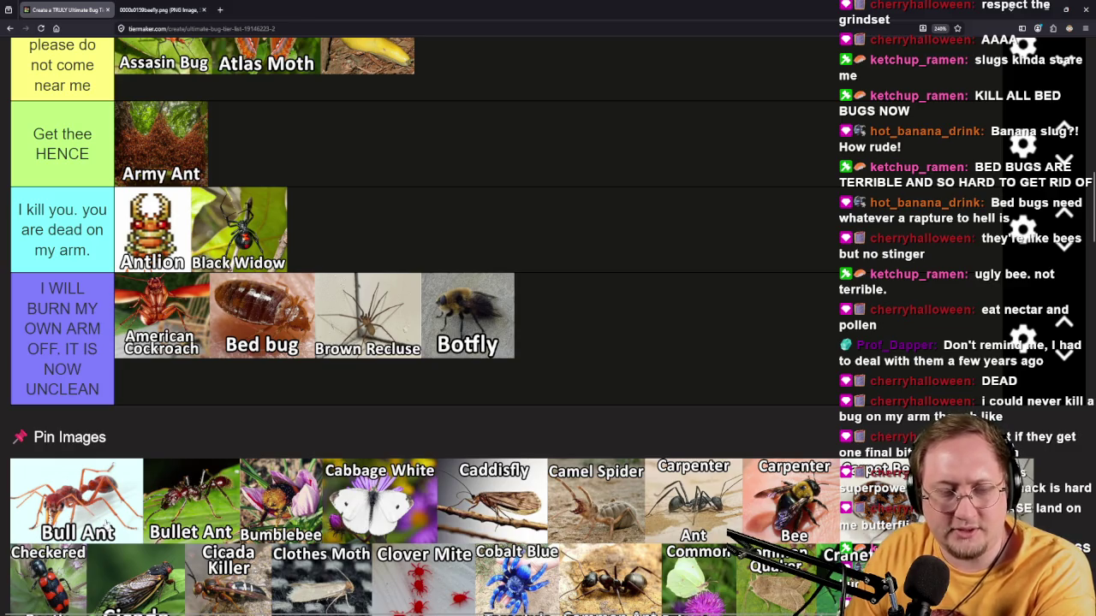
mouse_move(111, 533)
mouse_down()
mouse_move(818, 327)
mouse_move(857, 332)
mouse_move(829, 370)
mouse_move(715, 377)
mouse_move(727, 373)
mouse_up()
scroll(805, 376, up, 1)
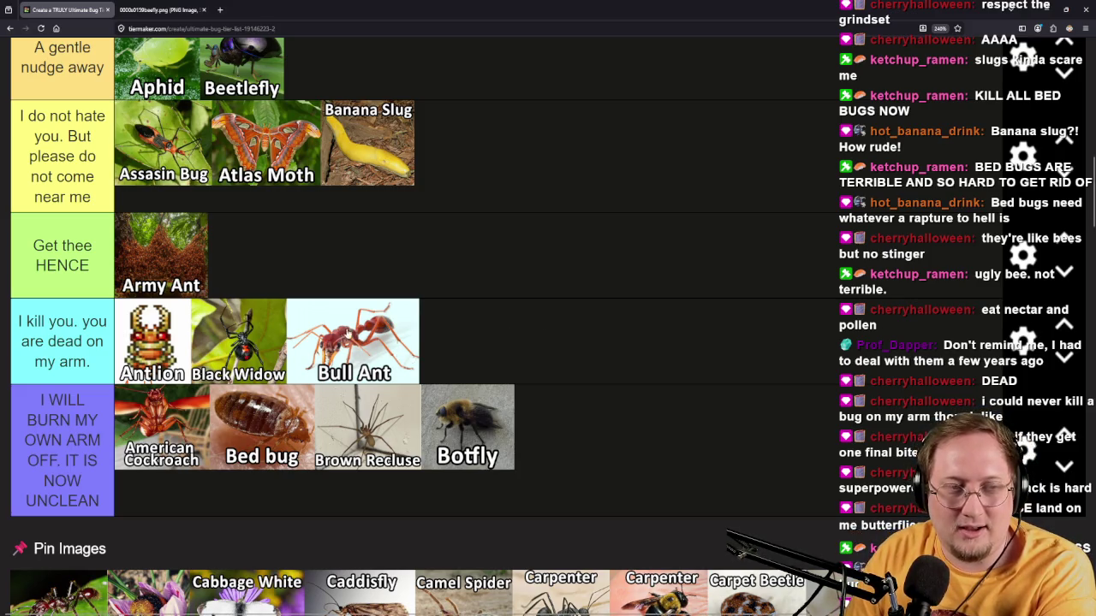
drag(353, 330, 641, 343)
drag(644, 350, 653, 428)
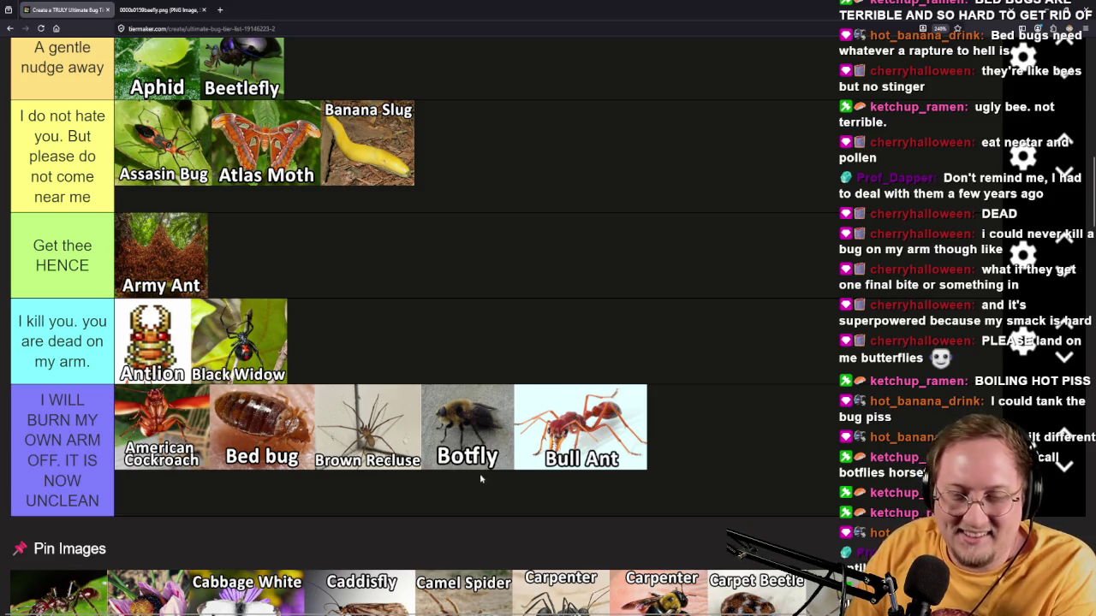
scroll(484, 478, down, 1)
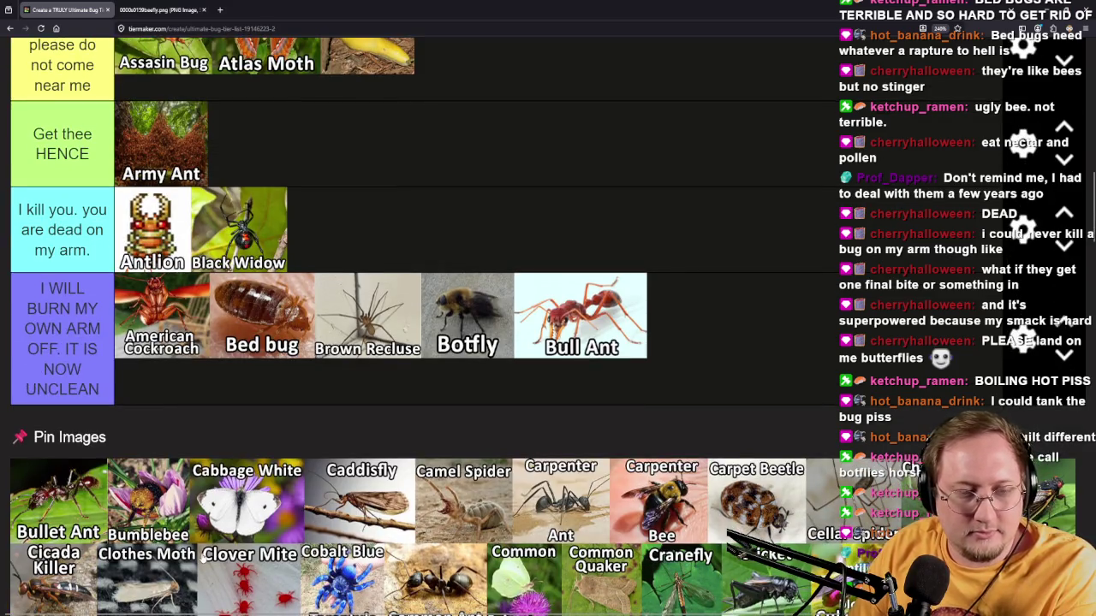
mouse_move(602, 354)
mouse_down()
mouse_move(577, 331)
mouse_move(577, 192)
mouse_move(627, 263)
mouse_move(596, 462)
mouse_move(631, 377)
mouse_up()
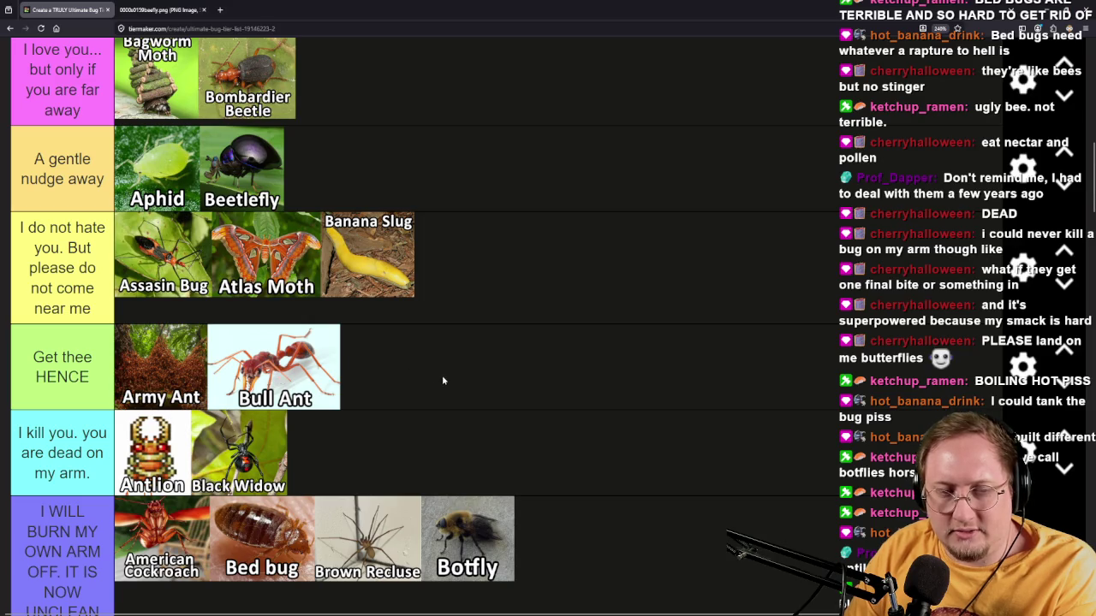
scroll(435, 380, down, 5)
scroll(128, 428, up, 1)
Add Bullet Ant to the bottom purple tier and Bumblebee to the top tier.
mouse_move(59, 419)
mouse_down()
mouse_move(699, 247)
mouse_move(643, 463)
mouse_up()
scroll(655, 419, up, 3)
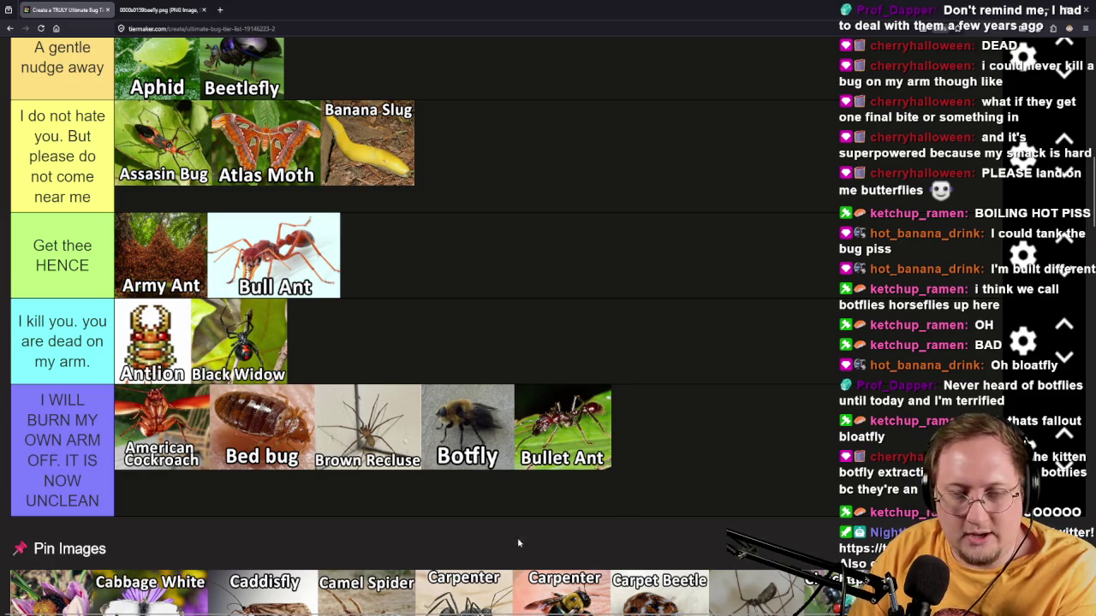
scroll(527, 511, down, 5)
scroll(125, 451, up, 3)
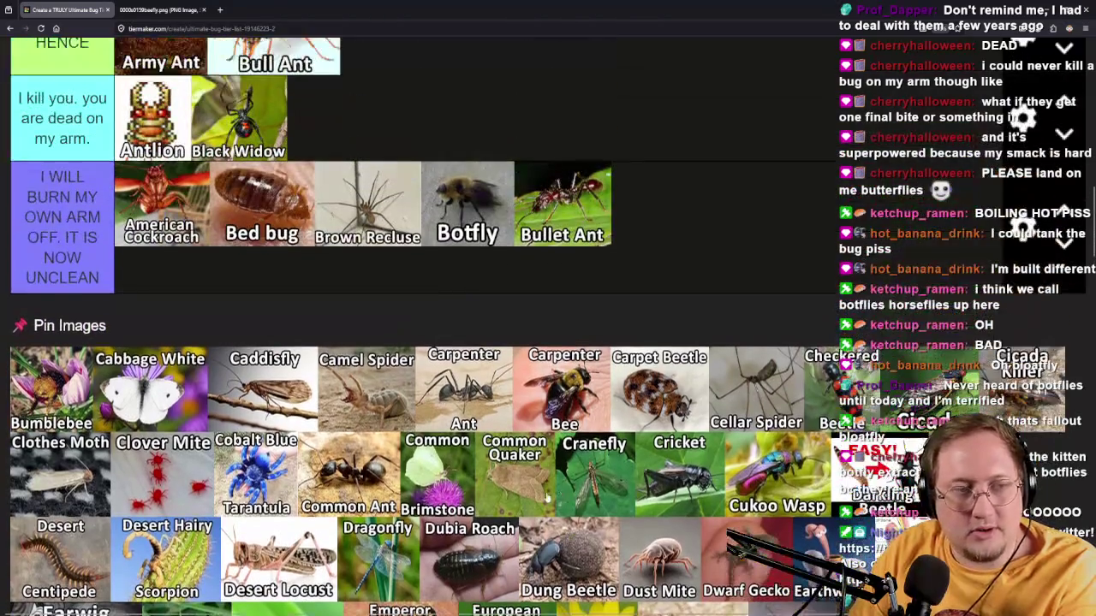
scroll(99, 444, up, 3)
scroll(347, 448, down, 3)
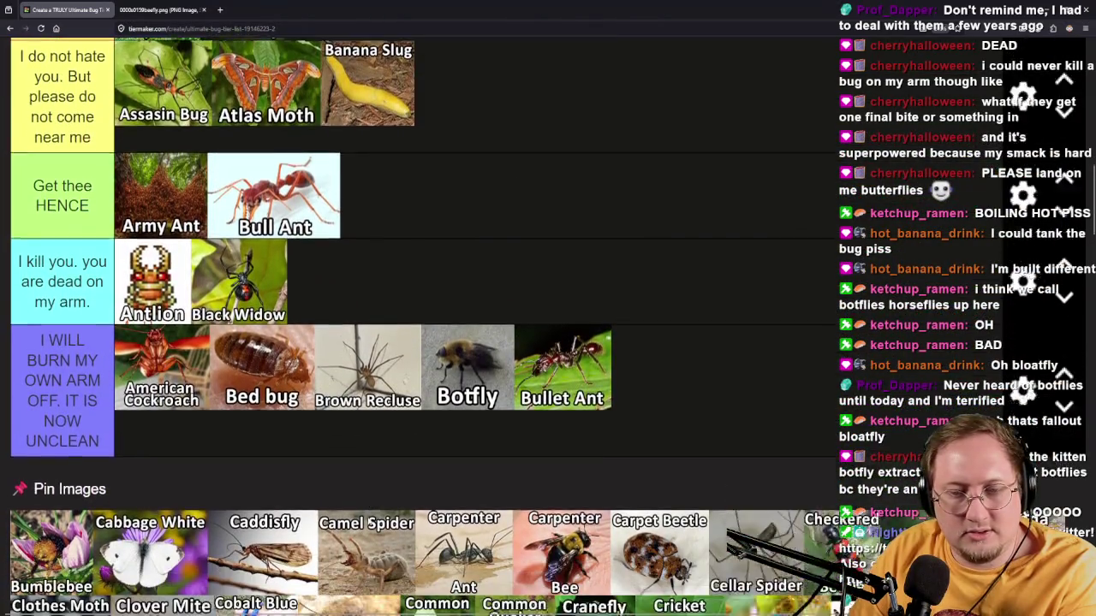
scroll(355, 583, up, 2)
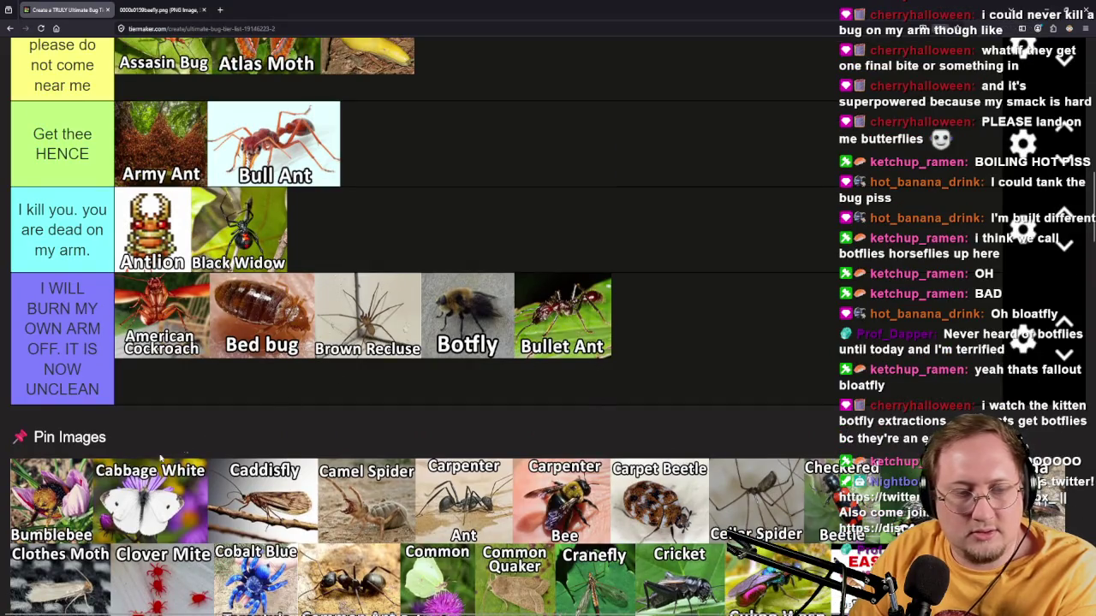
mouse_move(54, 531)
mouse_down()
mouse_move(103, 499)
mouse_move(471, 411)
mouse_move(469, 346)
mouse_move(332, 413)
mouse_move(183, 505)
mouse_move(183, 493)
mouse_up()
Move Africanized Honey Bee up to the top tier and add Cabbage White to 'You can land here'.
scroll(471, 394, up, 10)
scroll(331, 412, up, 3)
scroll(377, 402, down, 5)
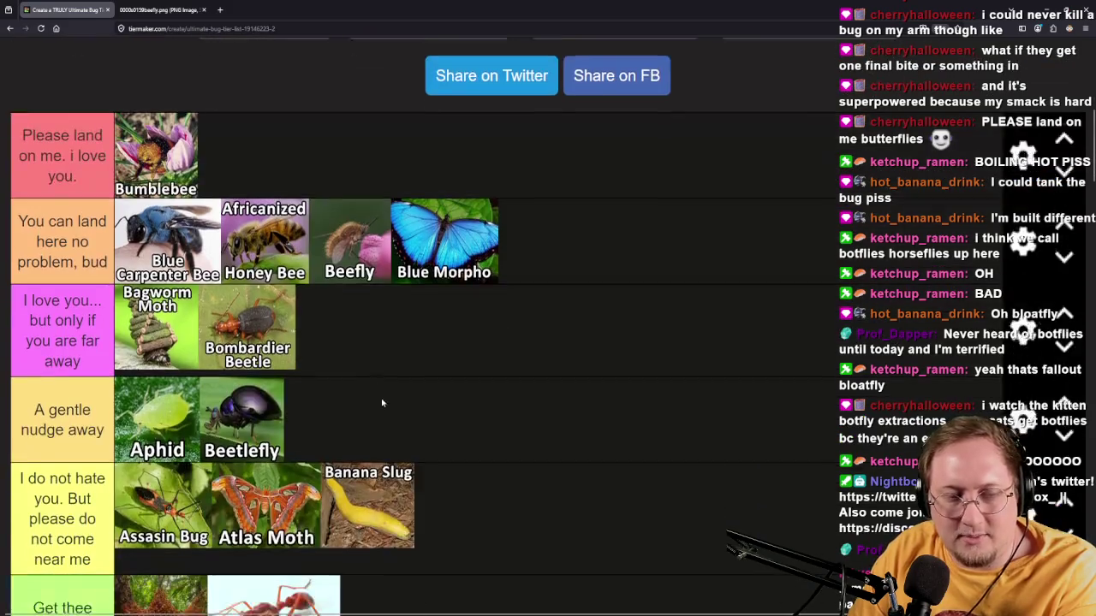
drag(268, 228, 263, 147)
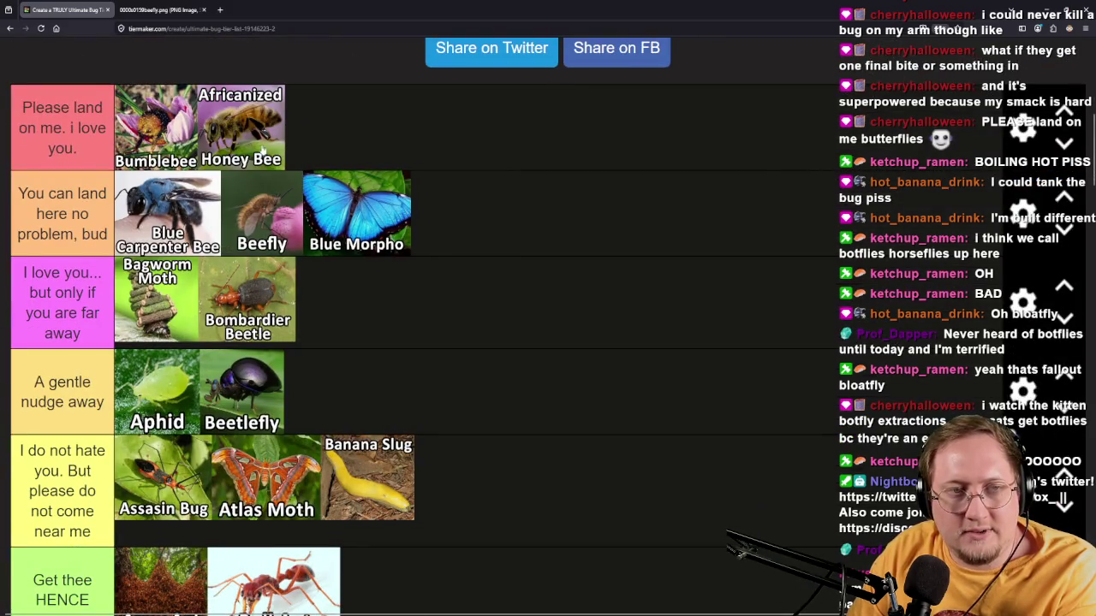
scroll(465, 282, down, 10)
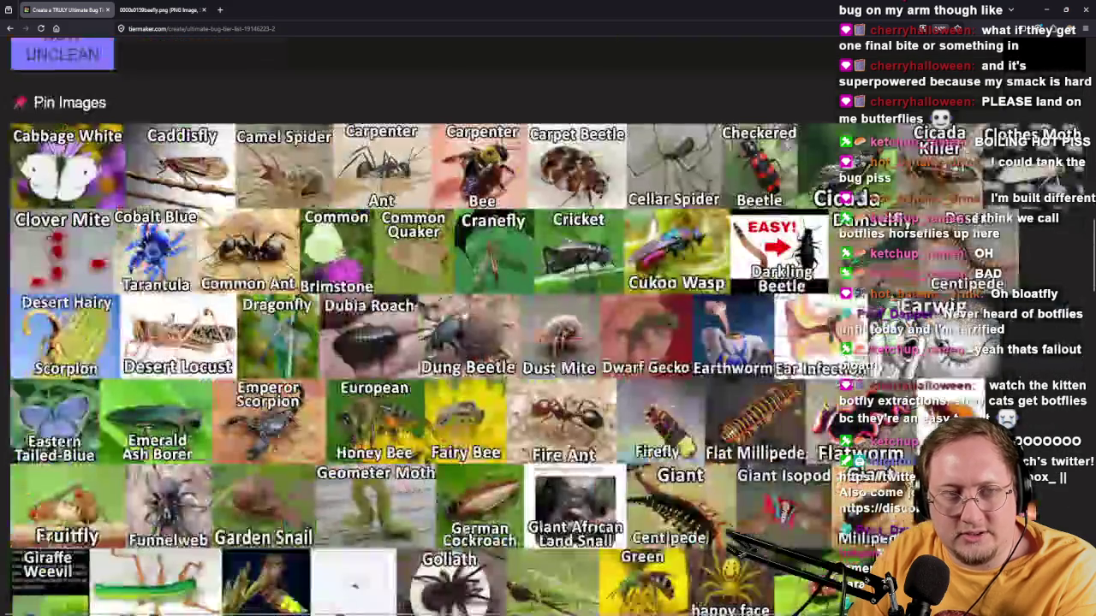
scroll(315, 403, up, 3)
mouse_move(107, 375)
mouse_down()
mouse_move(528, 364)
mouse_move(756, 285)
mouse_move(478, 256)
mouse_move(558, 234)
mouse_move(550, 190)
mouse_up()
Place Caddisfly, add Camel Spider after Bullet Ant, and put Carpenter Ant beside Bull Ant.
scroll(756, 285, up, 4)
scroll(479, 257, up, 3)
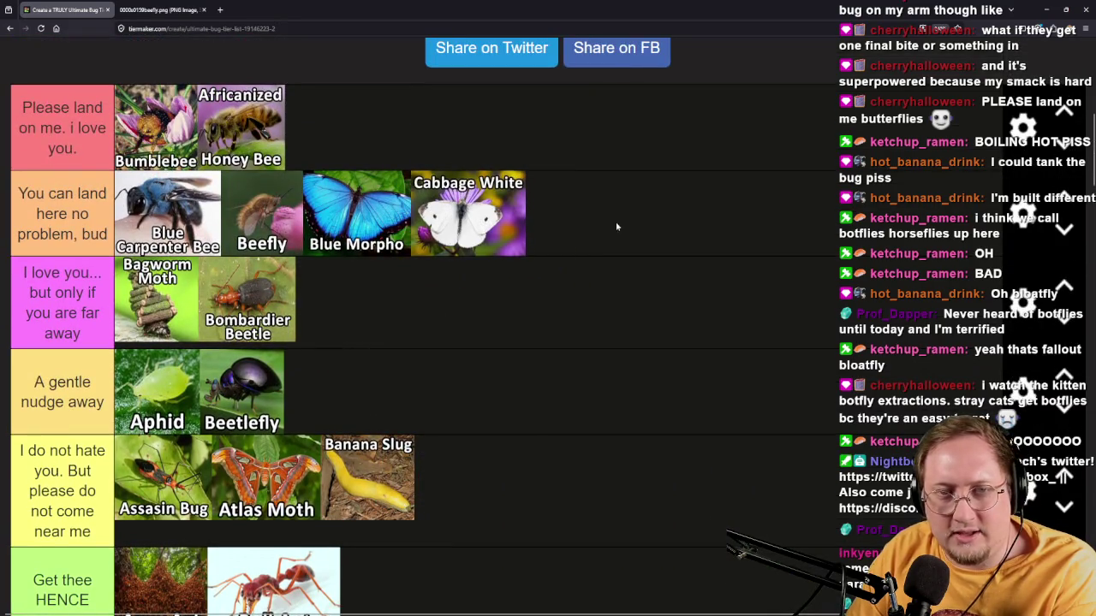
scroll(561, 346, down, 5)
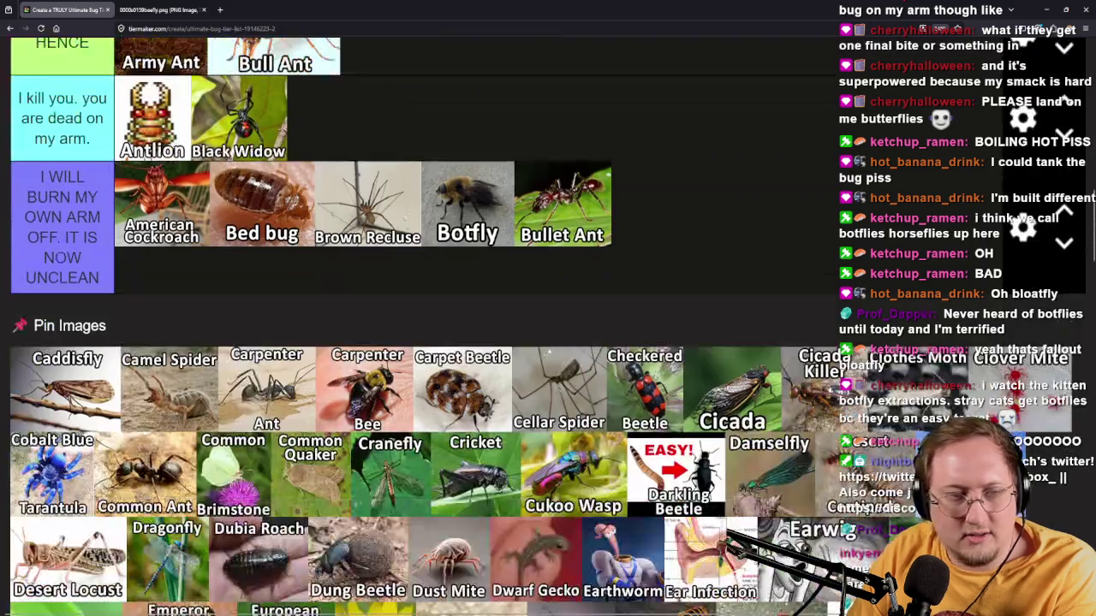
mouse_move(47, 409)
mouse_down()
mouse_move(706, 287)
mouse_move(693, 290)
mouse_move(737, 267)
mouse_move(508, 310)
mouse_move(472, 292)
mouse_move(558, 294)
mouse_move(562, 309)
mouse_up()
scroll(706, 287, up, 4)
scroll(694, 287, up, 1)
scroll(501, 376, down, 4)
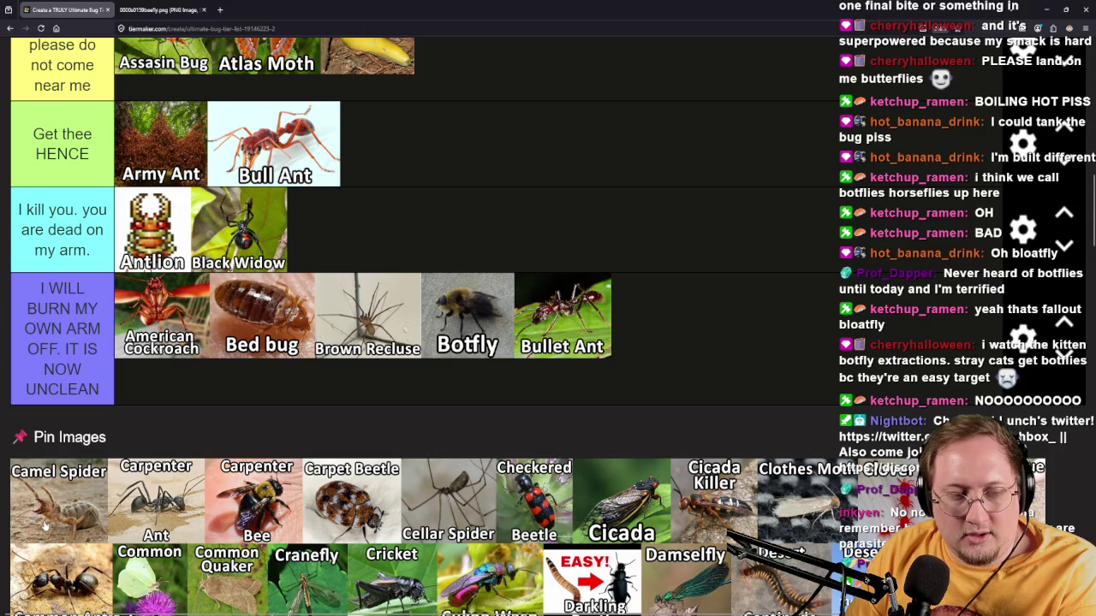
drag(45, 525, 676, 334)
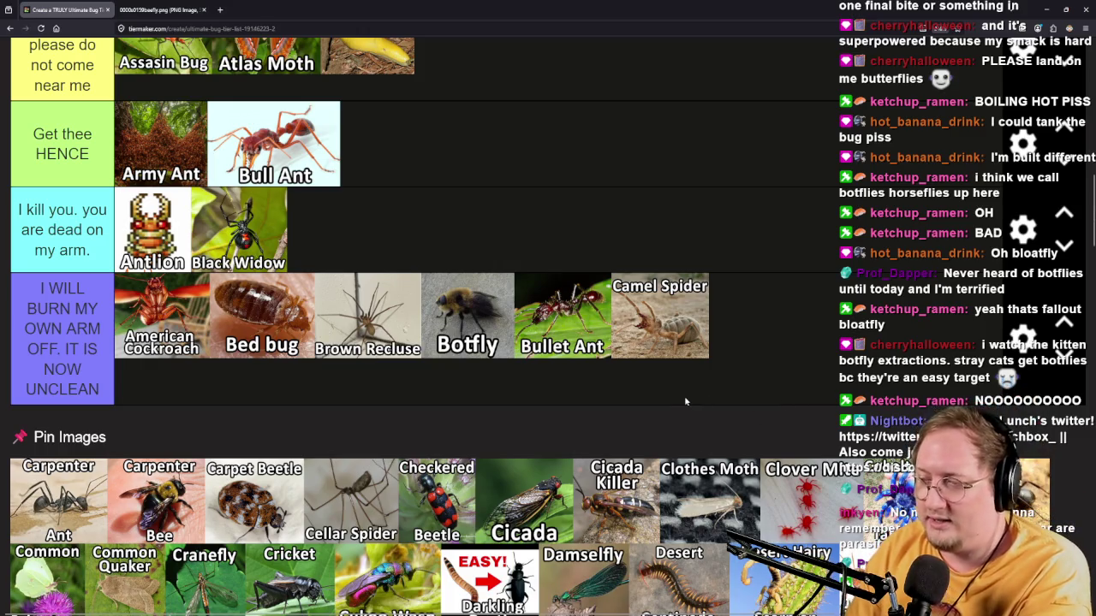
mouse_move(93, 522)
mouse_down()
mouse_move(424, 357)
mouse_move(514, 437)
mouse_move(602, 553)
mouse_up()
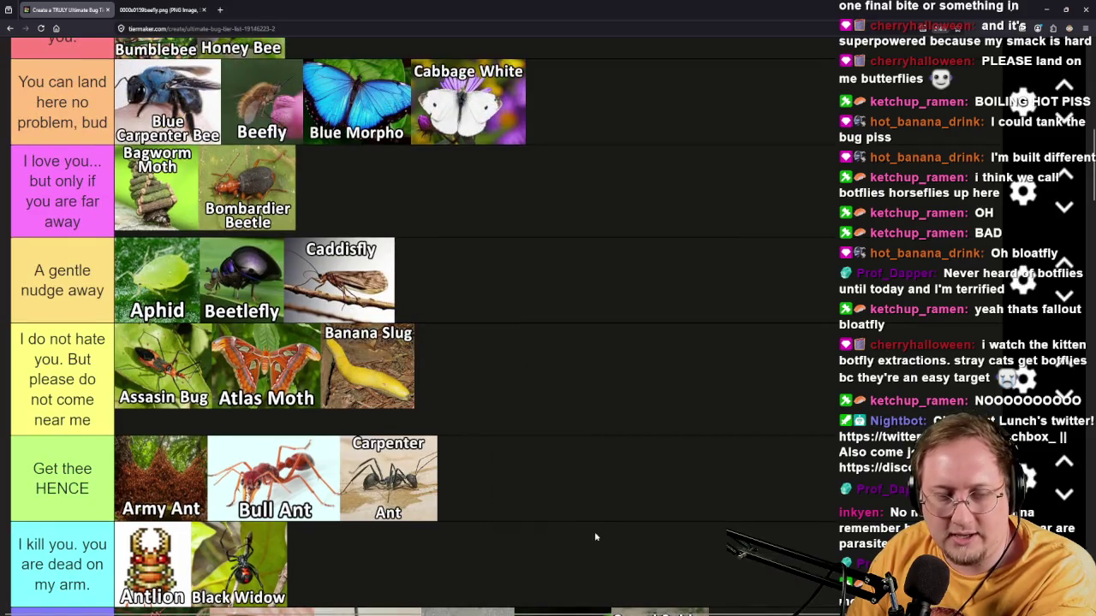
Place Carpenter Bee in the pink 'far away' tier and Carpet Beetle after Banana Slug.
scroll(591, 527, down, 2)
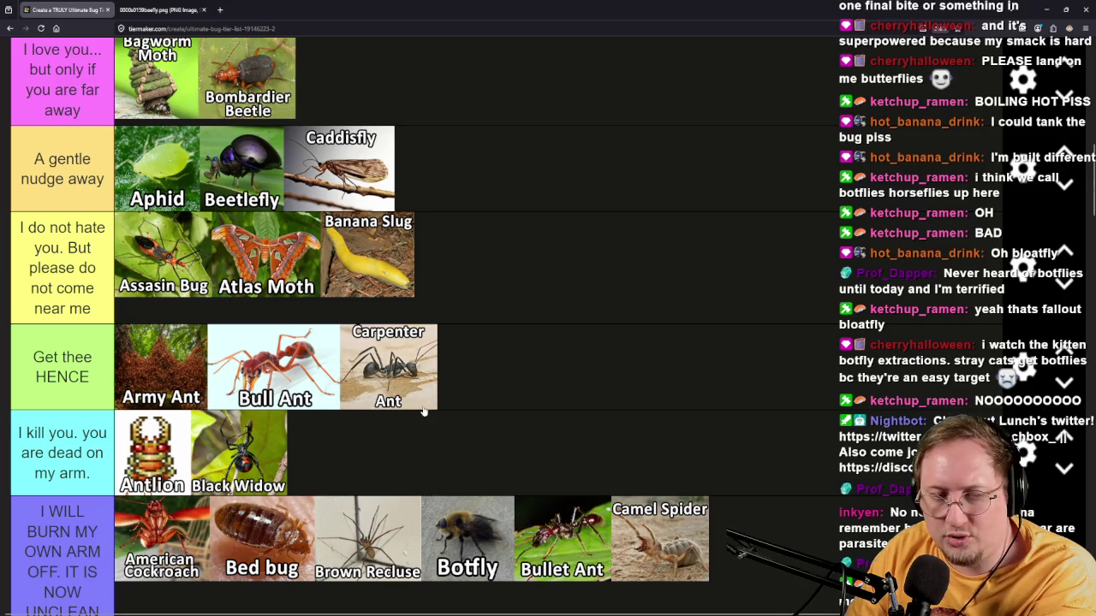
scroll(539, 358, down, 1)
scroll(539, 358, down, 2)
mouse_move(83, 535)
mouse_down()
mouse_move(597, 390)
mouse_move(653, 314)
mouse_up()
scroll(598, 390, up, 5)
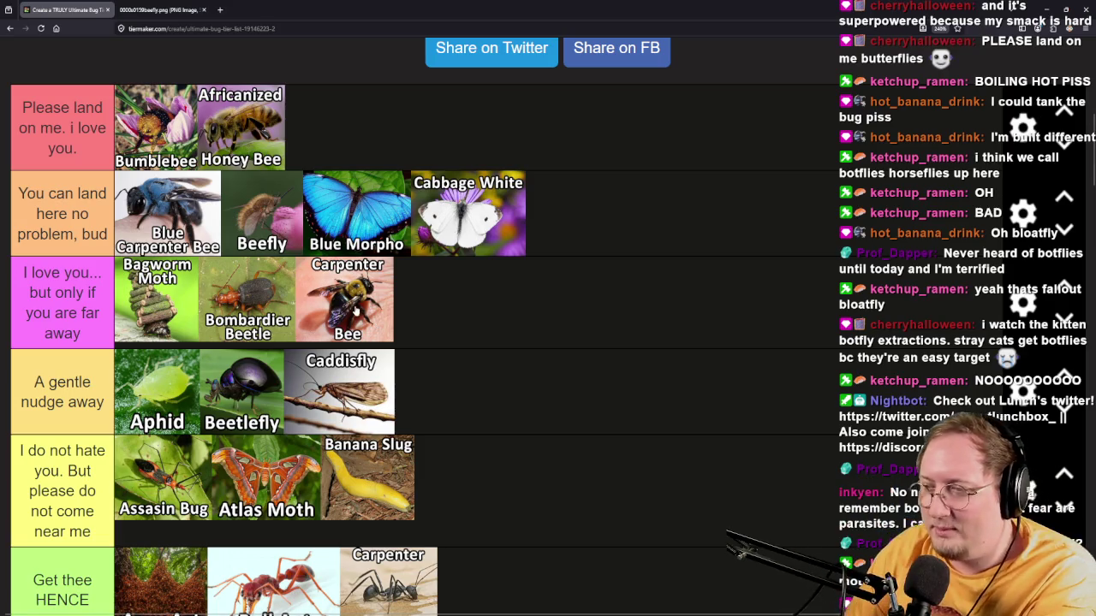
scroll(576, 503, down, 6)
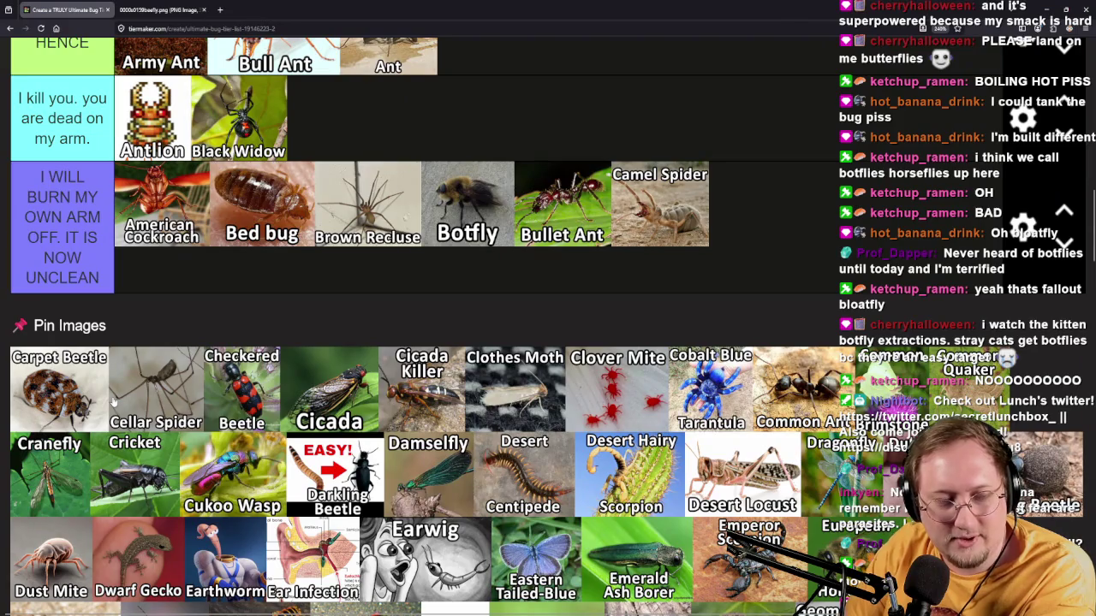
mouse_move(103, 401)
mouse_down()
mouse_move(629, 296)
mouse_move(552, 458)
mouse_move(553, 362)
mouse_move(549, 374)
mouse_up()
scroll(556, 454, down, 1)
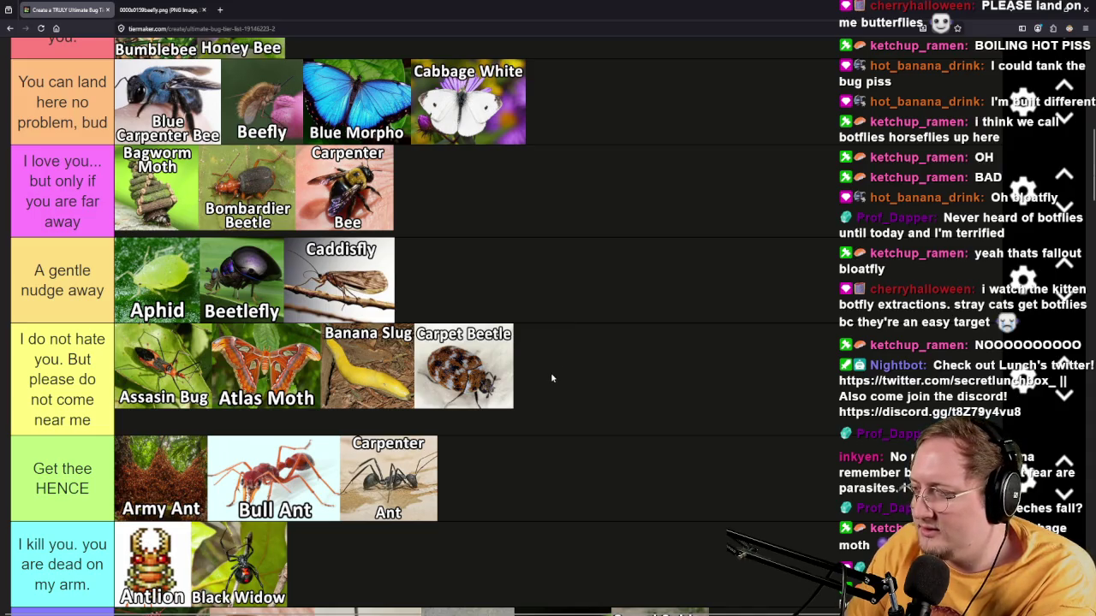
scroll(576, 380, up, 2)
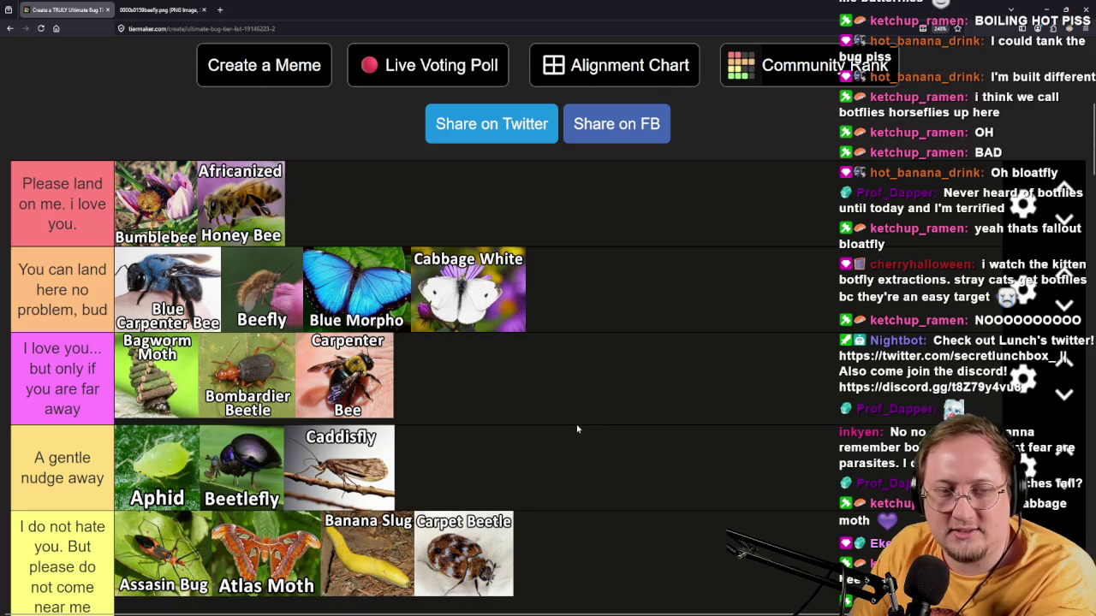
scroll(585, 425, down, 6)
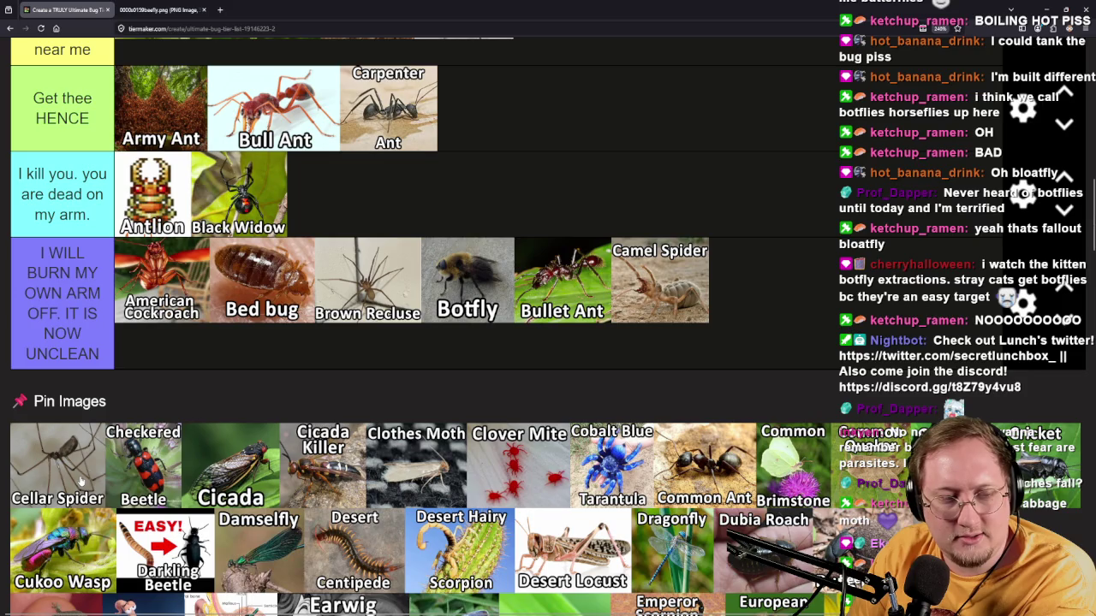
scroll(710, 254, down, 1)
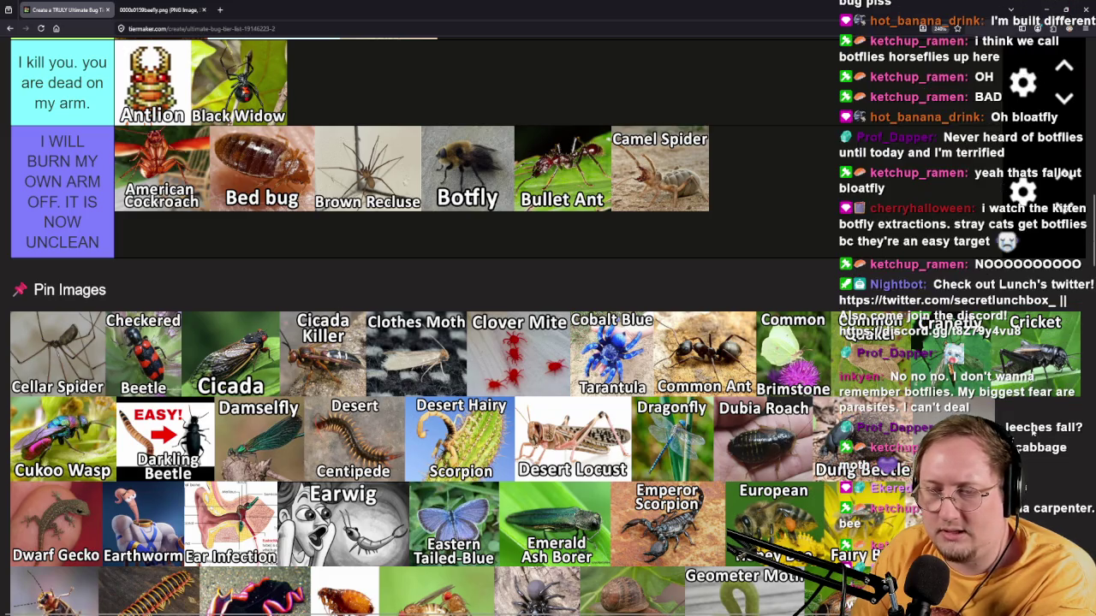
scroll(1034, 435, down, 2)
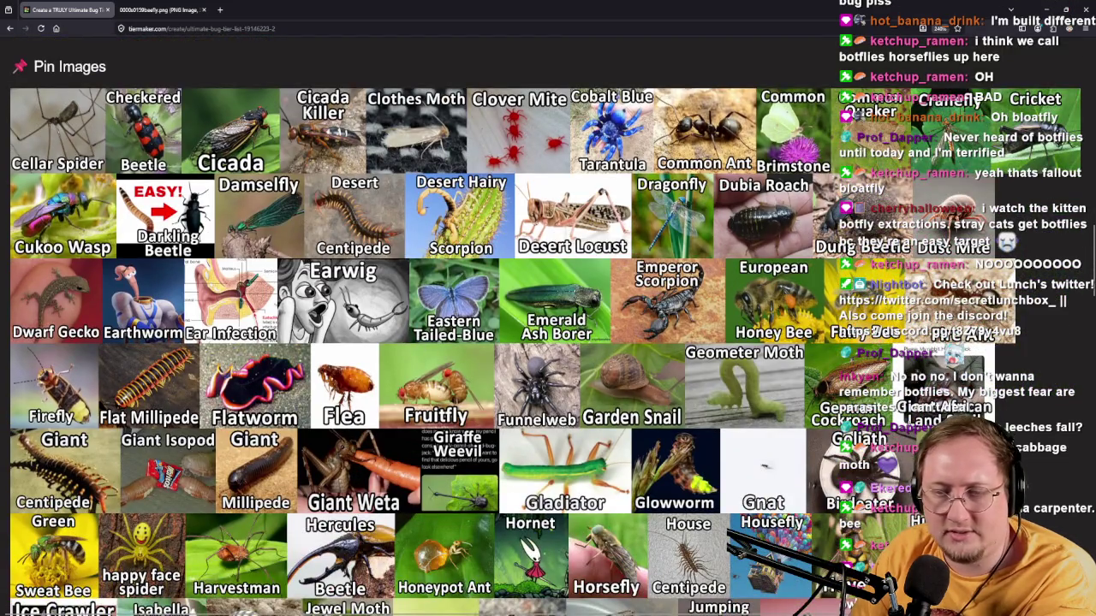
Settle Cellar Spider after Carpet Beetle in 'I do not hate you' after briefly trying 'Get thee HENCE'.
scroll(548, 334, down, 2)
scroll(548, 334, down, 2)
scroll(548, 333, down, 3)
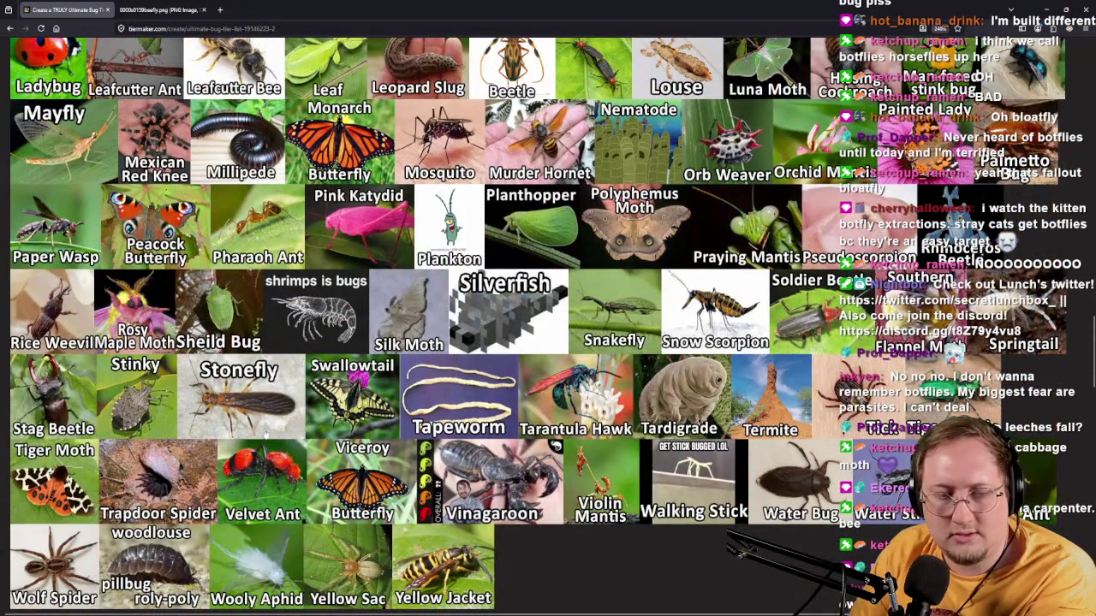
scroll(548, 334, up, 10)
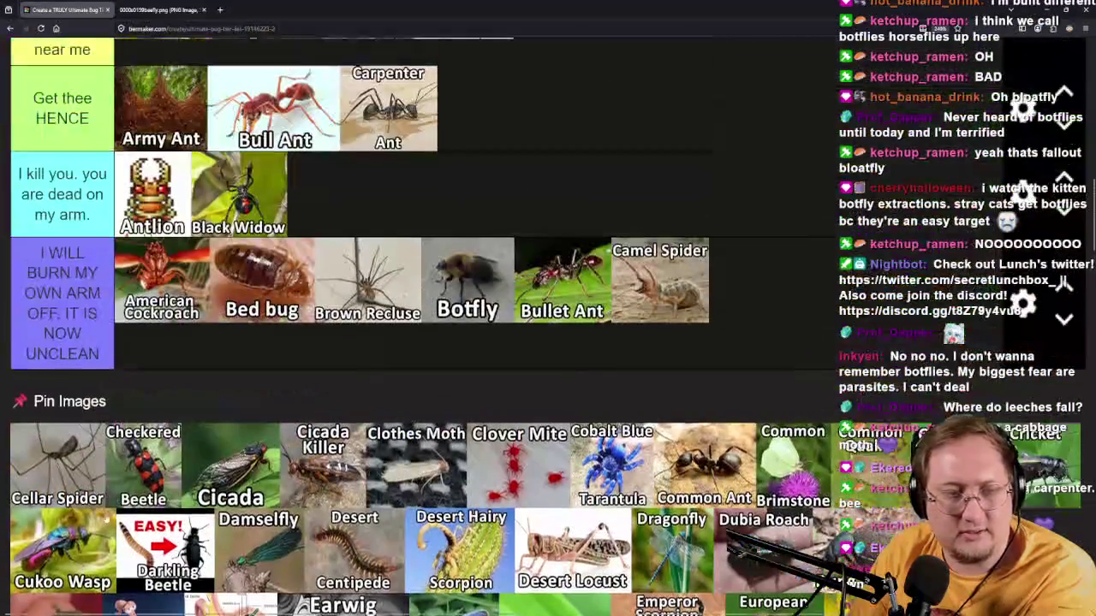
mouse_move(47, 493)
mouse_down()
mouse_move(478, 353)
mouse_move(677, 404)
mouse_move(702, 511)
mouse_move(719, 477)
mouse_move(734, 356)
mouse_up()
scroll(677, 403, up, 3)
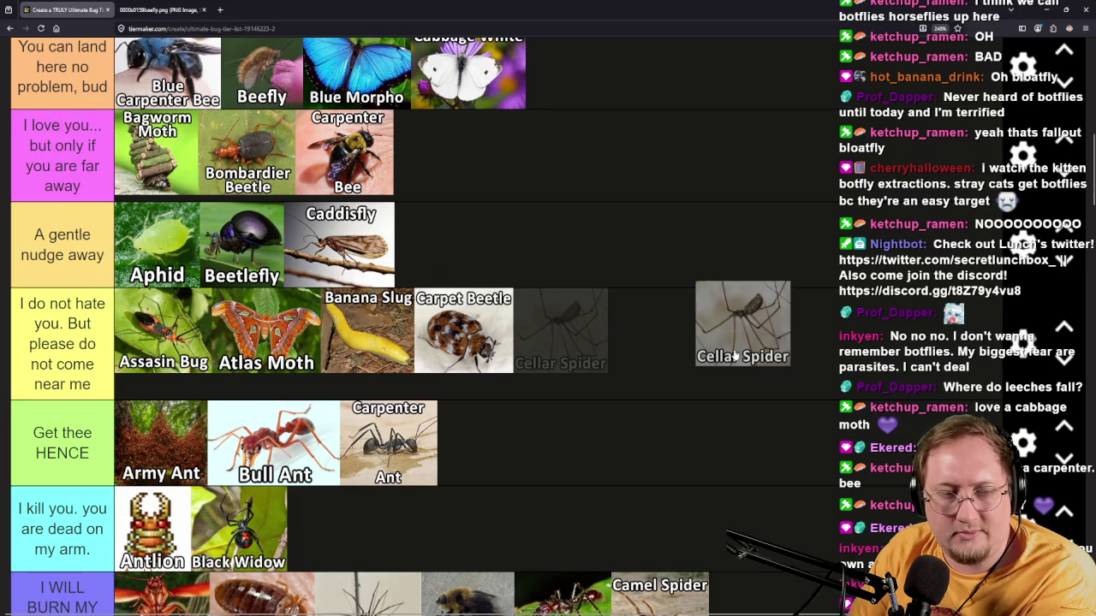
drag(735, 355, 735, 355)
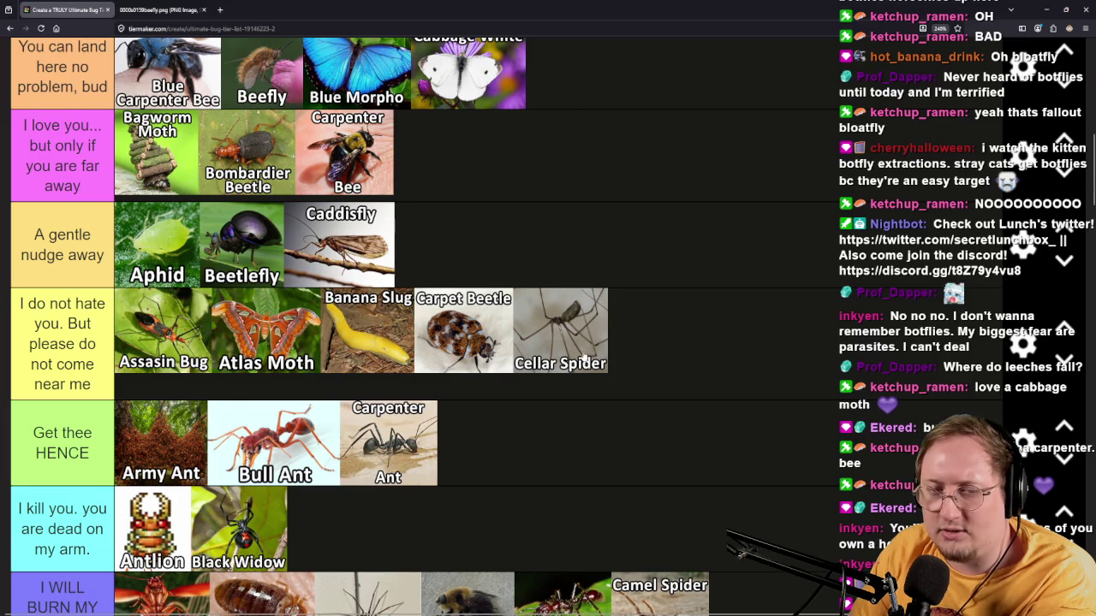
mouse_move(581, 356)
mouse_down()
mouse_move(757, 374)
mouse_move(771, 387)
mouse_move(718, 465)
mouse_up()
scroll(647, 471, down, 2)
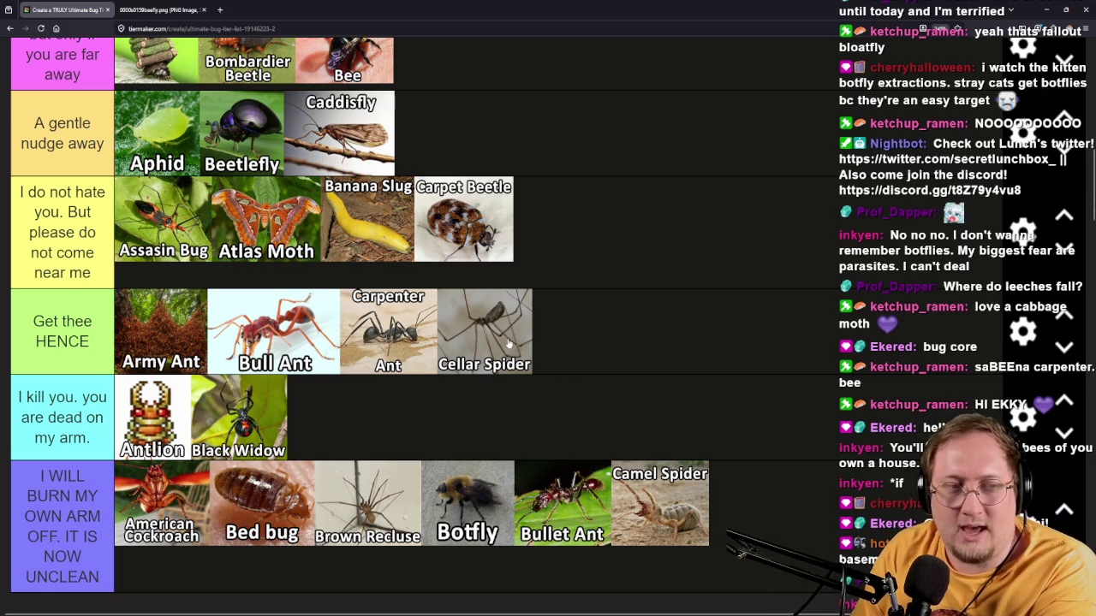
drag(508, 346, 655, 238)
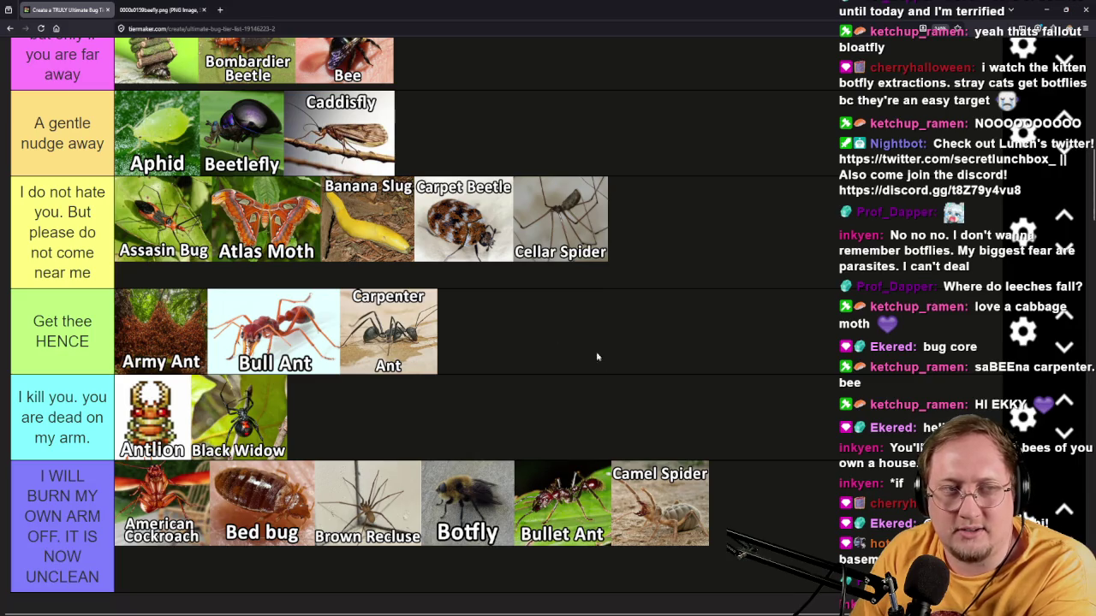
Put Checkered Beetle after Ant in 'Get thee HENCE' and Cicada after Cellar Spider.
scroll(695, 376, up, 1)
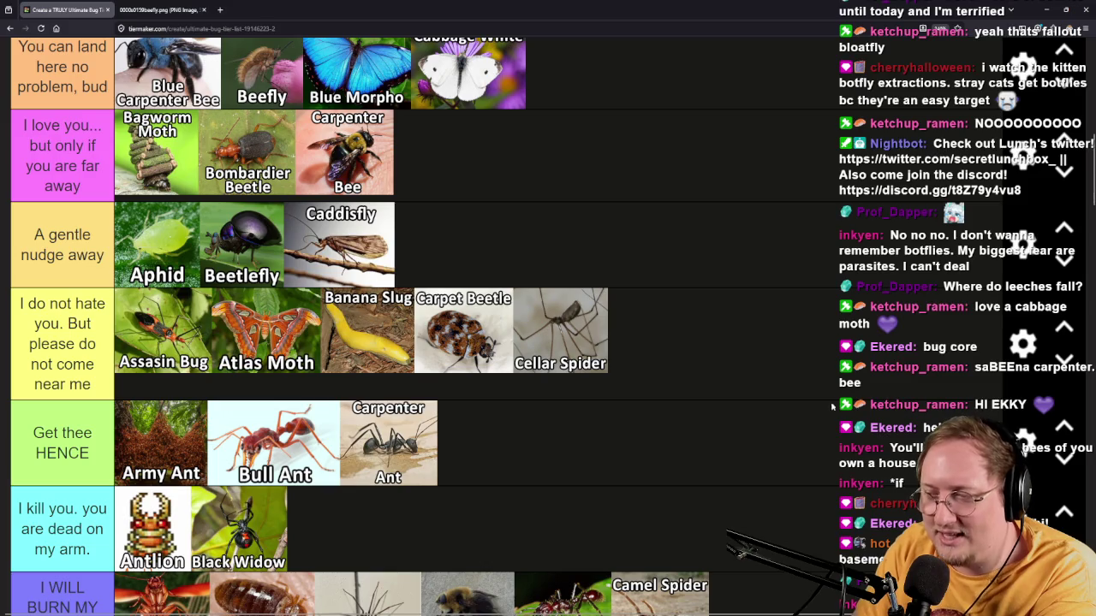
scroll(833, 415, down, 4)
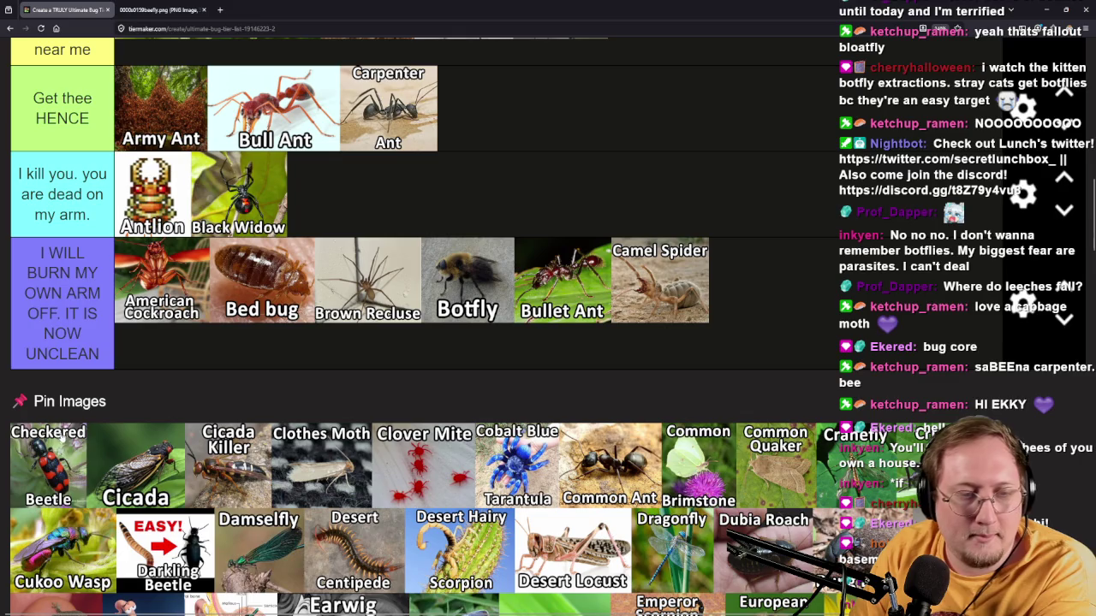
mouse_move(77, 476)
mouse_down()
mouse_move(82, 485)
mouse_move(834, 311)
mouse_move(794, 299)
mouse_move(822, 293)
mouse_move(792, 418)
mouse_move(834, 377)
mouse_move(818, 405)
mouse_move(599, 500)
mouse_move(599, 488)
mouse_up()
scroll(823, 297, up, 3)
scroll(821, 293, up, 2)
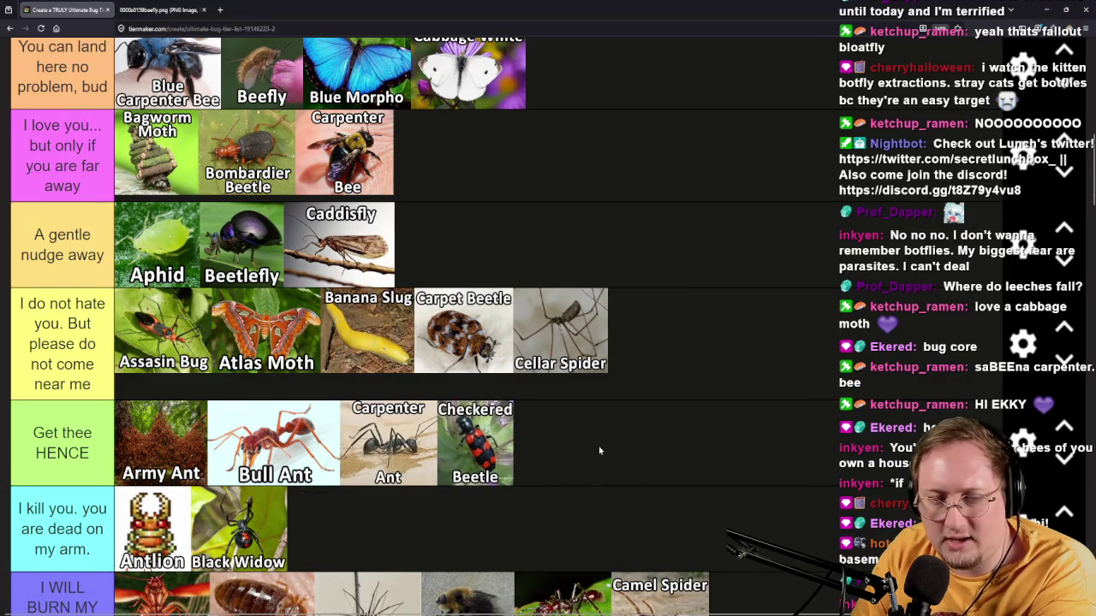
scroll(600, 451, down, 4)
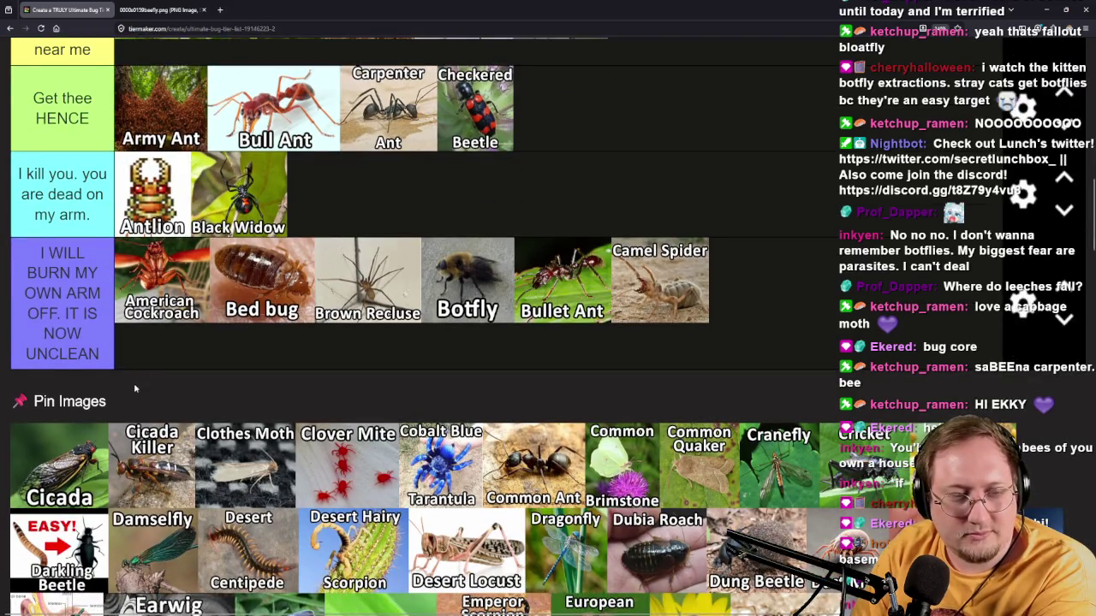
mouse_move(74, 476)
mouse_down()
mouse_move(768, 417)
mouse_move(621, 506)
mouse_move(713, 492)
mouse_move(694, 493)
mouse_up()
scroll(766, 416, up, 6)
scroll(682, 490, down, 3)
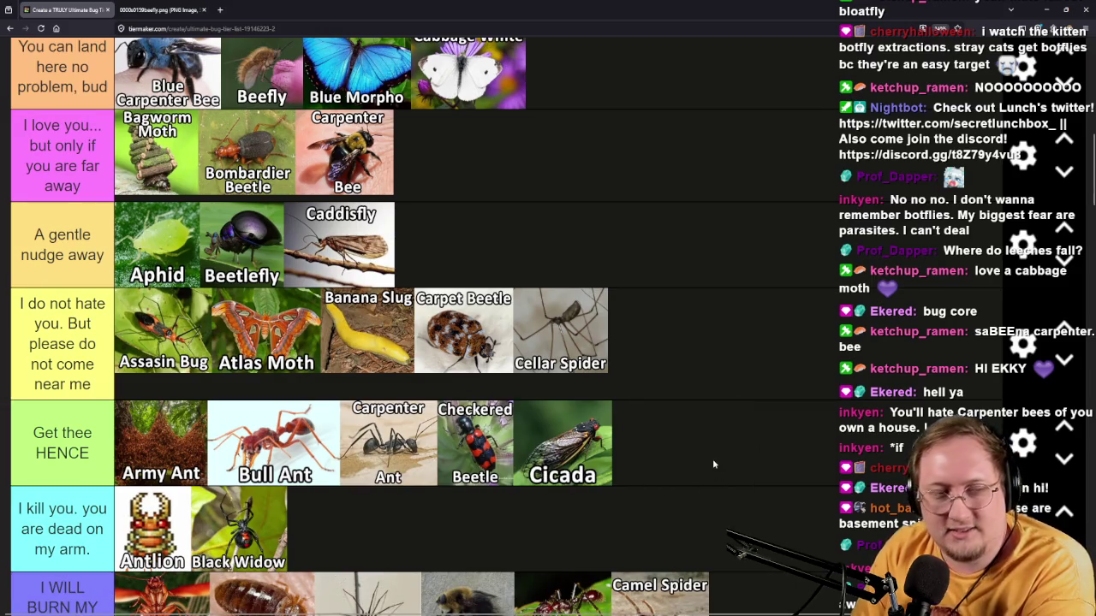
mouse_move(562, 444)
mouse_down()
mouse_move(709, 373)
mouse_move(695, 347)
mouse_up()
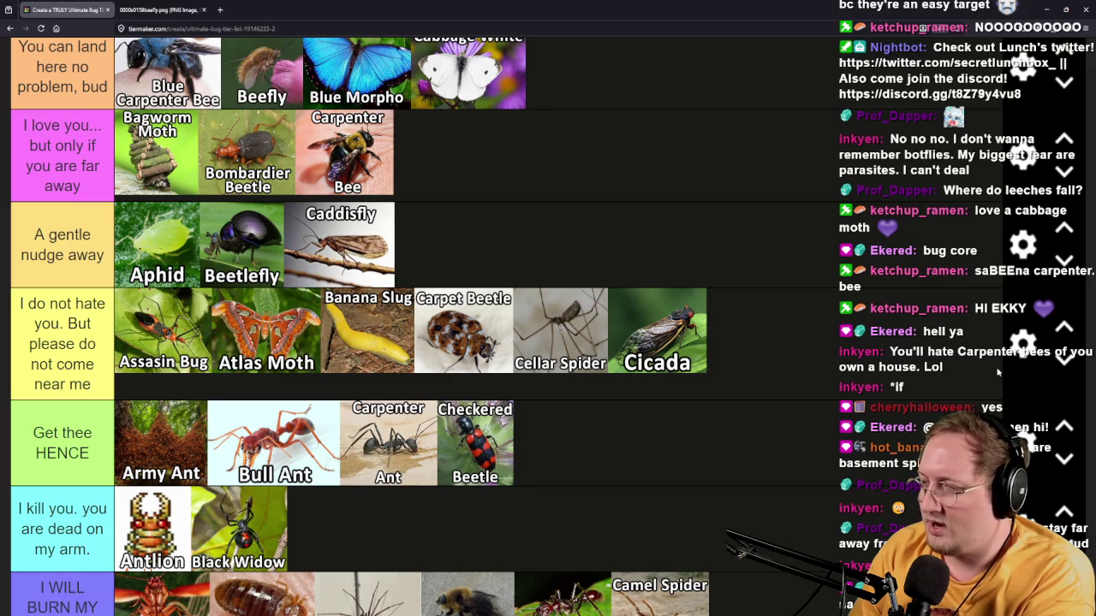
scroll(997, 372, down, 3)
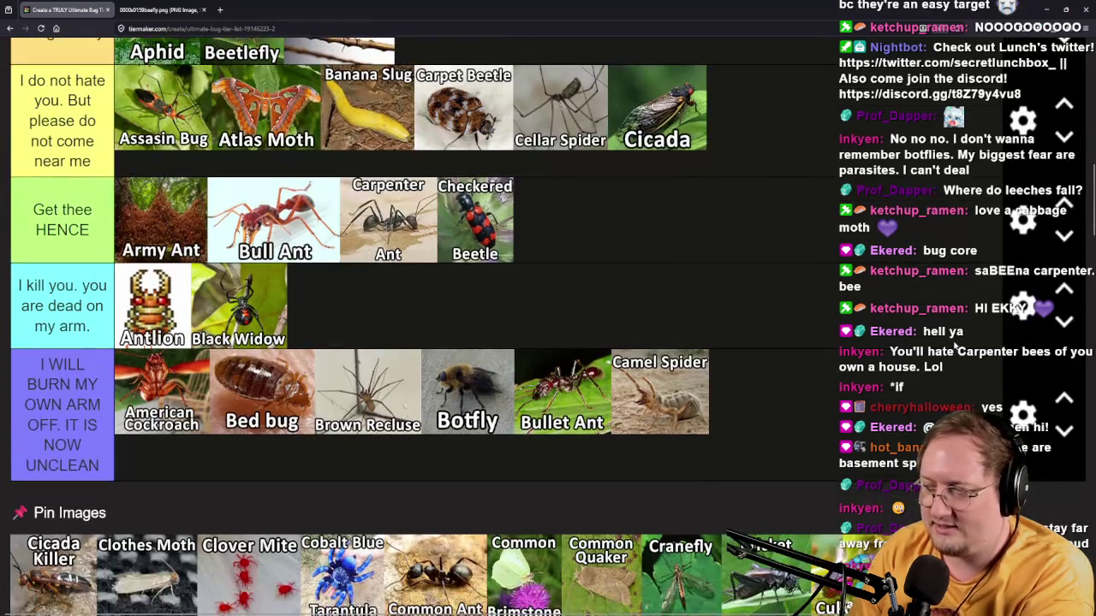
scroll(772, 327, down, 4)
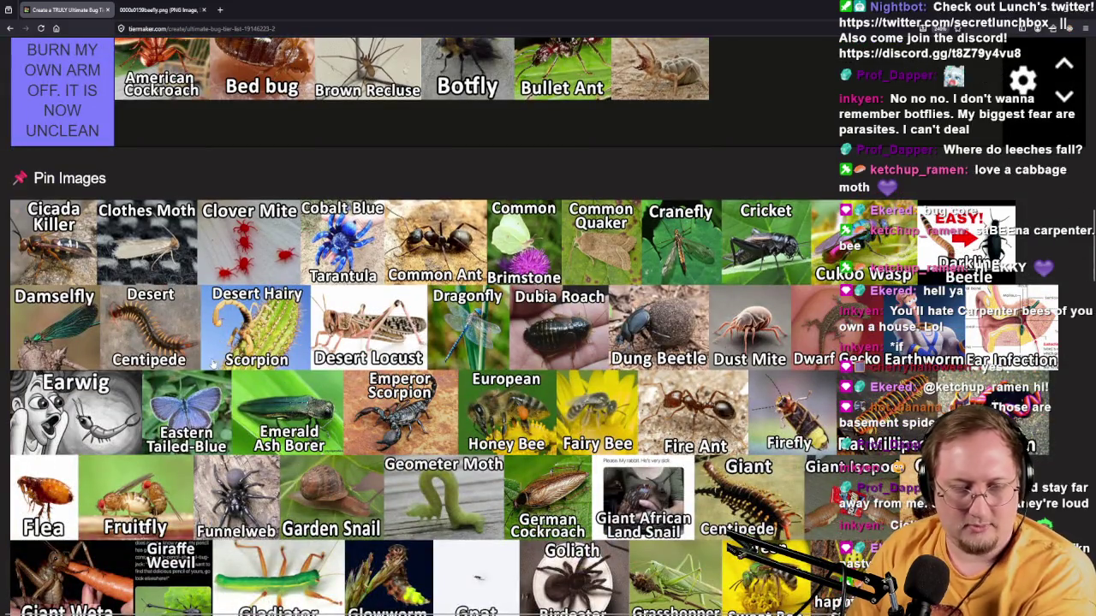
scroll(214, 358, down, 4)
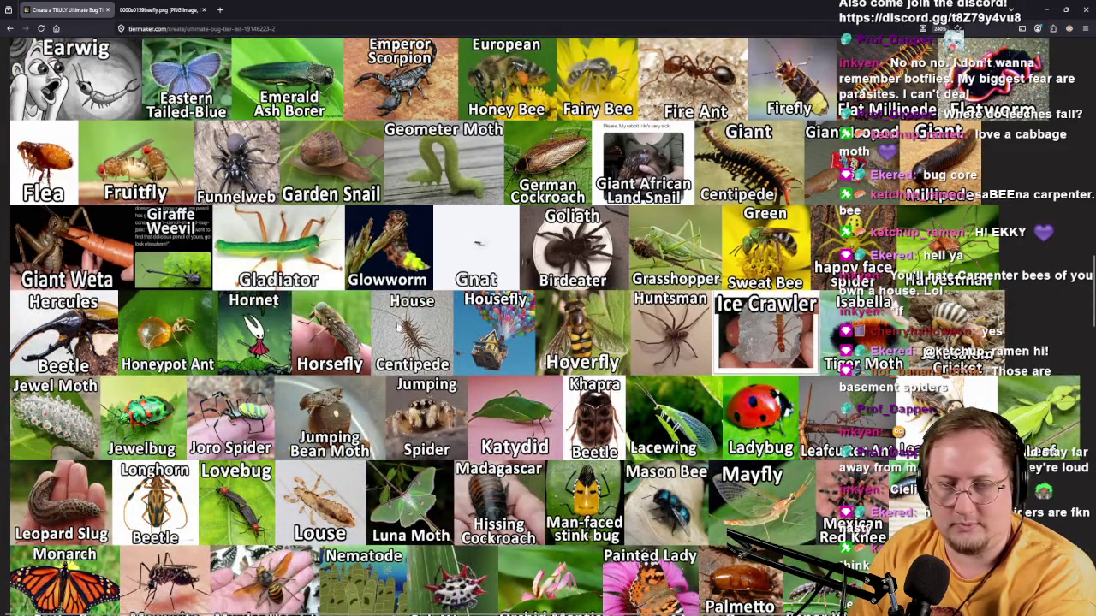
drag(501, 331, 499, 329)
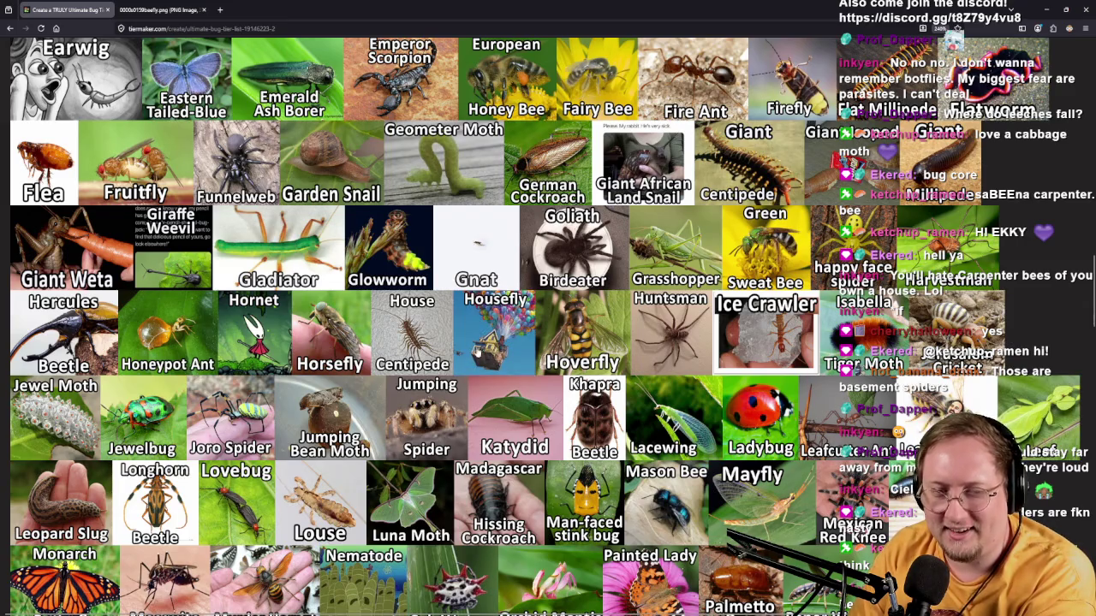
scroll(477, 355, up, 4)
scroll(483, 402, up, 3)
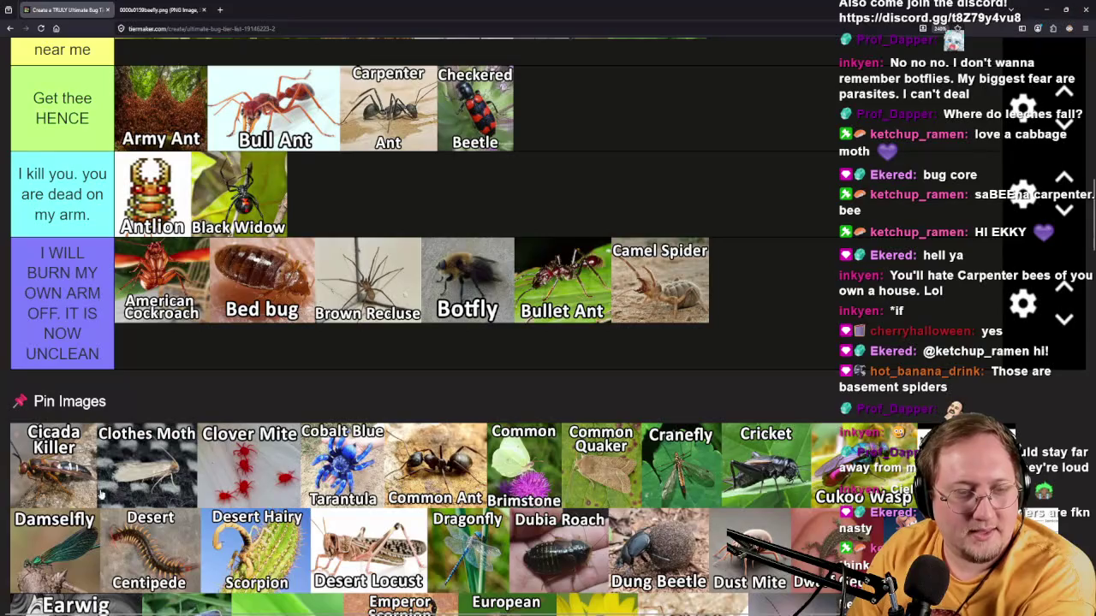
mouse_move(60, 466)
mouse_down()
mouse_move(403, 358)
mouse_move(882, 391)
mouse_move(791, 237)
mouse_move(700, 181)
mouse_up()
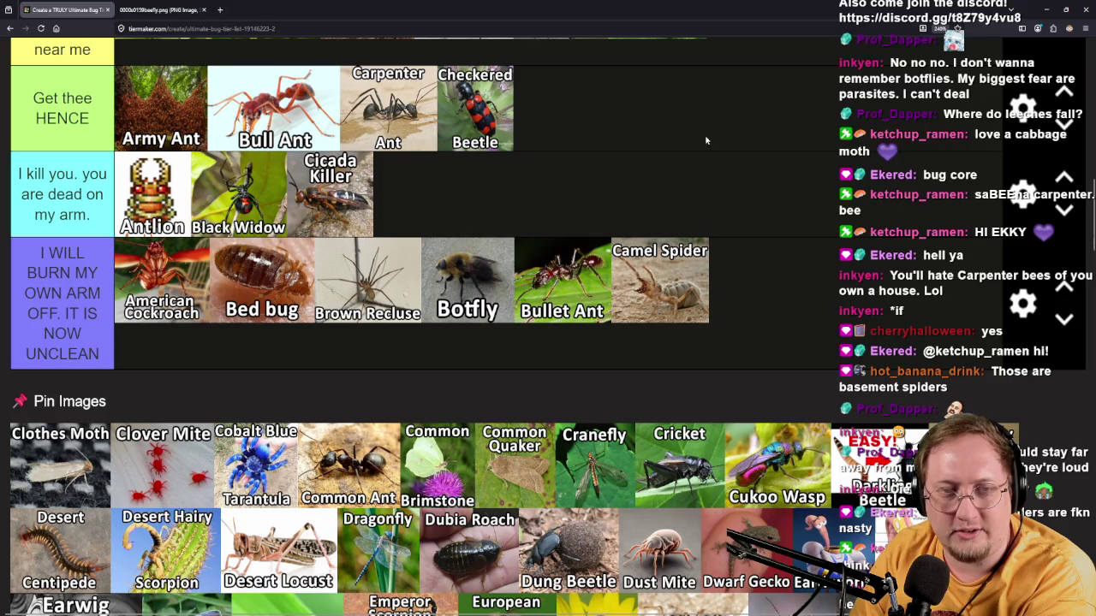
mouse_move(71, 475)
mouse_down()
mouse_move(390, 398)
mouse_move(390, 377)
mouse_move(359, 402)
mouse_move(540, 421)
mouse_up()
scroll(389, 386, up, 3)
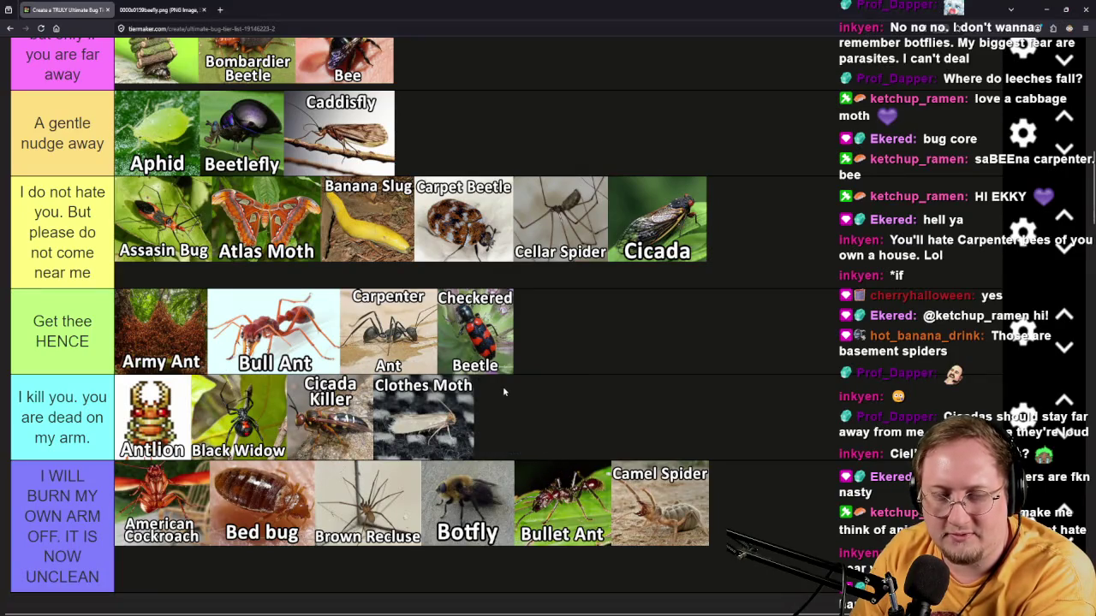
scroll(499, 392, down, 3)
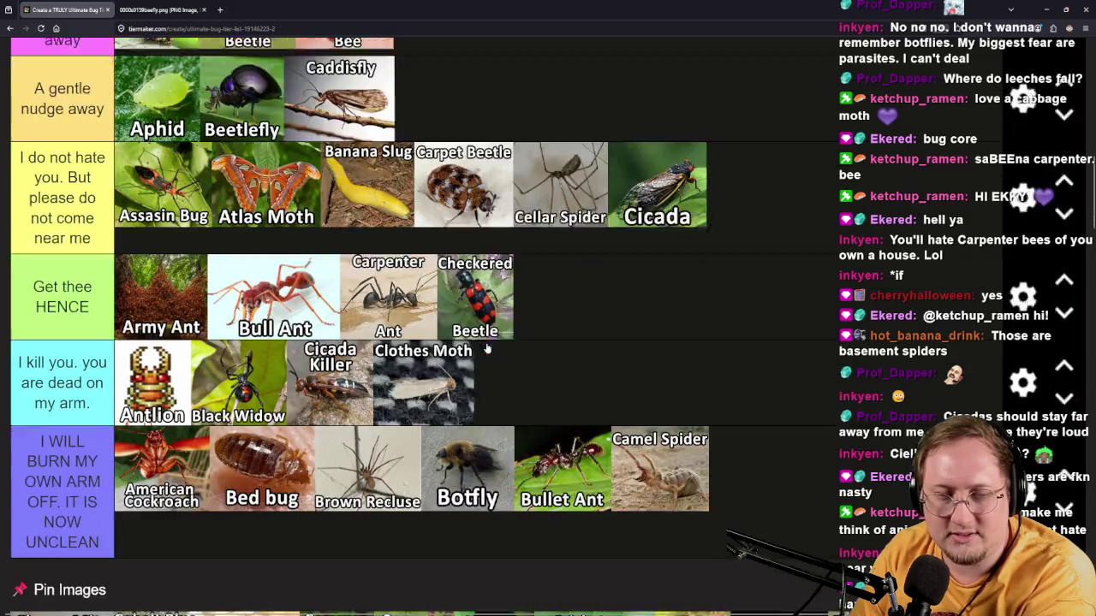
mouse_move(85, 458)
mouse_down()
mouse_move(635, 307)
mouse_move(655, 318)
mouse_move(604, 307)
mouse_up()
scroll(655, 319, up, 2)
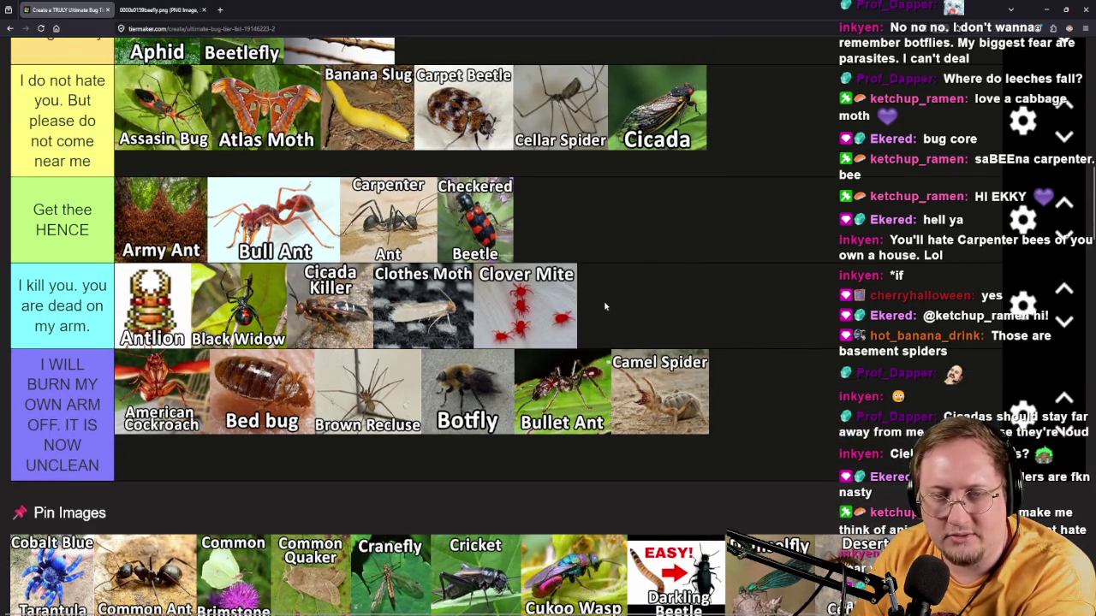
scroll(665, 298, down, 2)
mouse_move(55, 467)
mouse_down()
mouse_move(822, 377)
mouse_move(827, 313)
mouse_move(820, 325)
mouse_move(789, 293)
mouse_up()
scroll(826, 313, up, 1)
scroll(819, 323, up, 1)
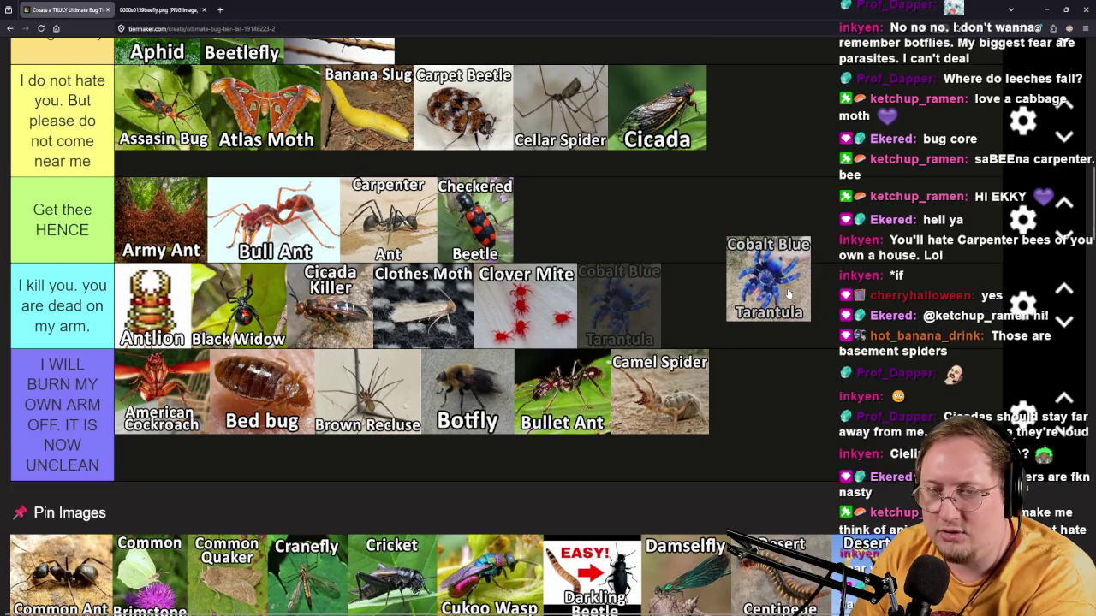
mouse_move(789, 295)
mouse_down()
mouse_move(803, 300)
mouse_move(733, 307)
mouse_move(655, 339)
mouse_move(663, 317)
mouse_move(685, 351)
mouse_move(683, 254)
mouse_up()
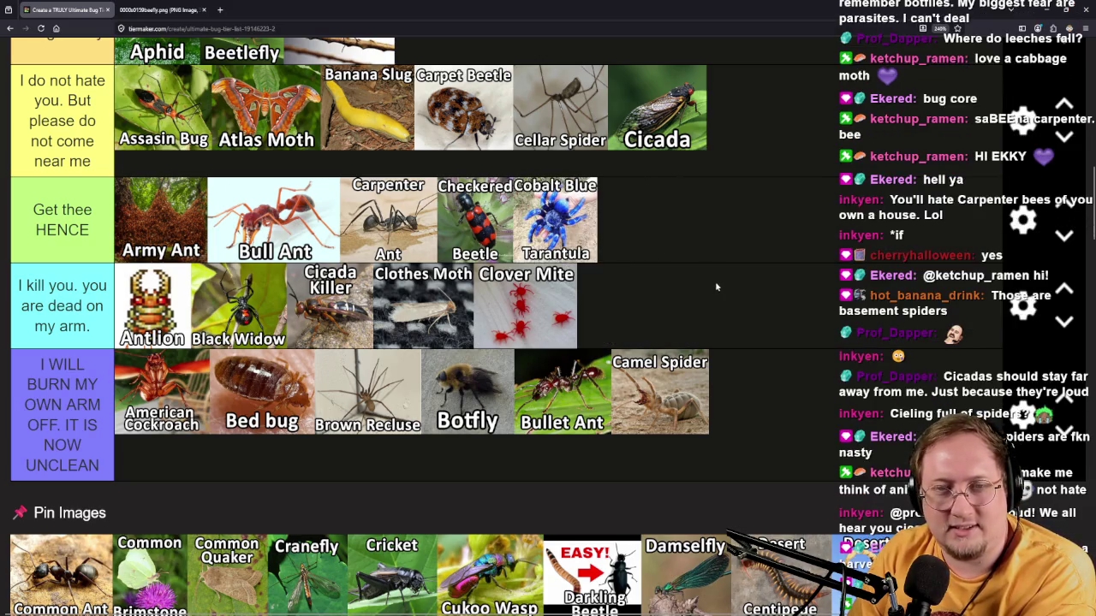
scroll(681, 328, up, 2)
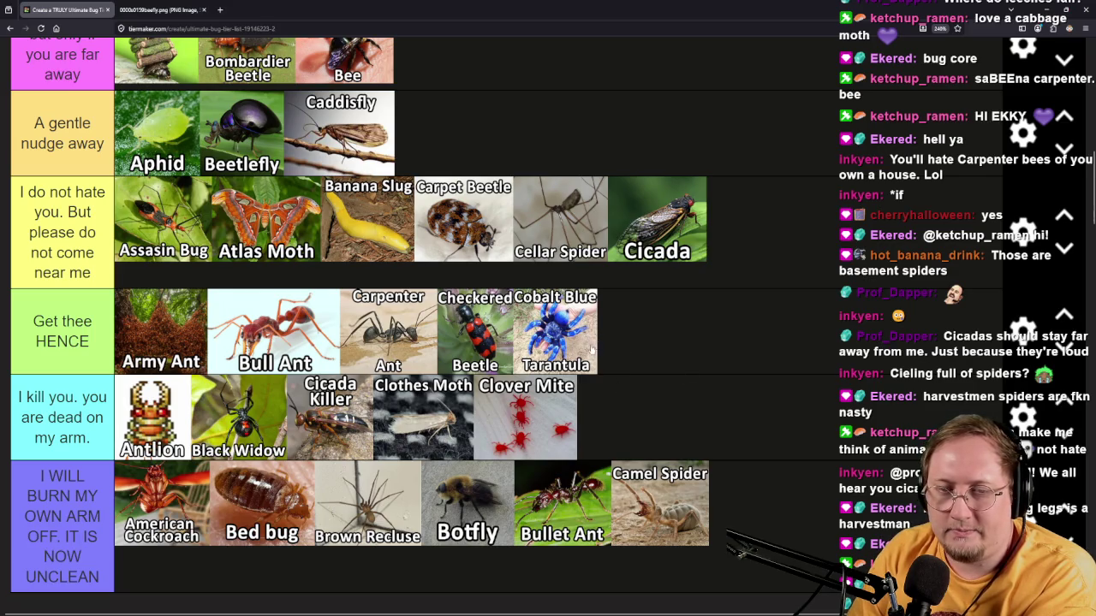
mouse_move(566, 337)
mouse_down()
mouse_move(786, 248)
mouse_move(785, 269)
mouse_up()
Move the Cobalt Blue Tarantula tile to the end of the 'I do not hate you' tier.
scroll(727, 471, down, 5)
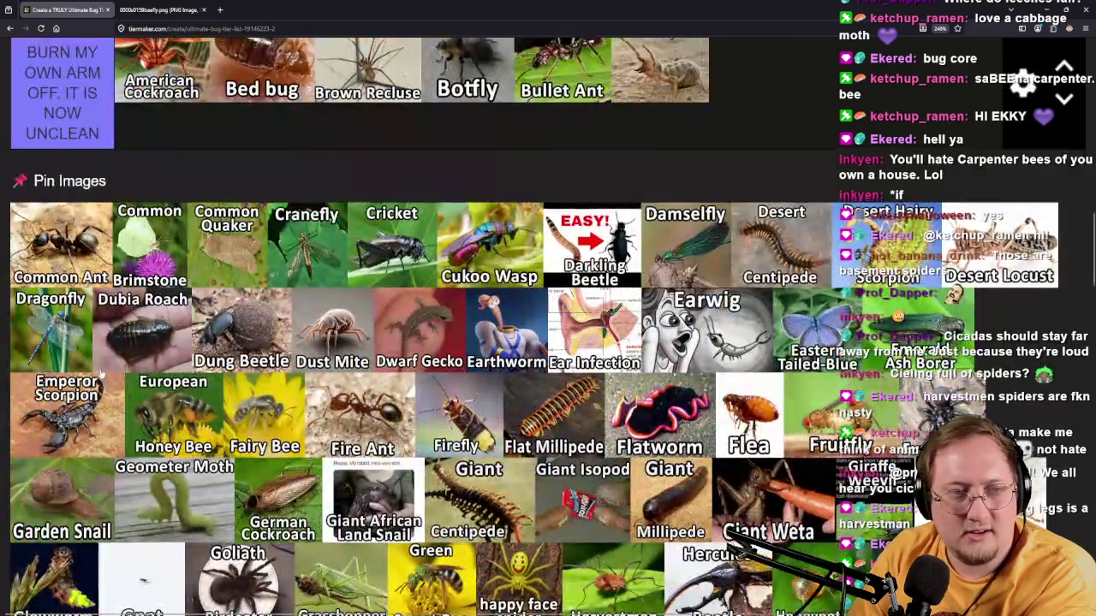
scroll(101, 374, up, 3)
mouse_move(89, 473)
mouse_down()
mouse_move(670, 356)
mouse_move(796, 392)
mouse_move(700, 377)
mouse_up()
scroll(795, 385, up, 6)
scroll(796, 391, down, 1)
scroll(700, 377, down, 5)
scroll(700, 377, down, 7)
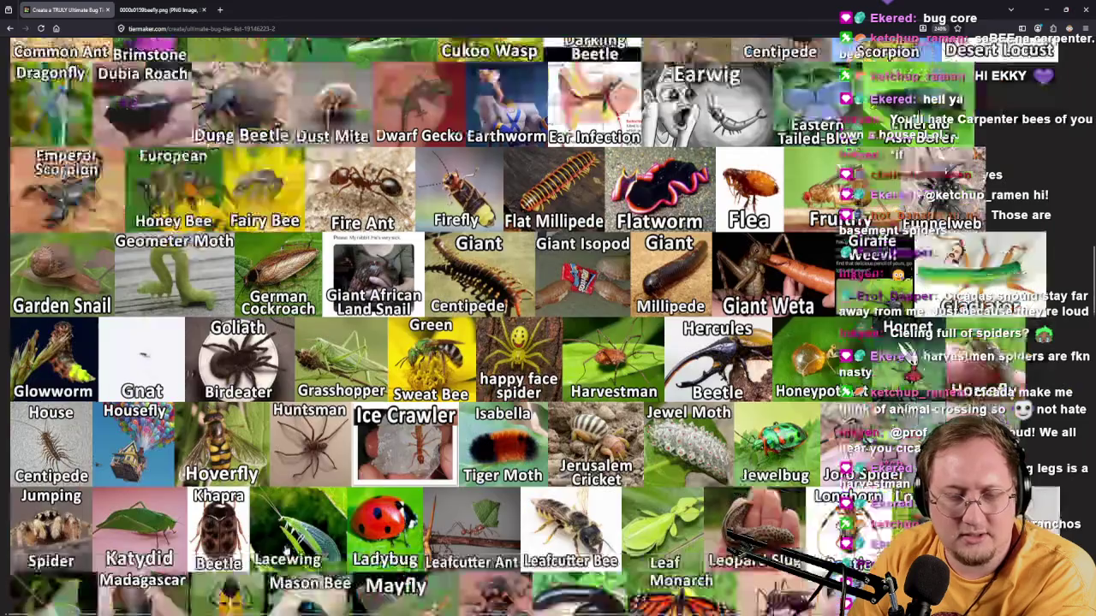
scroll(700, 376, down, 3)
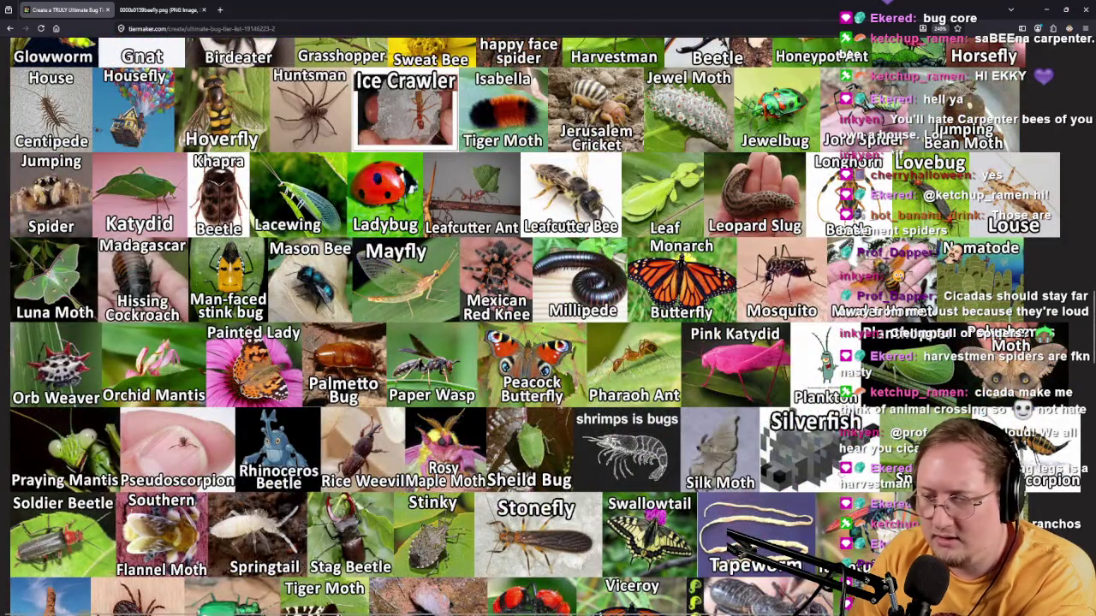
Place Common Ant at the end of the 'I love you... far away' tier, after Carpenter Bee.
drag(607, 467, 717, 468)
scroll(462, 454, down, 2)
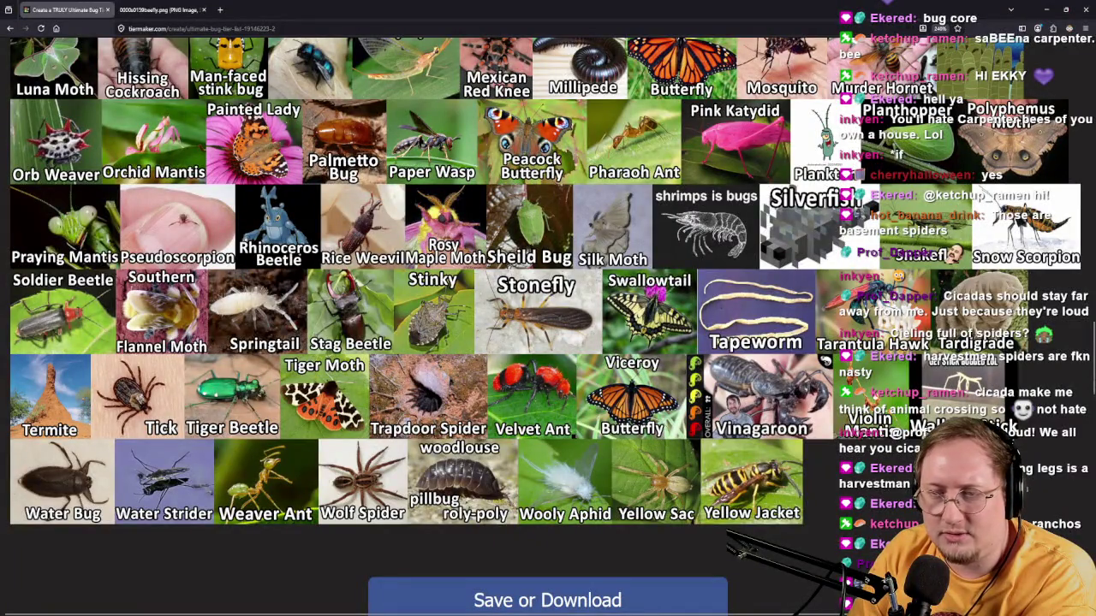
scroll(910, 374, up, 10)
mouse_move(970, 378)
mouse_down()
mouse_move(841, 358)
mouse_move(809, 429)
mouse_move(572, 479)
mouse_move(501, 402)
mouse_move(524, 396)
mouse_move(524, 287)
mouse_up()
scroll(809, 429, up, 6)
scroll(524, 396, down, 1)
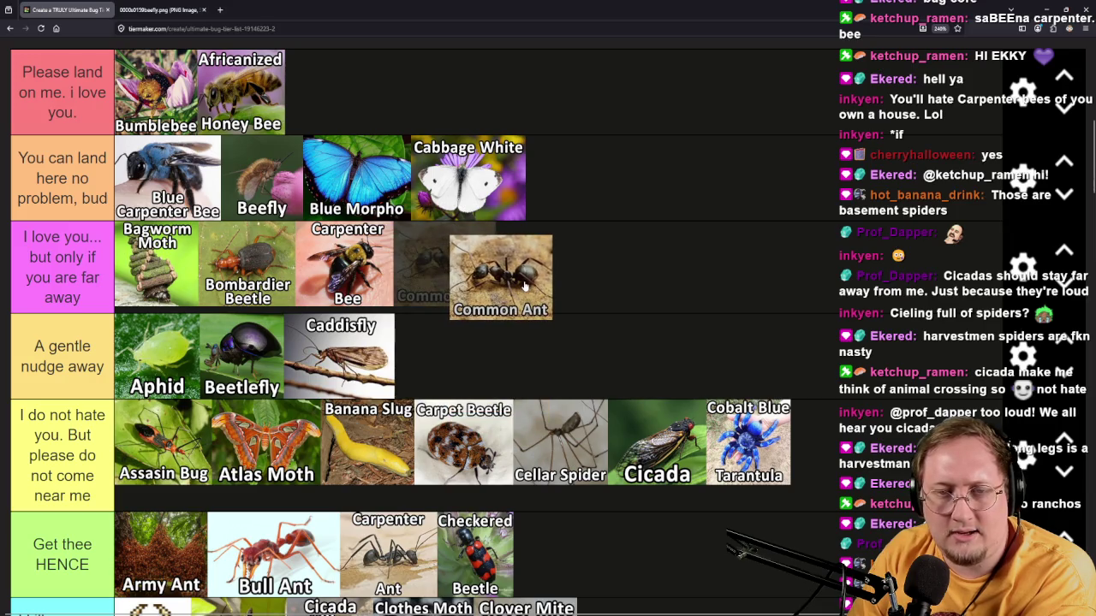
drag(525, 288, 525, 287)
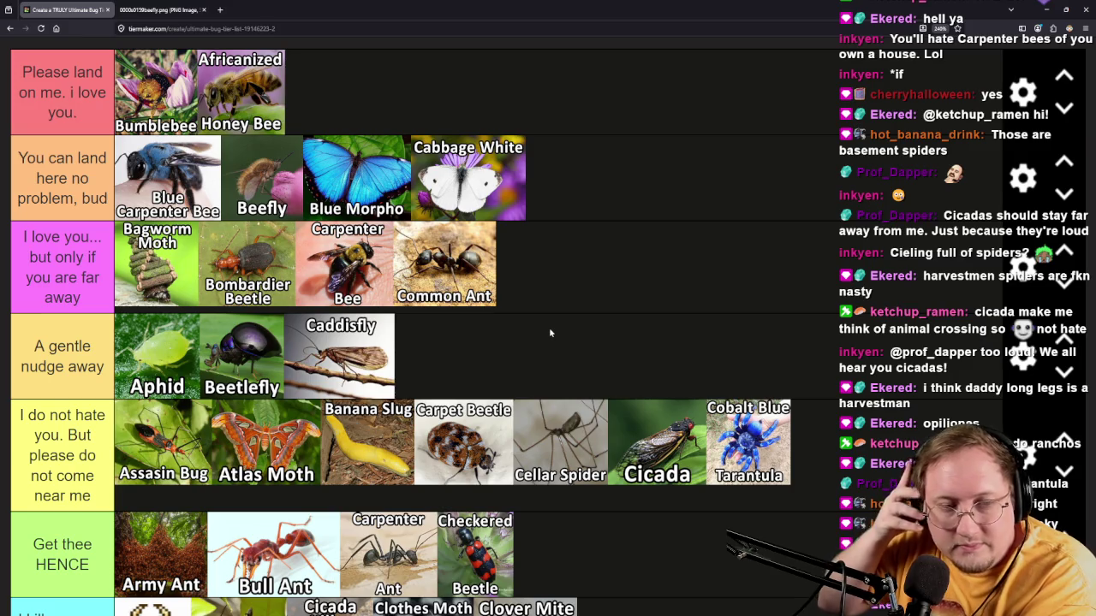
Move Common Ant next to Cobalt Blue Tarantula in the 'I do not hate you' tier.
scroll(221, 308, down, 6)
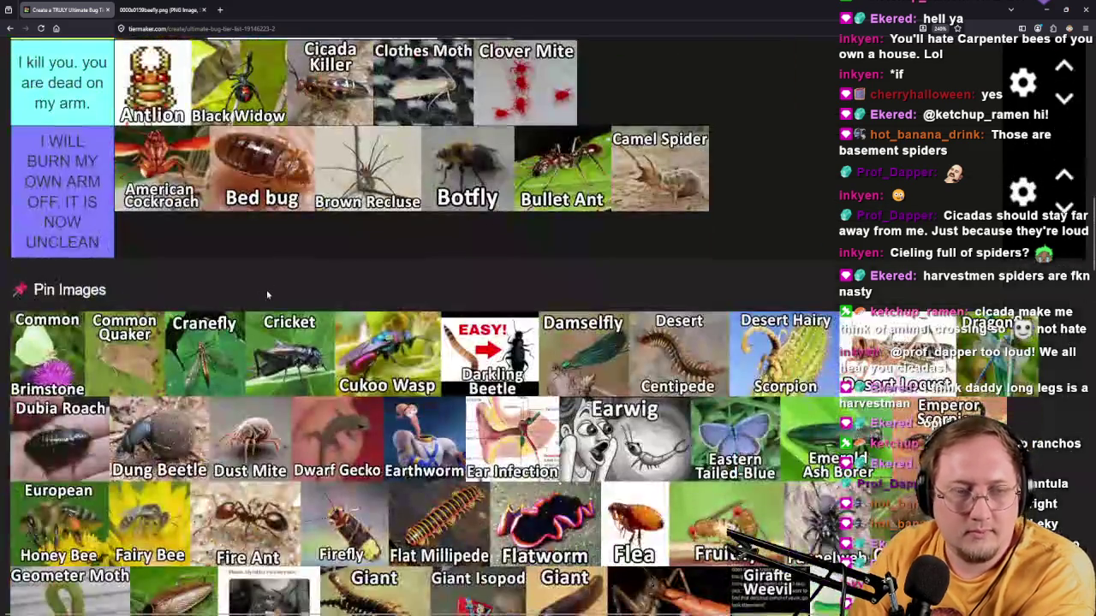
scroll(221, 309, up, 7)
drag(467, 266, 882, 432)
scroll(393, 485, down, 1)
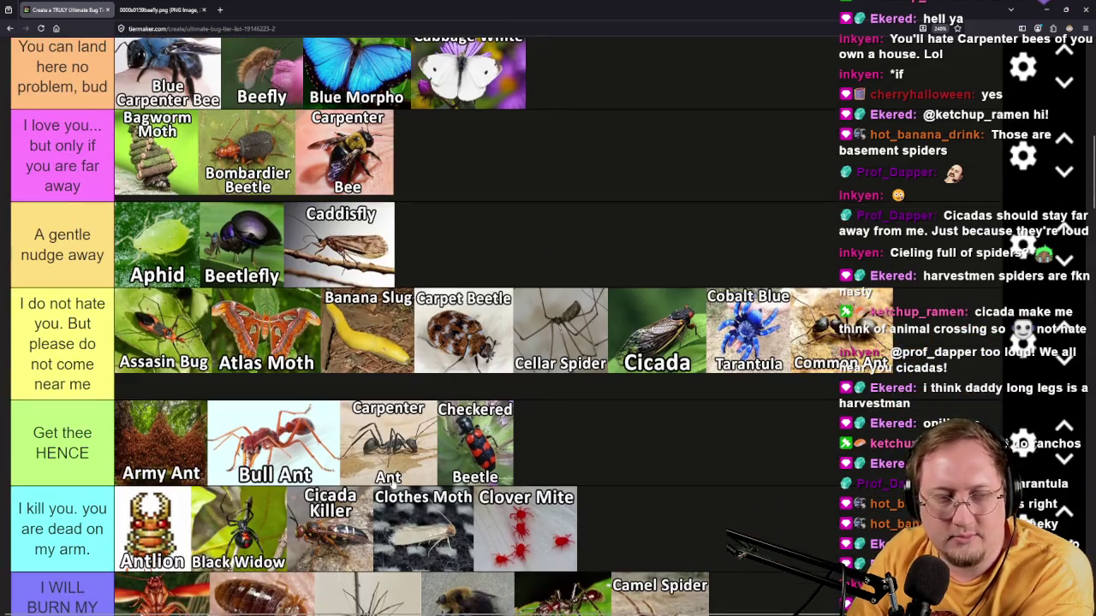
scroll(511, 439, down, 3)
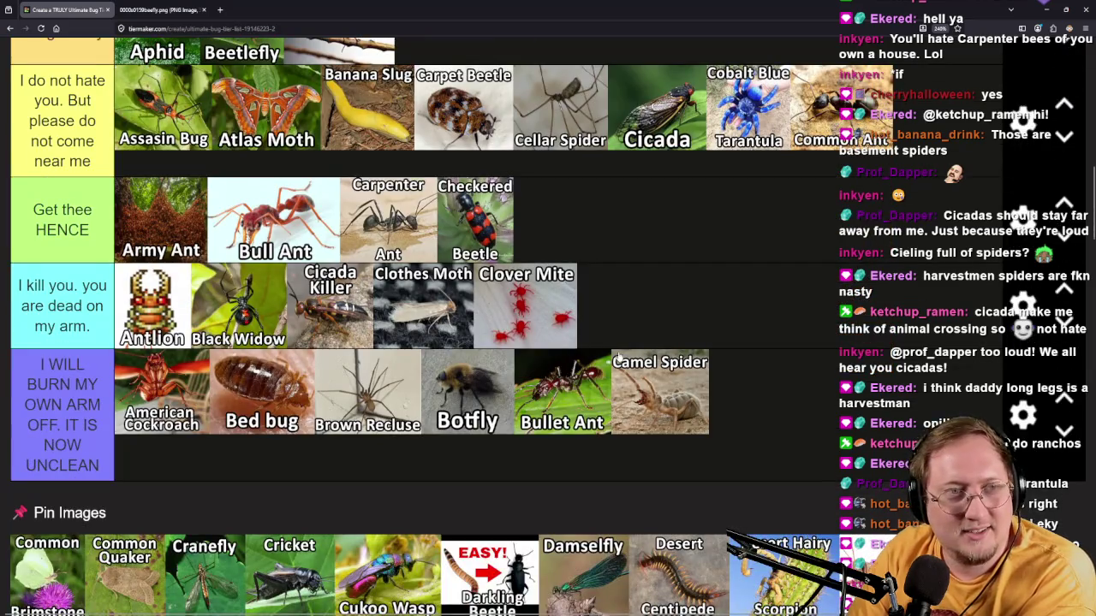
scroll(618, 352, up, 1)
scroll(488, 394, down, 3)
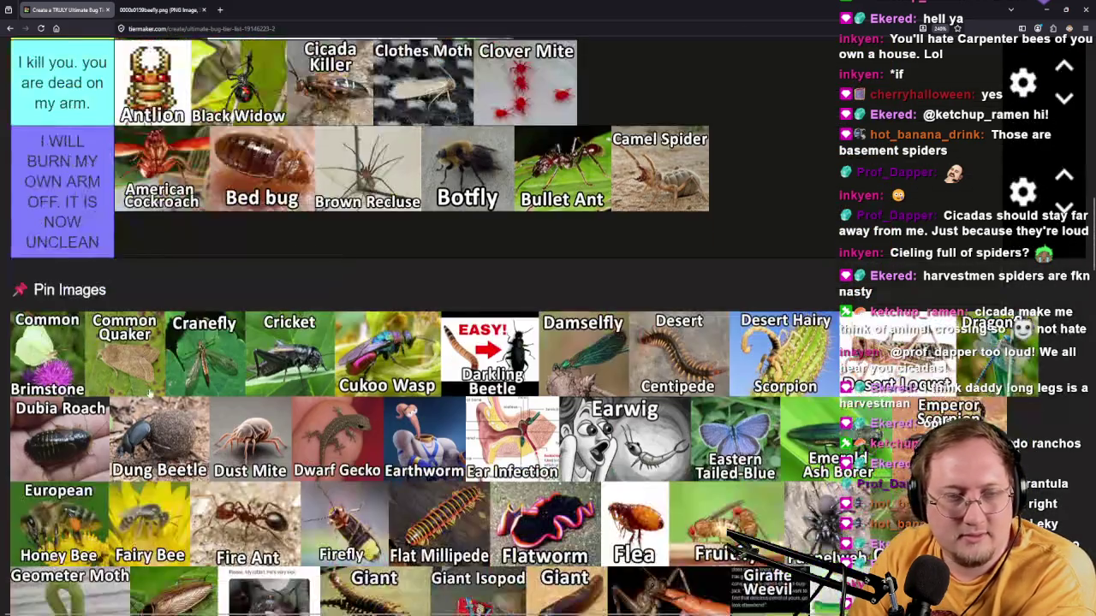
Drag Common Brimstone from Pin Images into a tier.
mouse_move(47, 355)
mouse_down()
mouse_move(632, 236)
mouse_move(633, 224)
mouse_move(649, 370)
mouse_up()
scroll(631, 230, up, 3)
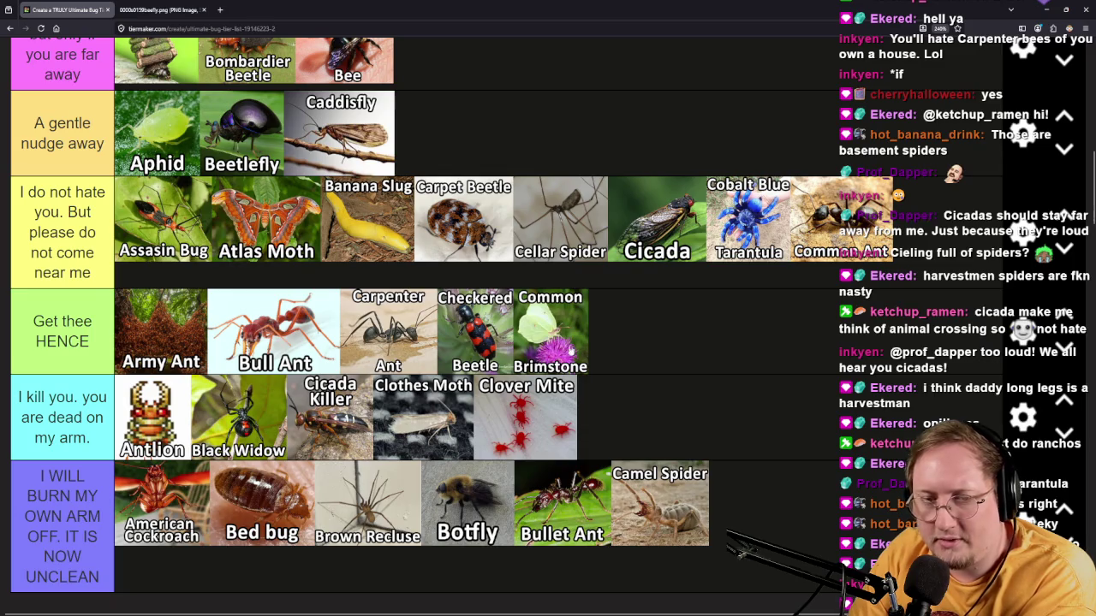
scroll(620, 289, up, 2)
mouse_move(556, 358)
mouse_down()
mouse_move(620, 290)
mouse_move(648, 310)
mouse_move(714, 287)
mouse_move(712, 232)
mouse_move(695, 196)
mouse_up()
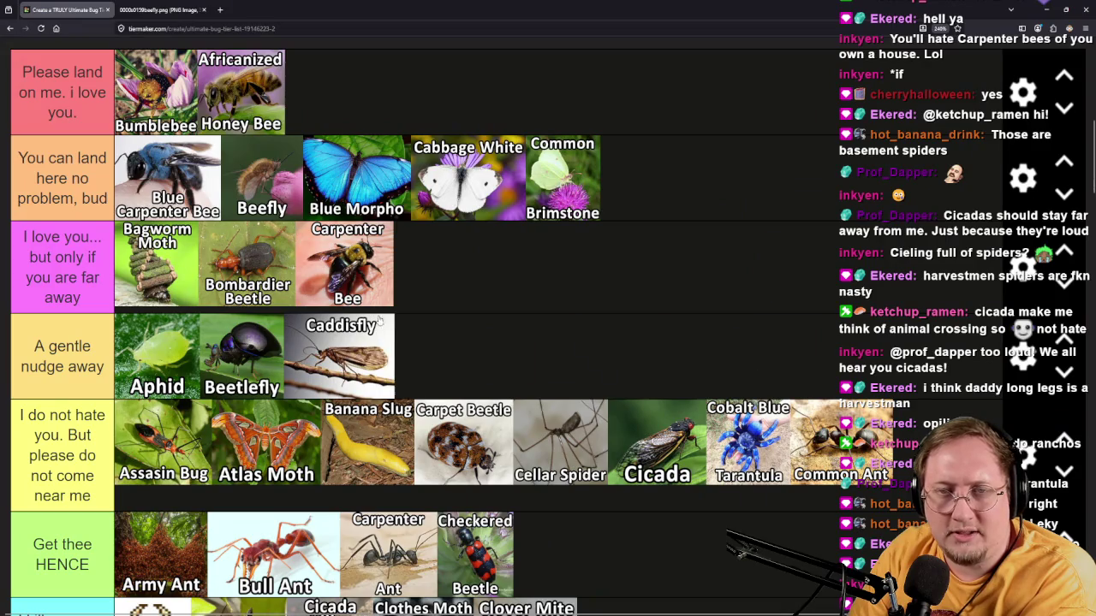
scroll(385, 317, down, 6)
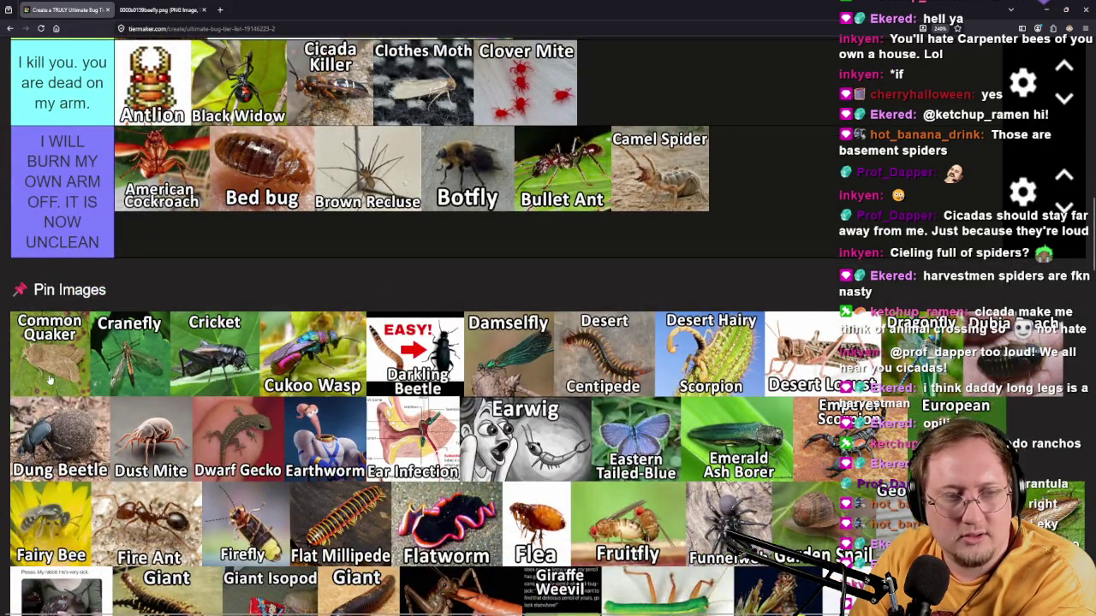
Add Common Quaker to 'A gentle nudge away' and Cranefly to 'Get thee HENCE'.
mouse_move(49, 380)
mouse_down()
mouse_move(347, 270)
mouse_move(625, 237)
mouse_move(902, 243)
mouse_move(744, 310)
mouse_move(540, 374)
mouse_up()
scroll(902, 243, up, 6)
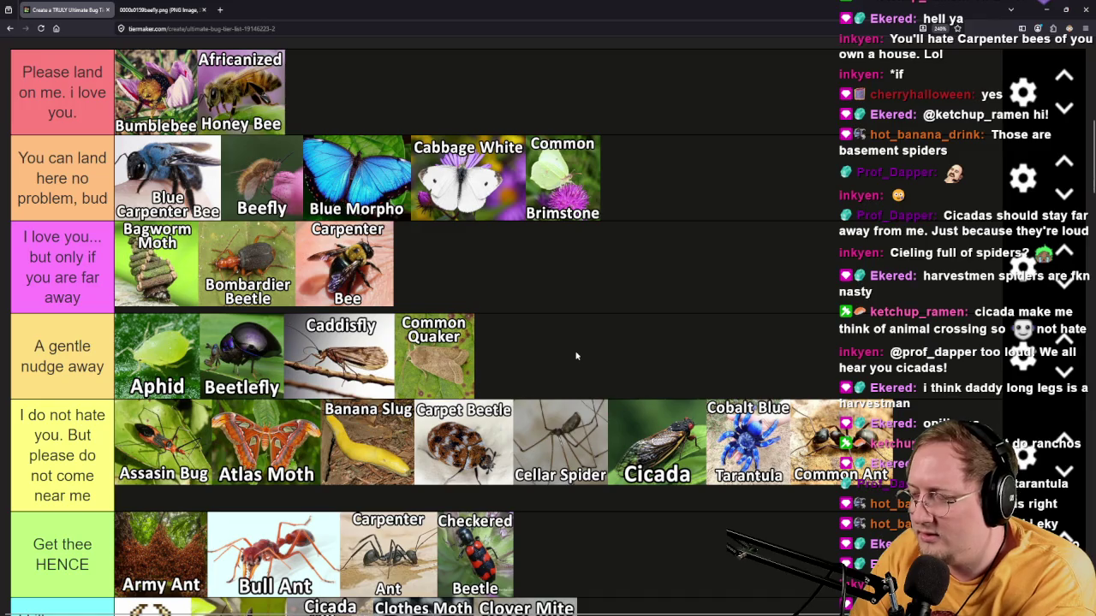
scroll(581, 360, down, 10)
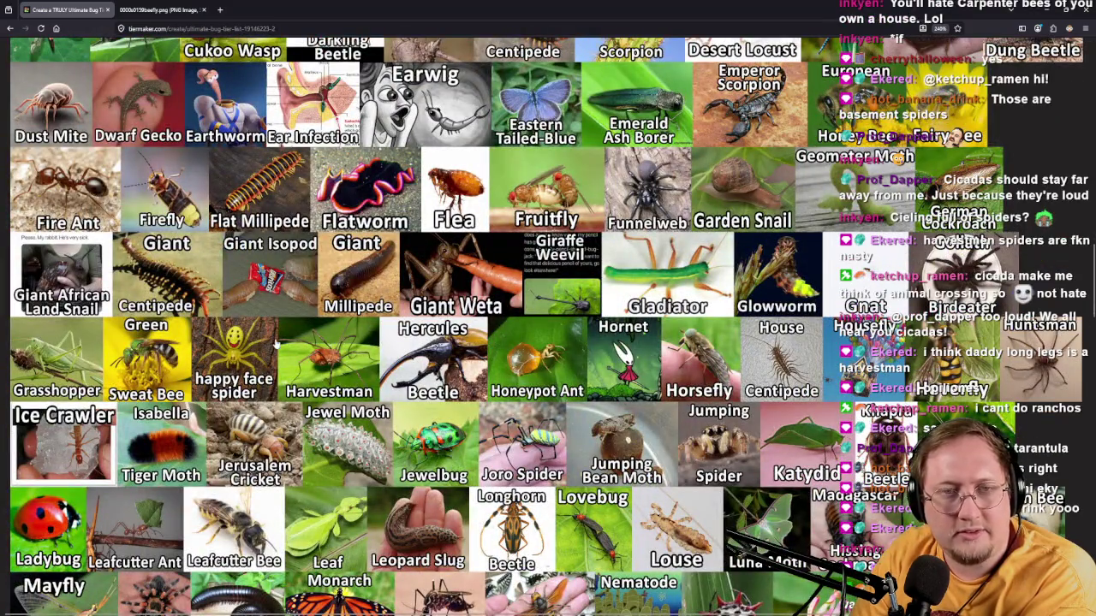
scroll(690, 196, up, 1)
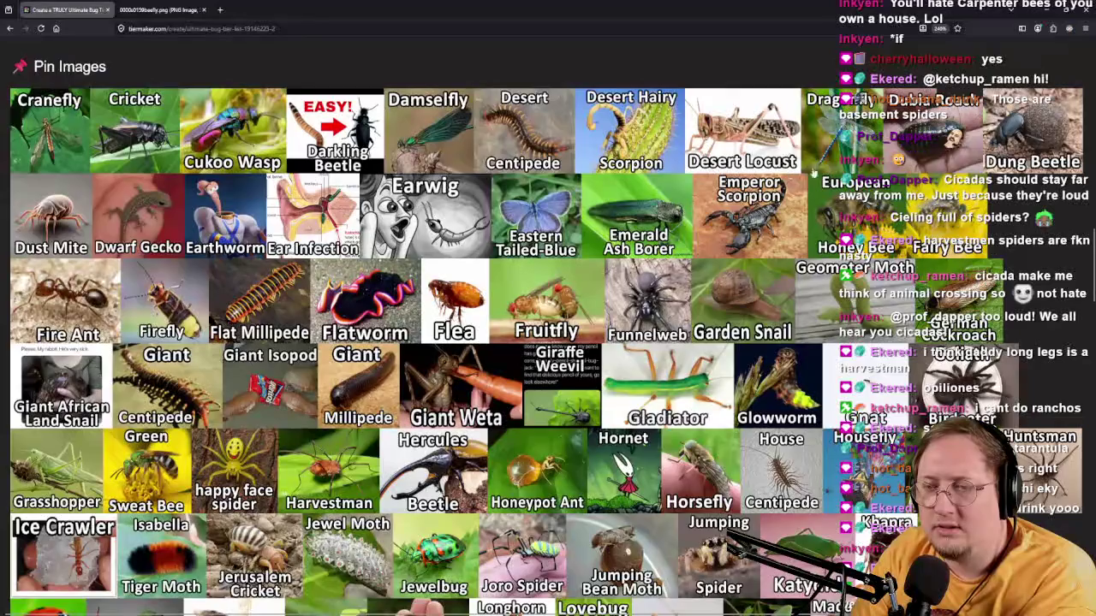
scroll(346, 317, down, 1)
scroll(347, 310, down, 1)
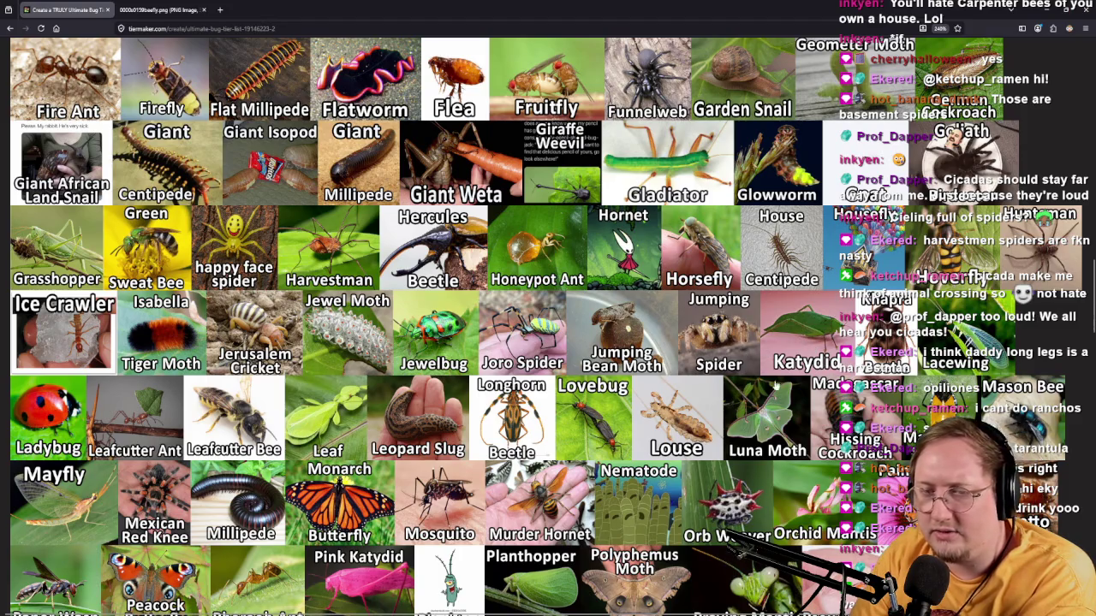
scroll(775, 488, up, 5)
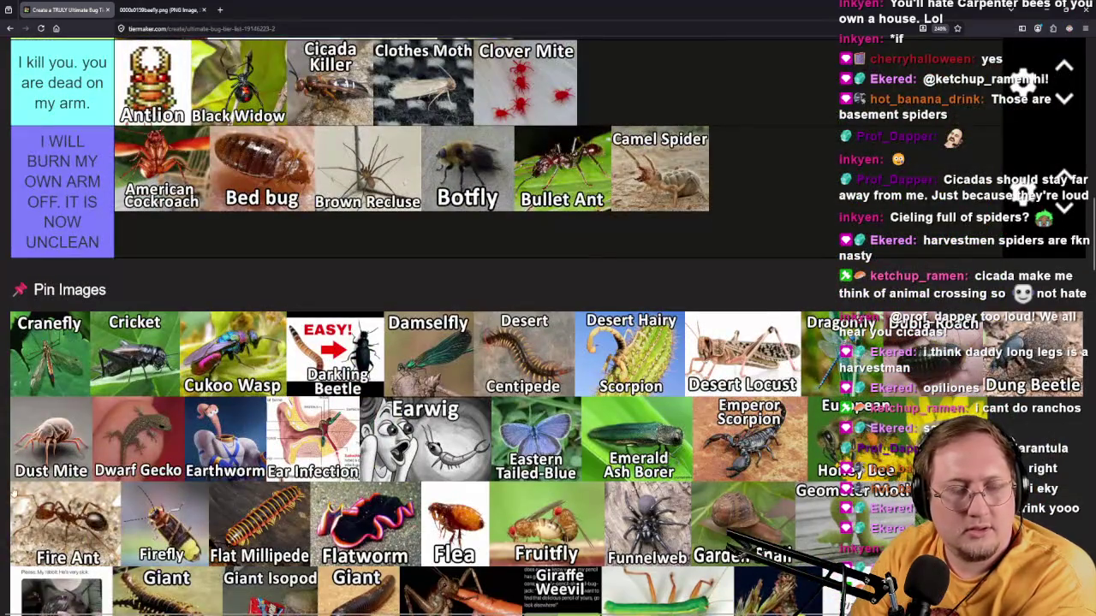
scroll(41, 409, up, 1)
mouse_move(65, 476)
mouse_down()
mouse_move(512, 363)
mouse_move(913, 365)
mouse_move(617, 353)
mouse_move(630, 401)
mouse_move(586, 354)
mouse_move(622, 344)
mouse_up()
scroll(913, 366, up, 2)
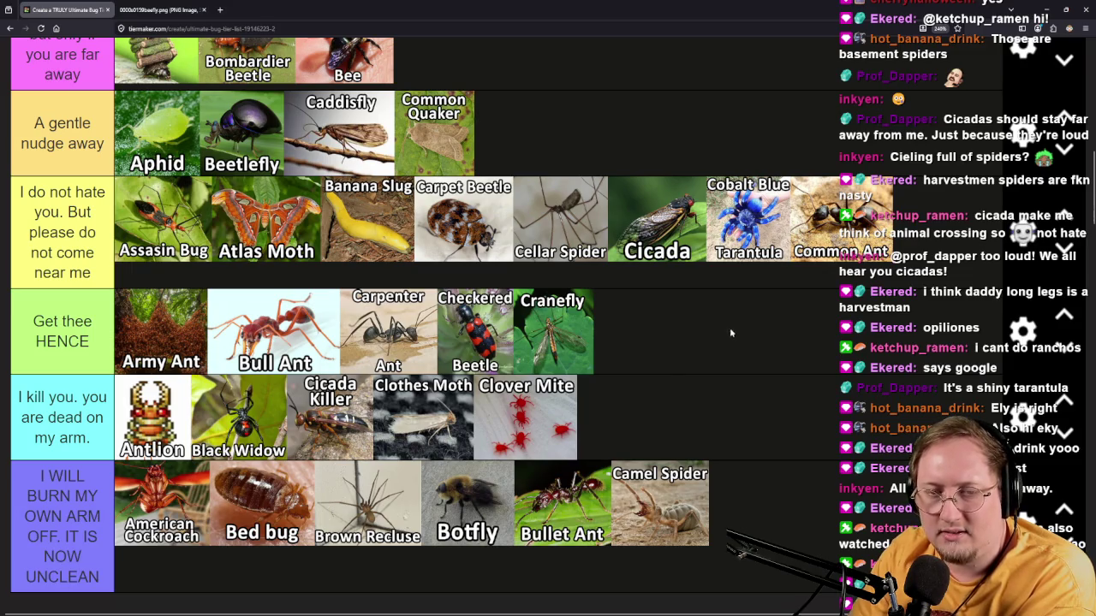
scroll(613, 319, down, 10)
Place Cricket after Common Quaker in 'A gentle nudge away'.
scroll(255, 270, up, 5)
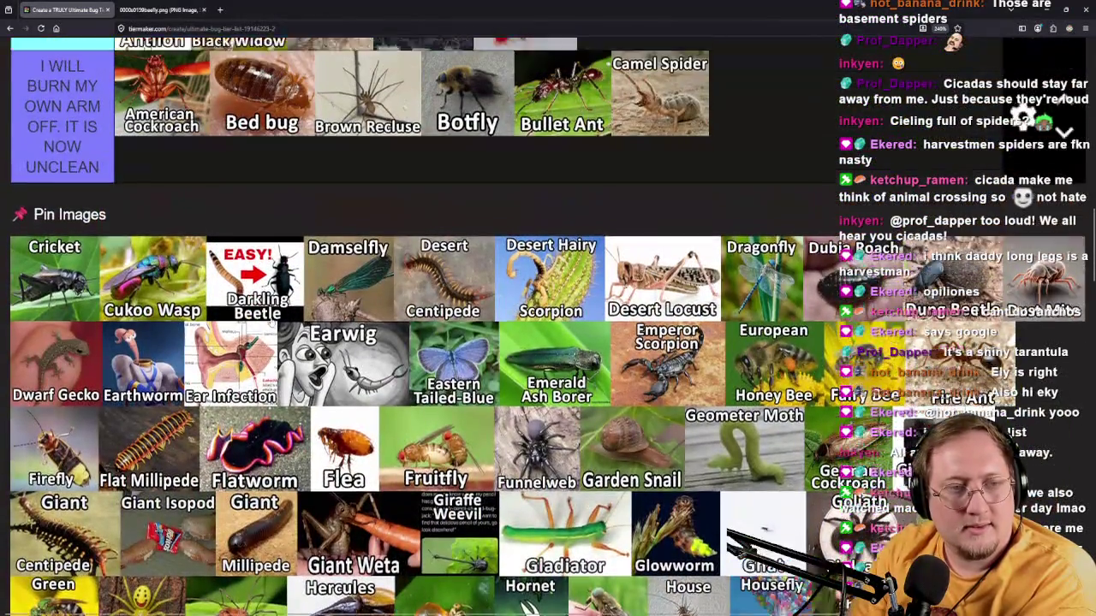
scroll(271, 317, up, 3)
mouse_move(56, 462)
mouse_down()
mouse_move(517, 434)
mouse_move(739, 372)
mouse_move(634, 470)
mouse_move(669, 440)
mouse_move(777, 489)
mouse_move(977, 355)
mouse_move(941, 340)
mouse_up()
scroll(738, 371, up, 4)
scroll(738, 375, up, 4)
scroll(634, 470, down, 3)
scroll(940, 340, down, 1)
scroll(729, 285, down, 3)
scroll(732, 283, up, 4)
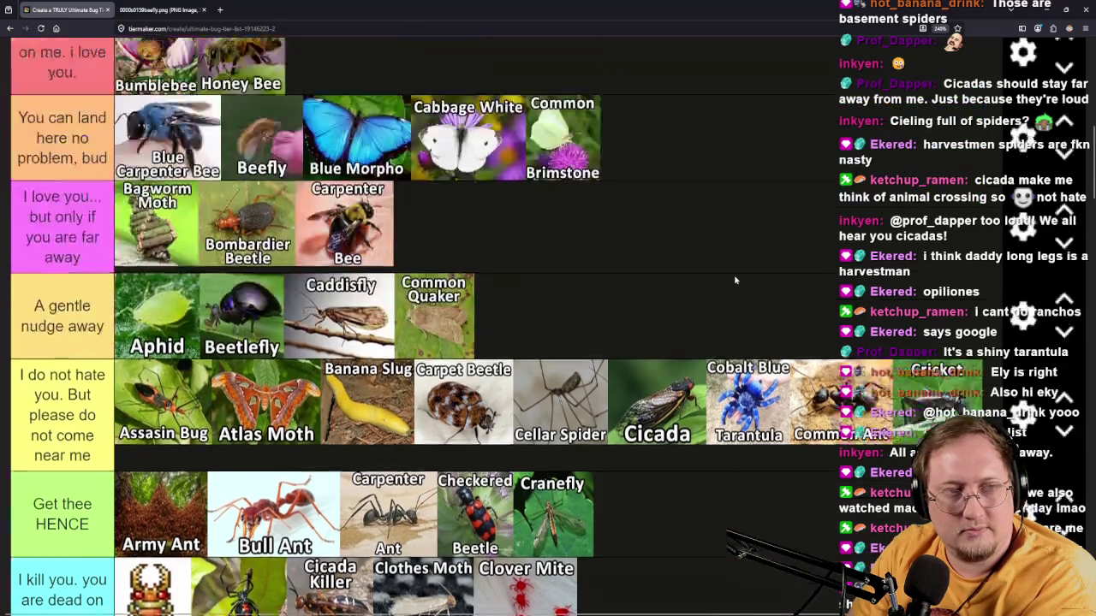
mouse_move(938, 446)
mouse_down()
mouse_move(937, 428)
mouse_move(819, 334)
mouse_move(587, 334)
mouse_move(562, 346)
mouse_up()
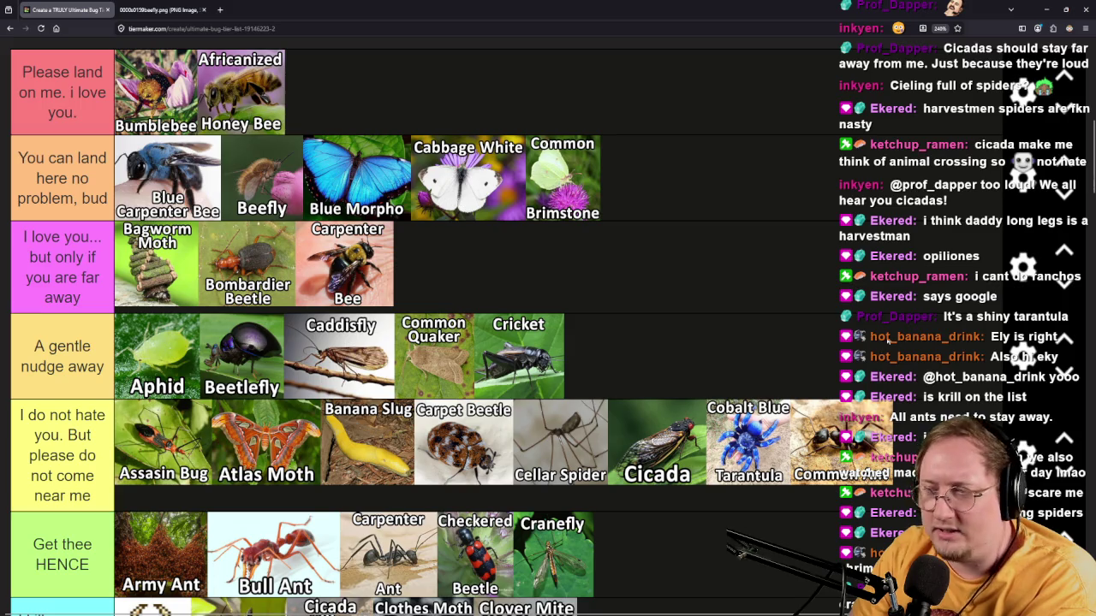
Place Cukoo Wasp after Cranefly in the 'Get thee HENCE' tier.
scroll(887, 340, down, 5)
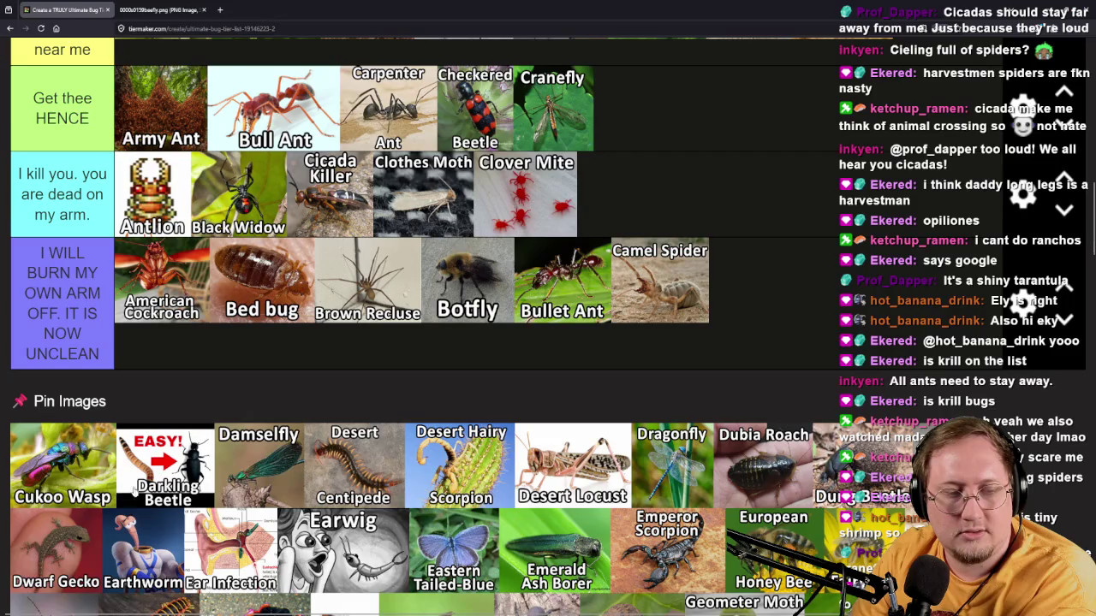
mouse_move(18, 499)
mouse_down()
mouse_move(197, 420)
mouse_move(792, 319)
mouse_move(648, 286)
mouse_up()
scroll(780, 318, up, 2)
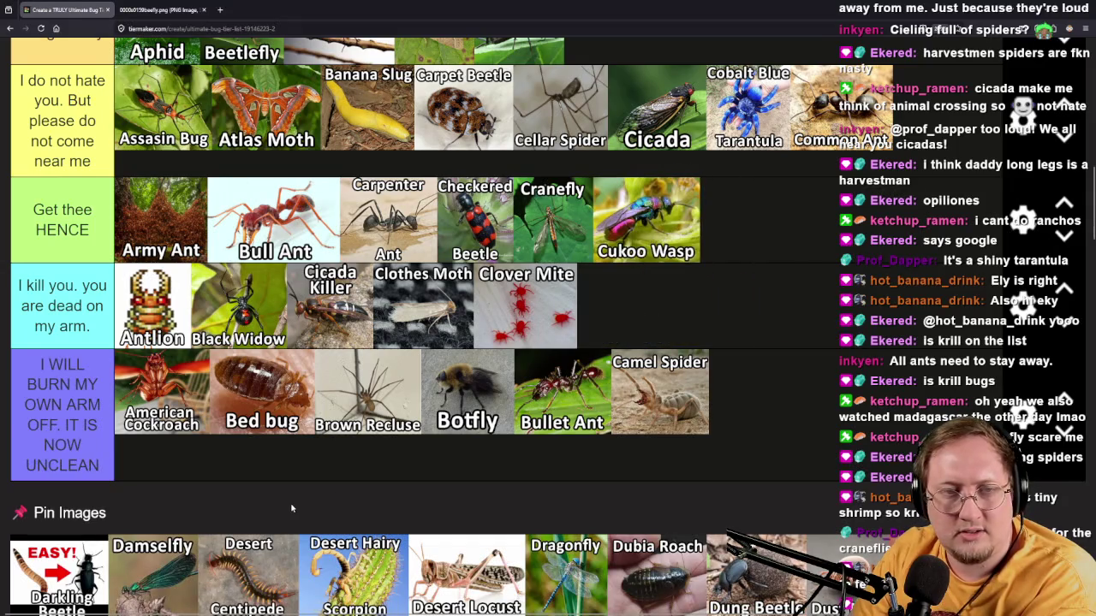
scroll(290, 503, down, 2)
Add Darkling Beetle to the end of 'A gentle nudge away' after Cricket.
mouse_move(85, 500)
mouse_down()
mouse_move(205, 376)
mouse_move(890, 338)
mouse_move(873, 264)
mouse_move(903, 351)
mouse_up()
scroll(873, 275, up, 3)
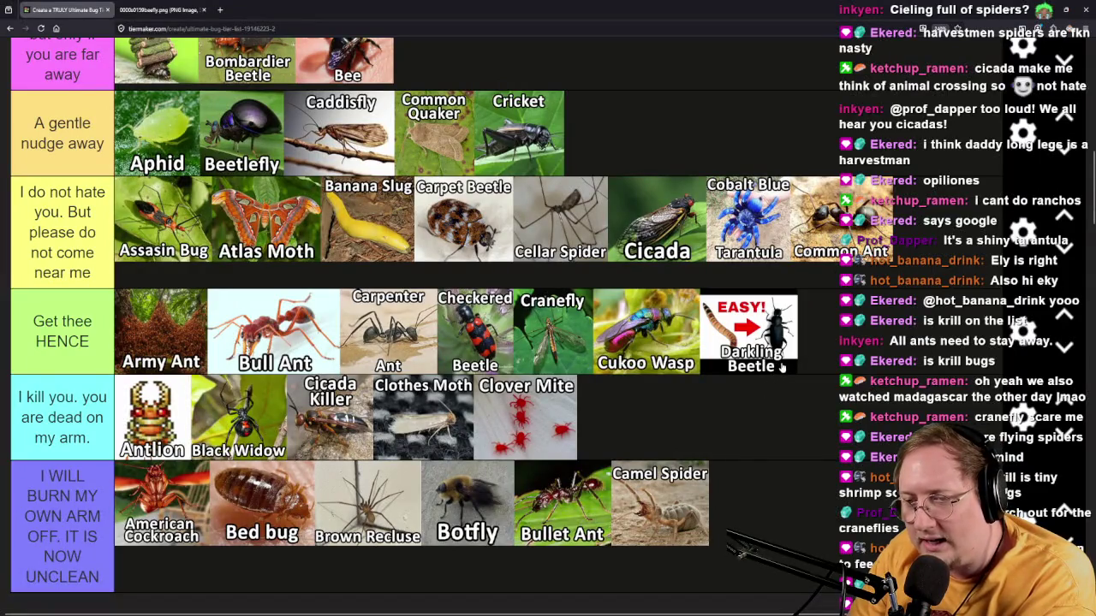
mouse_move(790, 364)
mouse_down()
mouse_move(832, 332)
mouse_move(716, 269)
mouse_move(692, 309)
mouse_move(721, 280)
mouse_move(565, 319)
mouse_move(682, 379)
mouse_up()
scroll(717, 269, up, 3)
scroll(722, 290, up, 3)
scroll(689, 375, down, 2)
scroll(690, 375, down, 1)
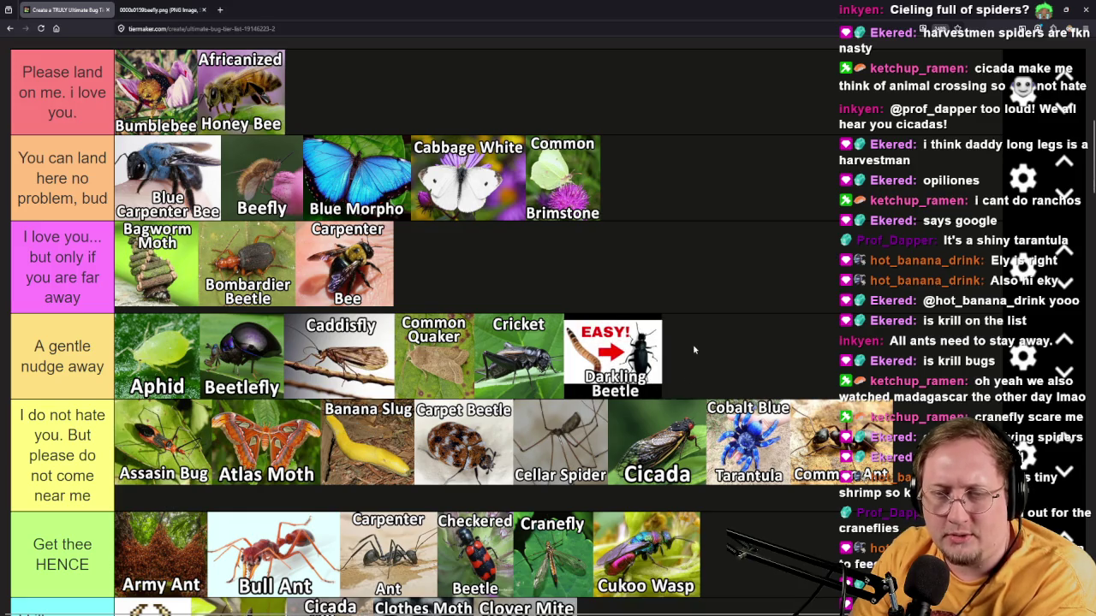
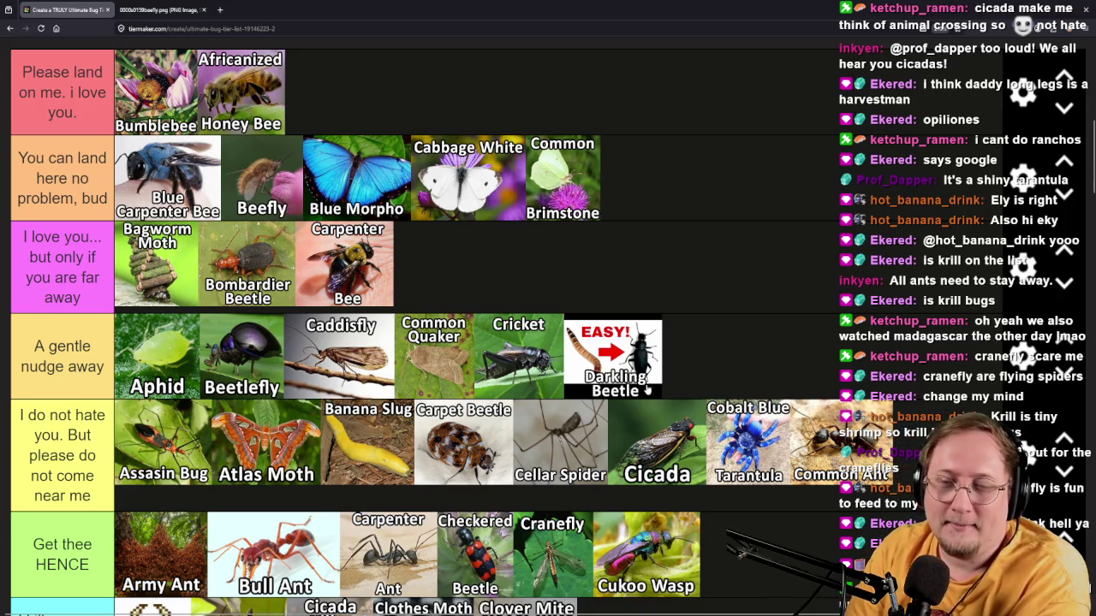
Drag Damselfly from the pin pool into 'Please land on me. i love you.', after Africanized Honey Bee.
scroll(637, 282, down, 2)
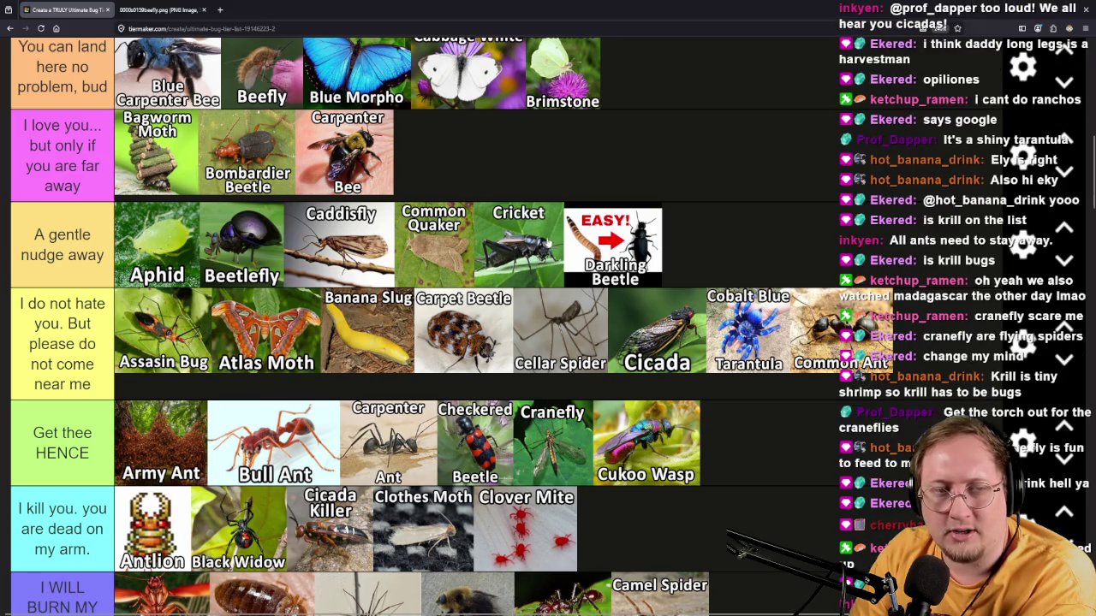
mouse_move(339, 278)
mouse_down()
mouse_move(342, 253)
mouse_move(347, 274)
mouse_up()
scroll(652, 242, down, 10)
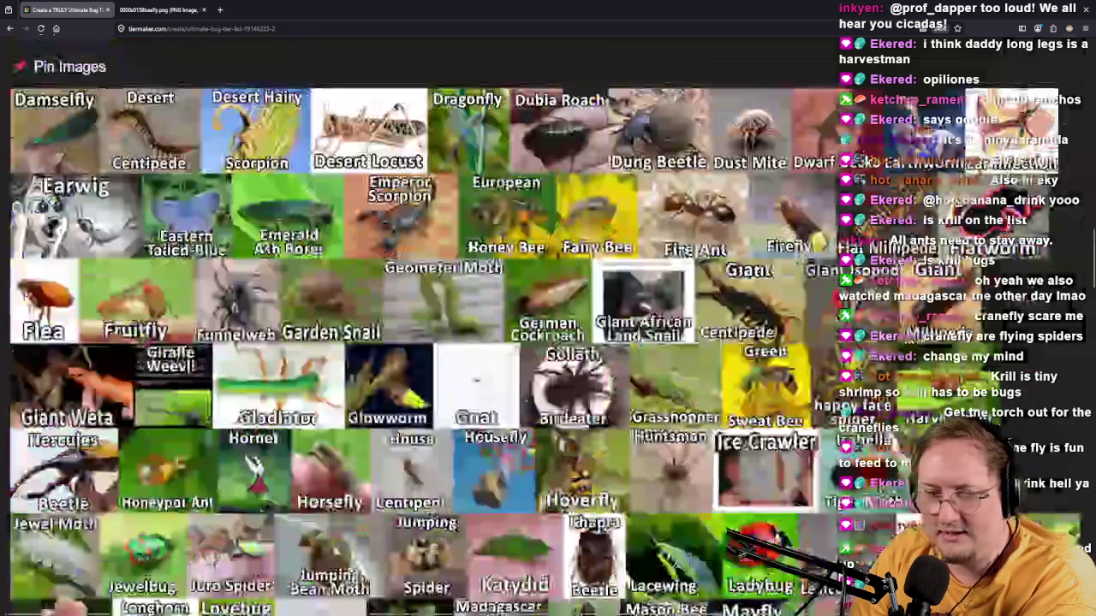
scroll(751, 353, up, 2)
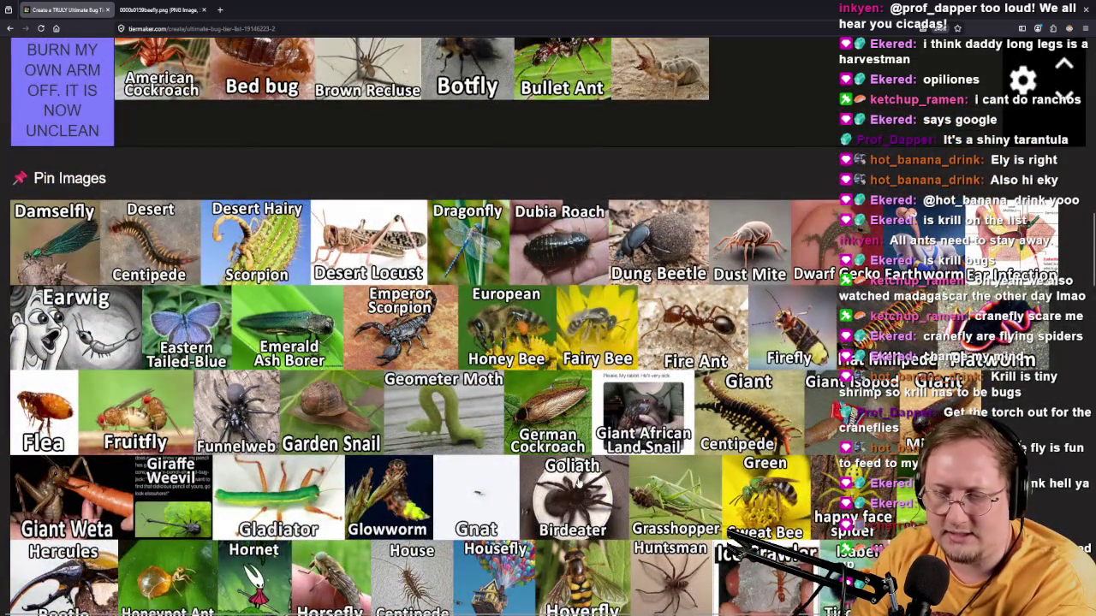
scroll(579, 485, down, 2)
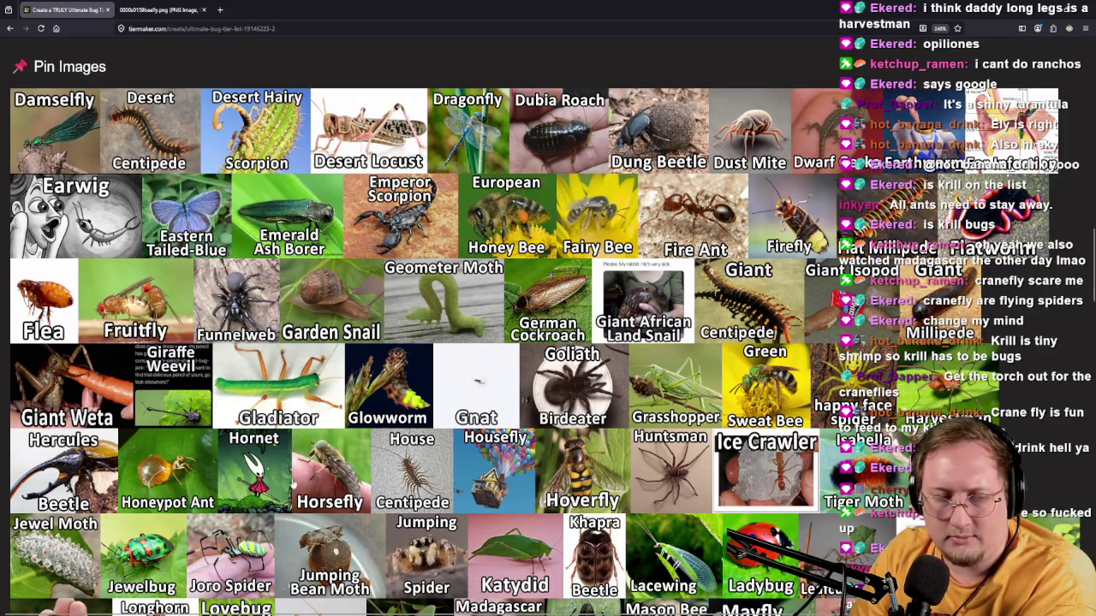
scroll(145, 503, down, 2)
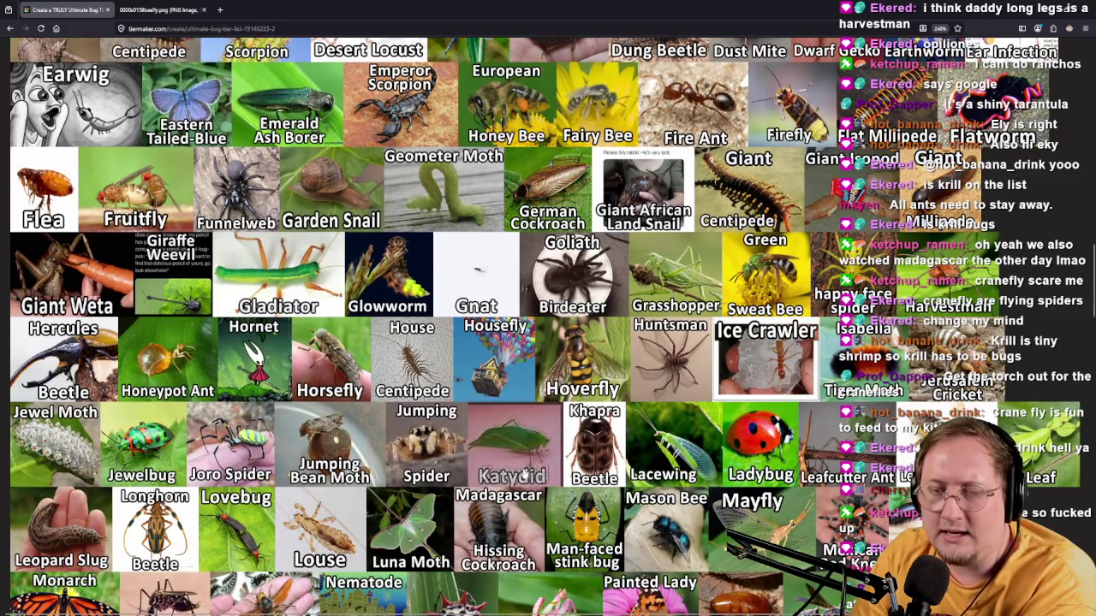
scroll(521, 456, up, 10)
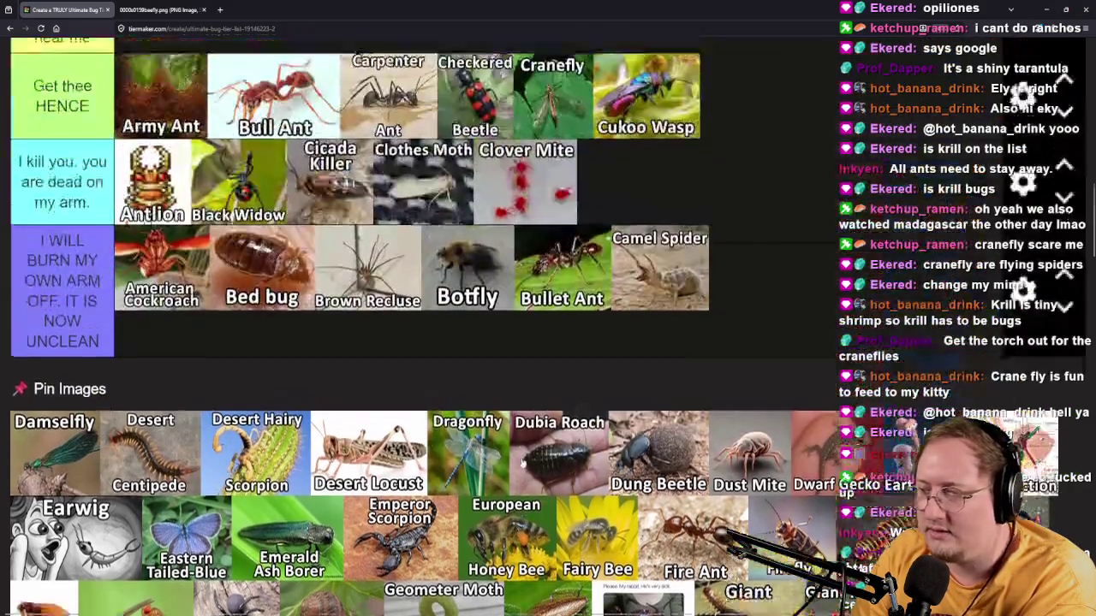
scroll(453, 325, up, 2)
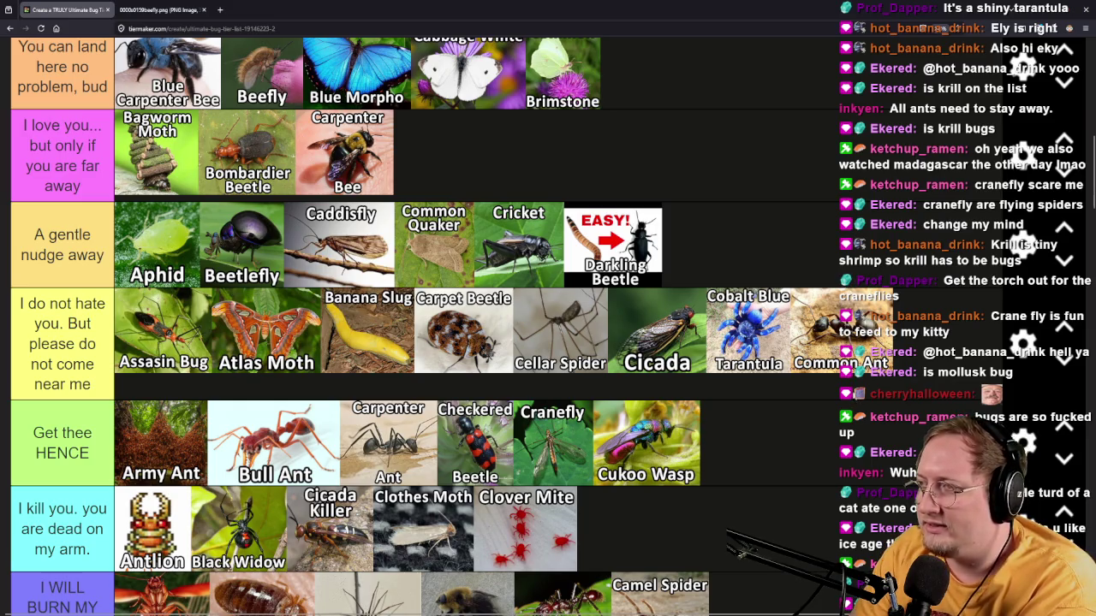
scroll(798, 378, down, 6)
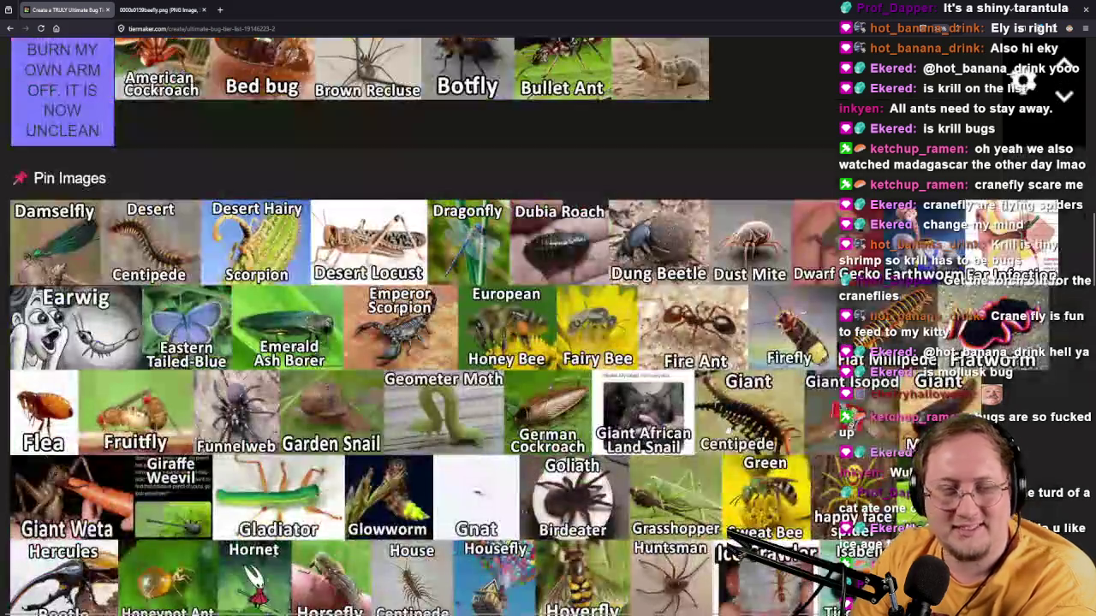
scroll(63, 318, up, 3)
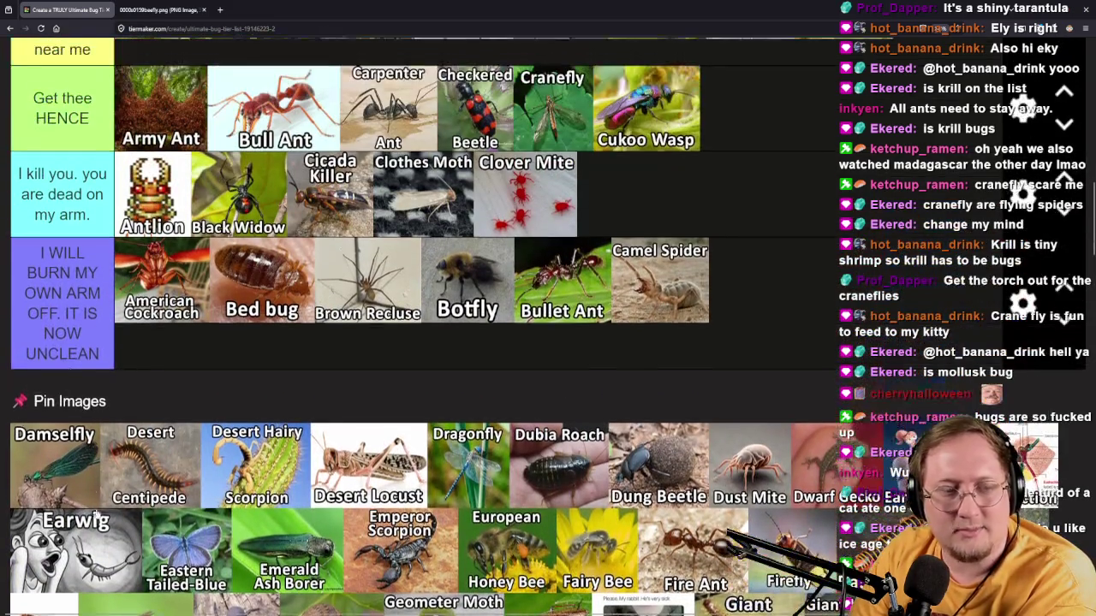
mouse_move(68, 492)
mouse_down()
mouse_move(683, 376)
mouse_move(811, 331)
mouse_move(607, 507)
mouse_move(476, 482)
mouse_move(377, 327)
mouse_up()
scroll(809, 332, up, 9)
scroll(477, 482, down, 1)
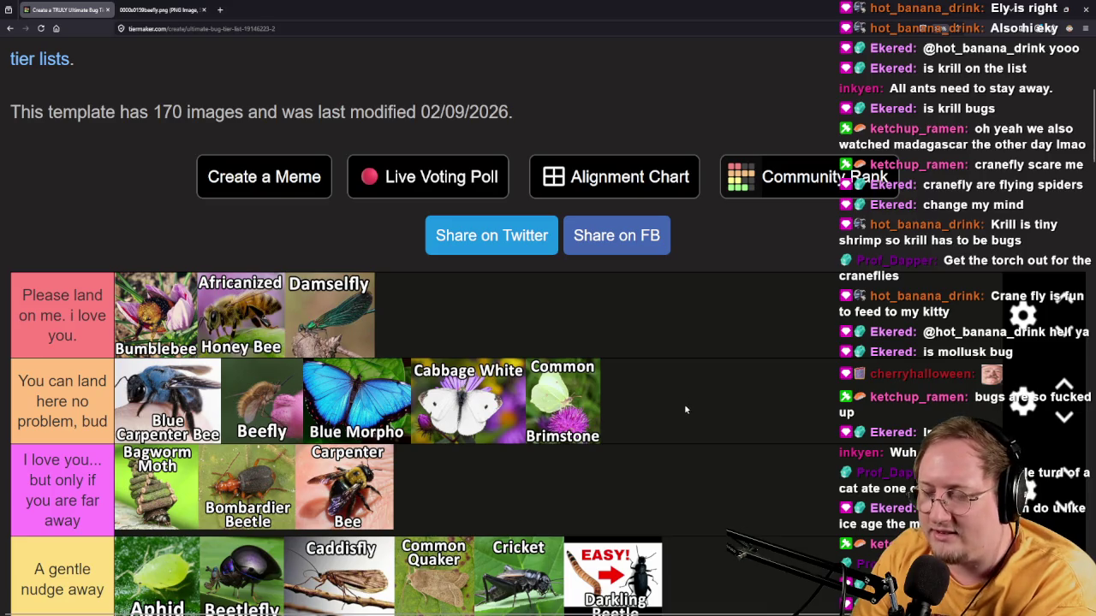
Put Desert Centipede and Desert Hairy Scorpion in the 'I WILL BURN' tier.
scroll(685, 407, down, 7)
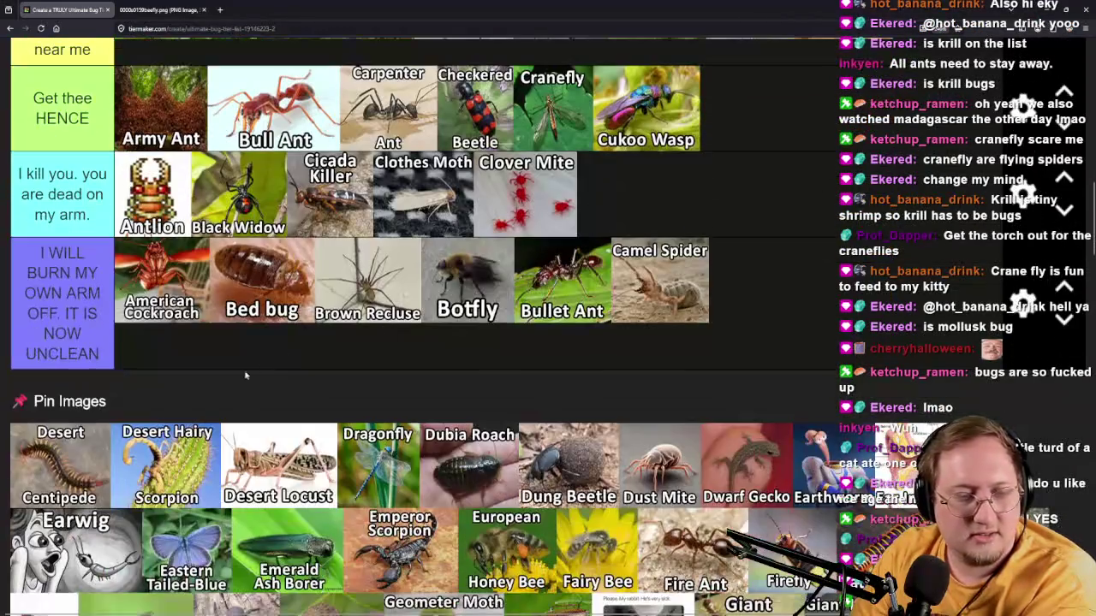
mouse_move(41, 501)
mouse_down()
mouse_move(81, 458)
mouse_move(797, 368)
mouse_move(813, 329)
mouse_move(831, 337)
mouse_up()
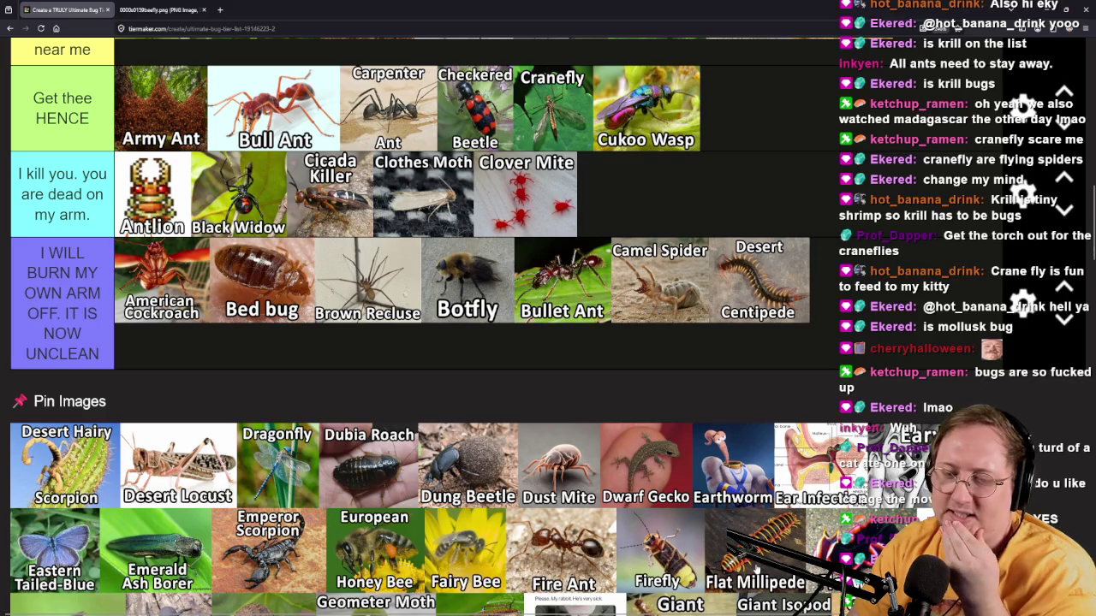
mouse_move(68, 468)
mouse_down()
mouse_move(184, 402)
mouse_move(617, 338)
mouse_move(885, 379)
mouse_move(968, 261)
mouse_move(933, 274)
mouse_move(909, 253)
mouse_up()
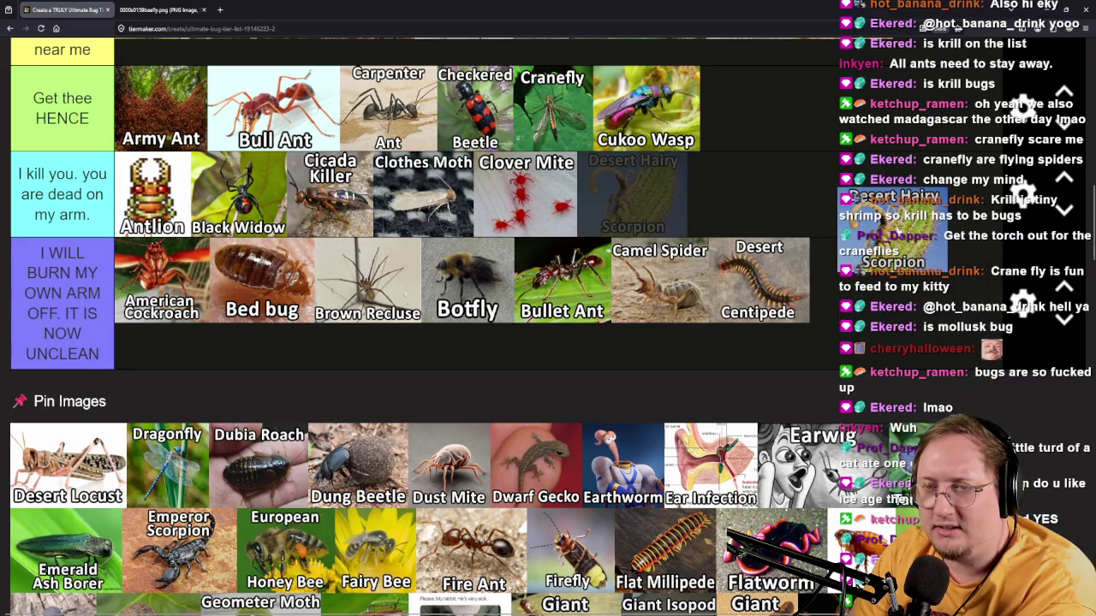
Rank Desert Locust in its tier and adjust a tile's position.
mouse_move(77, 482)
mouse_down()
mouse_move(298, 403)
mouse_move(743, 326)
mouse_move(856, 334)
mouse_move(874, 371)
mouse_up()
scroll(514, 360, up, 3)
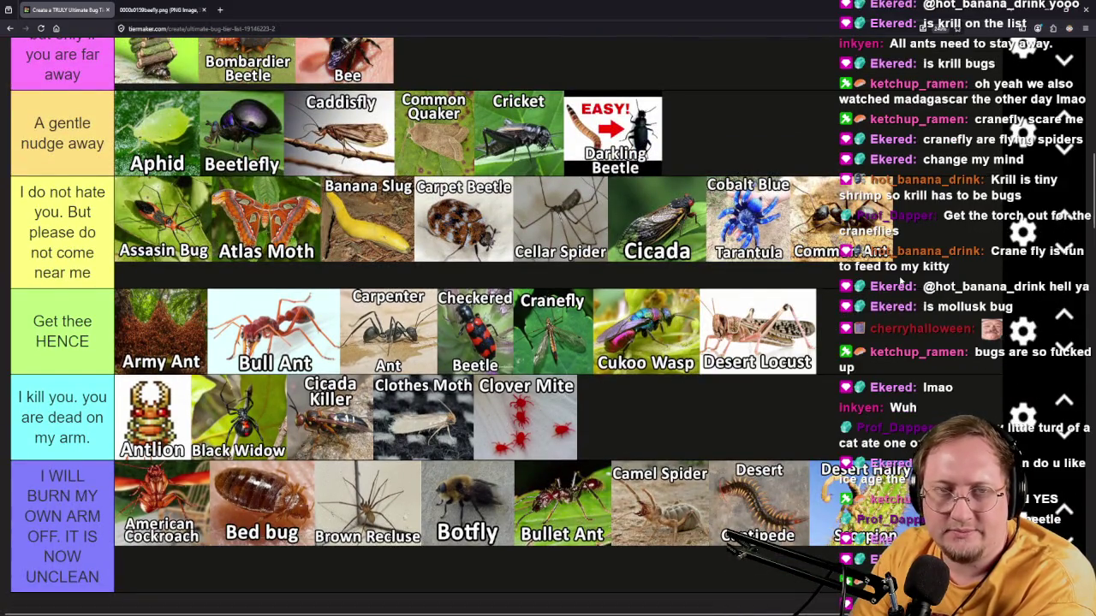
scroll(900, 280, up, 3)
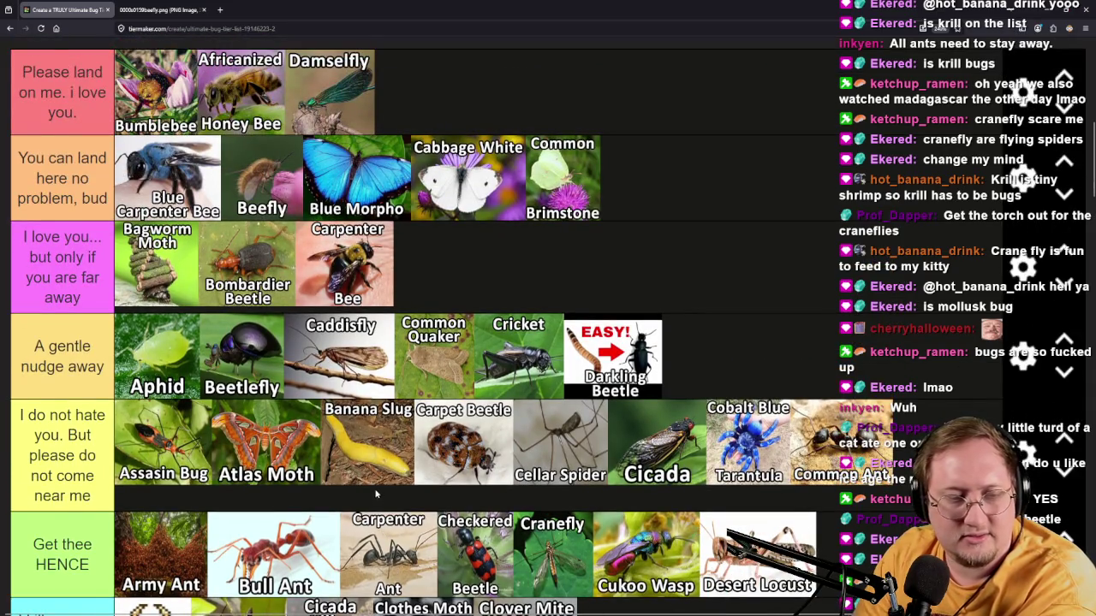
scroll(375, 494, down, 3)
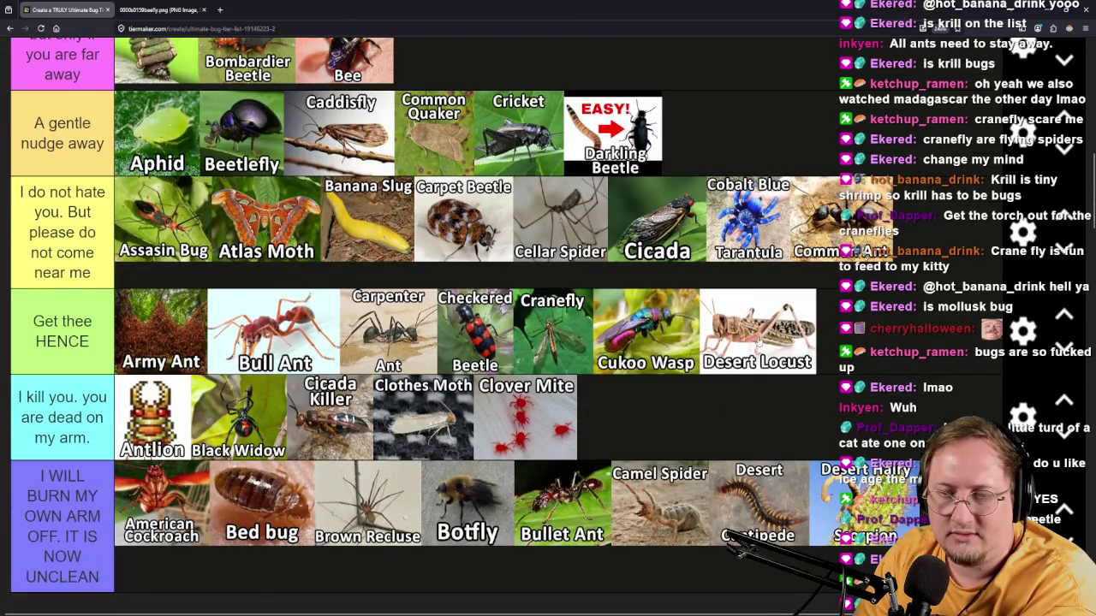
drag(757, 338, 638, 415)
scroll(637, 416, down, 4)
Place Dragonfly, Dubia Roach and Dung Beetle into their reaction tiers.
mouse_move(73, 349)
mouse_down()
mouse_move(743, 263)
mouse_move(779, 269)
mouse_move(418, 294)
mouse_move(425, 303)
mouse_up()
scroll(779, 270, up, 9)
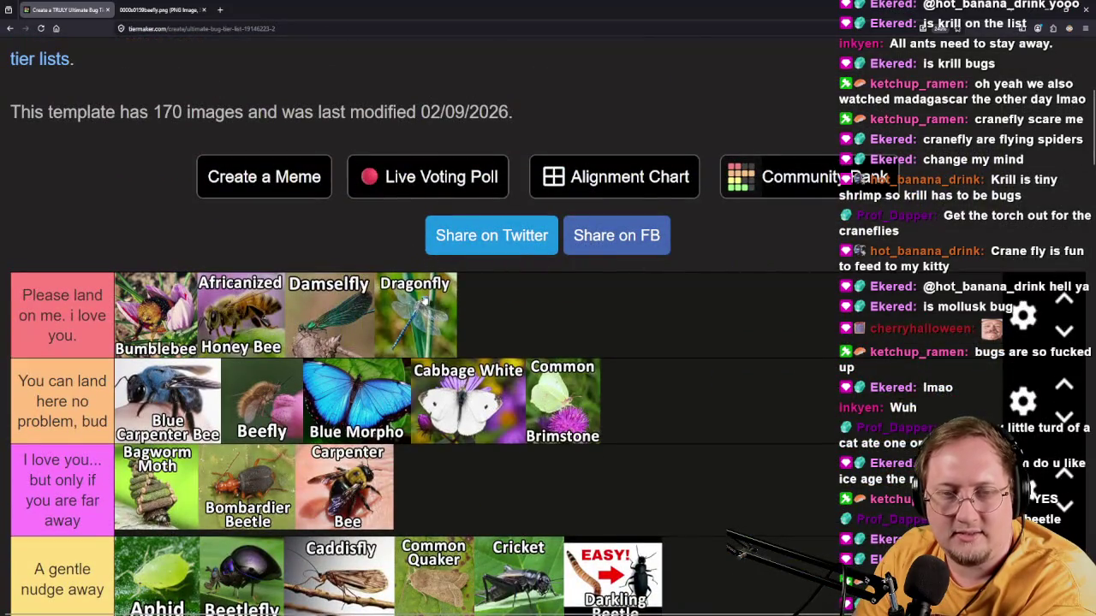
scroll(513, 299, down, 9)
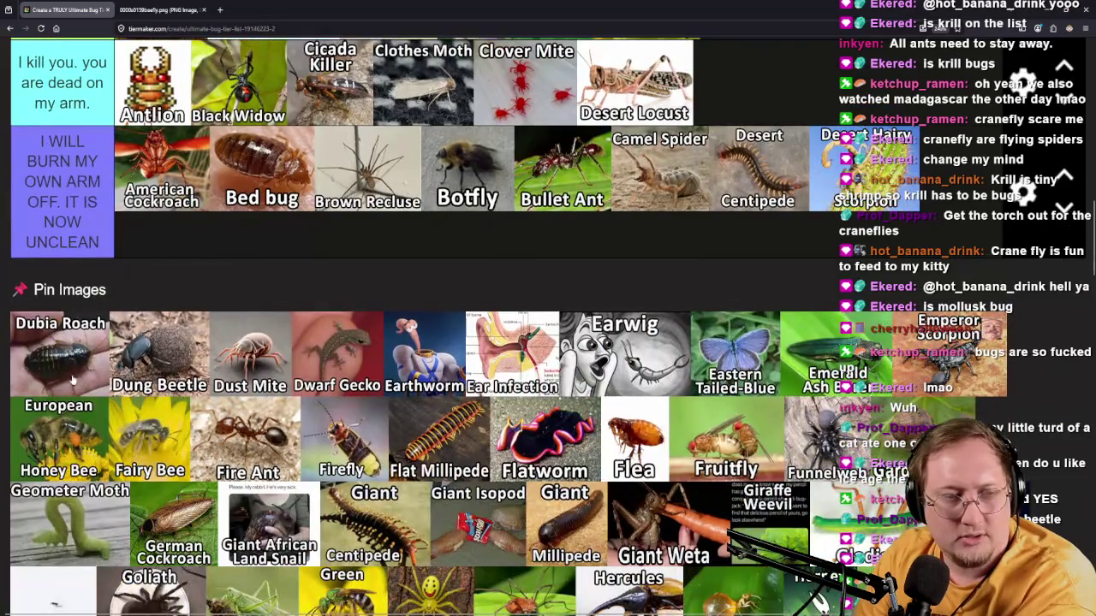
mouse_move(60, 351)
mouse_down()
mouse_move(342, 257)
mouse_move(921, 398)
mouse_move(235, 448)
mouse_move(685, 438)
mouse_move(680, 493)
mouse_move(495, 484)
mouse_up()
scroll(343, 257, up, 3)
scroll(495, 485, down, 3)
mouse_move(87, 398)
mouse_down()
mouse_move(109, 375)
mouse_move(877, 285)
mouse_move(865, 291)
mouse_move(787, 299)
mouse_move(781, 251)
mouse_move(796, 279)
mouse_move(952, 242)
mouse_move(954, 203)
mouse_move(915, 266)
mouse_up()
scroll(865, 291, up, 3)
scroll(796, 278, up, 1)
drag(857, 319, 809, 310)
scroll(808, 310, down, 4)
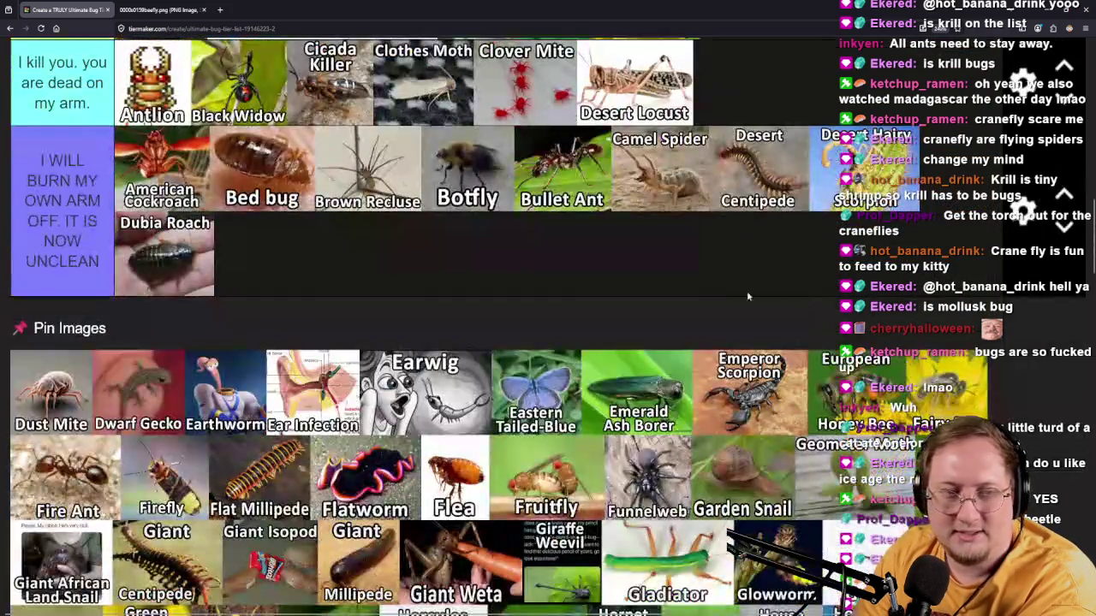
Move Dust Mite from the unranked pool into the 'Get thee HENCE' tier.
mouse_move(62, 411)
mouse_down()
mouse_move(543, 276)
mouse_move(611, 278)
mouse_move(612, 368)
mouse_move(651, 420)
mouse_move(608, 450)
mouse_move(518, 400)
mouse_move(518, 385)
mouse_move(655, 394)
mouse_move(736, 360)
mouse_move(668, 371)
mouse_up()
scroll(609, 351, up, 9)
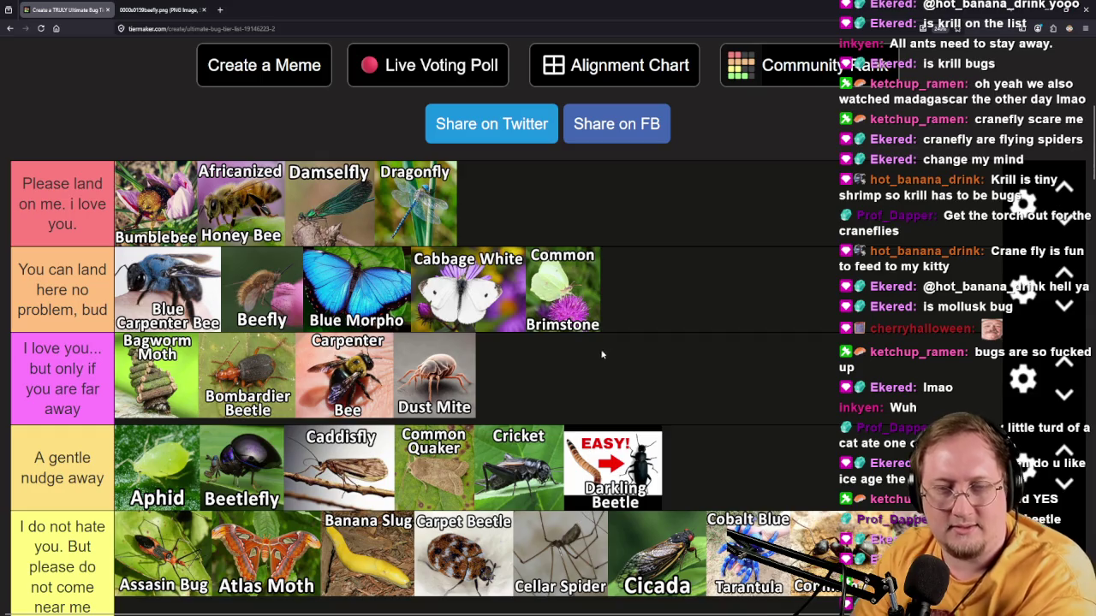
mouse_move(447, 392)
mouse_down()
mouse_move(594, 442)
mouse_move(745, 409)
mouse_move(816, 493)
mouse_move(798, 469)
mouse_up()
Leave Dwarf Gecko unranked and swap 'I WILL BURN' above 'I kill you'.
scroll(745, 408, down, 3)
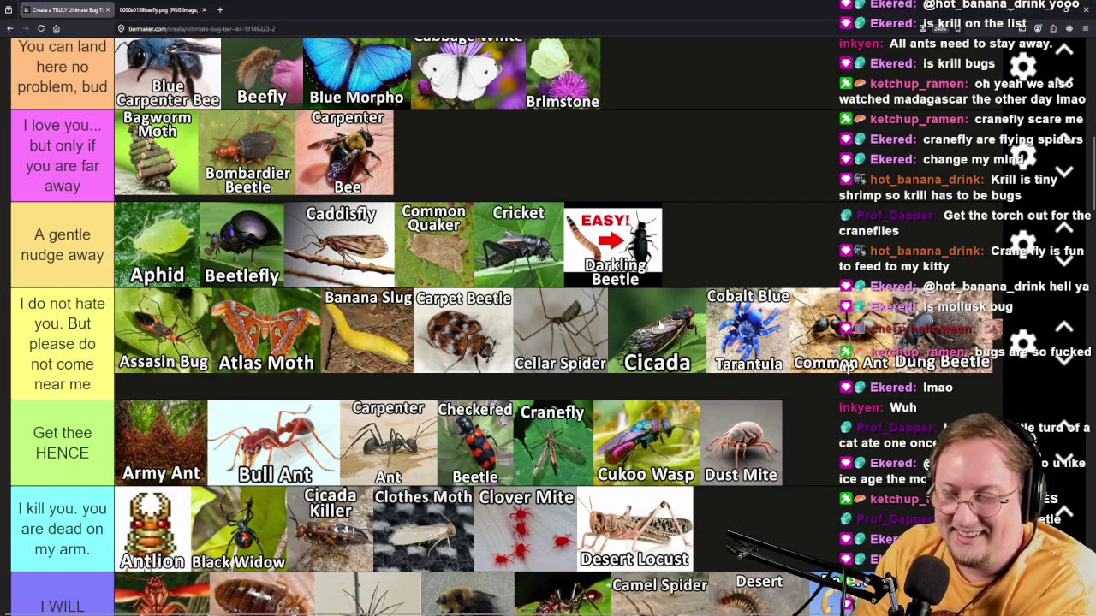
scroll(659, 324, down, 5)
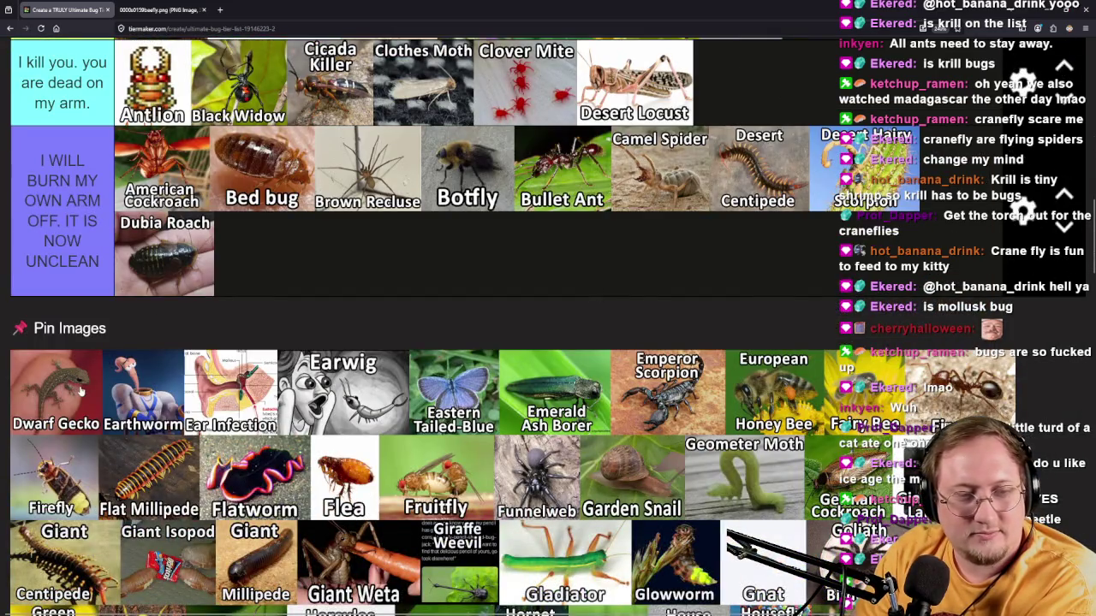
mouse_move(84, 414)
mouse_down()
mouse_move(231, 339)
mouse_move(539, 291)
mouse_move(26, 394)
mouse_move(99, 385)
mouse_up()
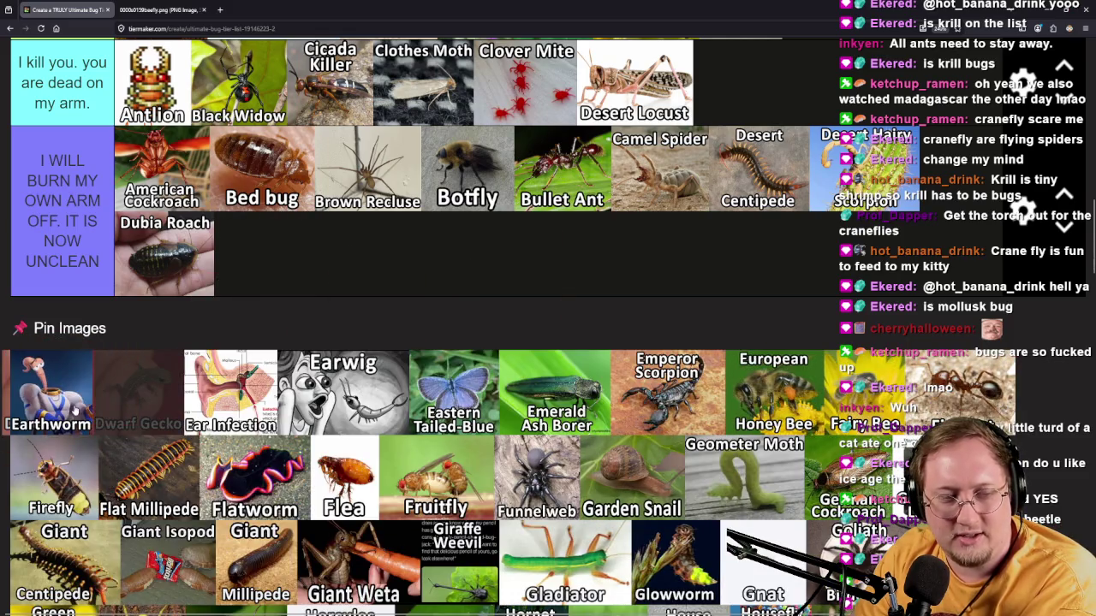
click(1064, 195)
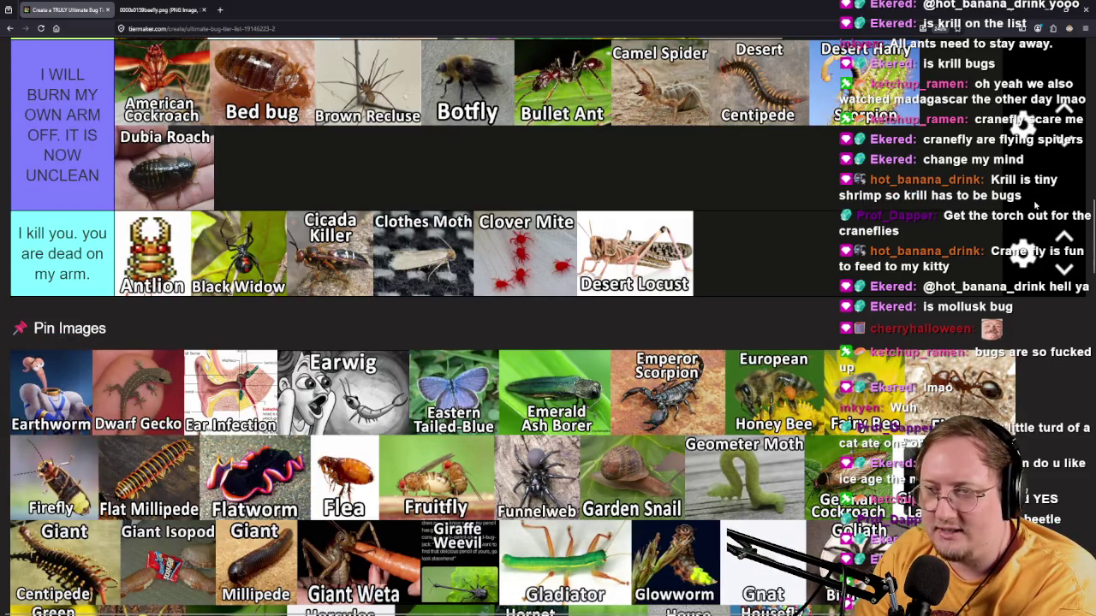
Put 'I kill you' back above, then add a new empty tier below 'I WILL BURN'.
click(1068, 150)
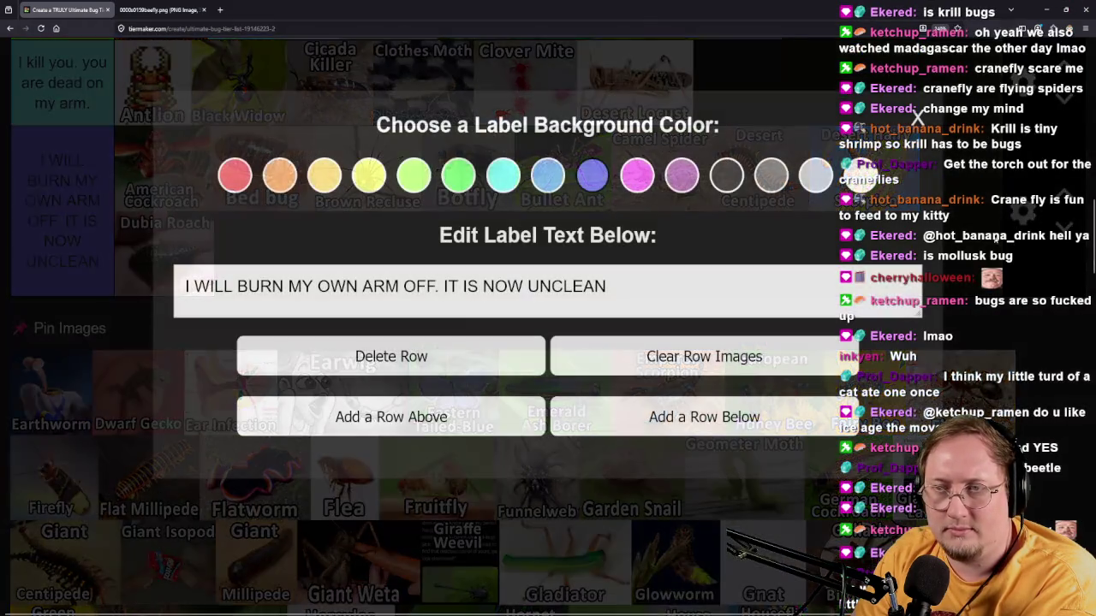
click(1023, 209)
click(707, 426)
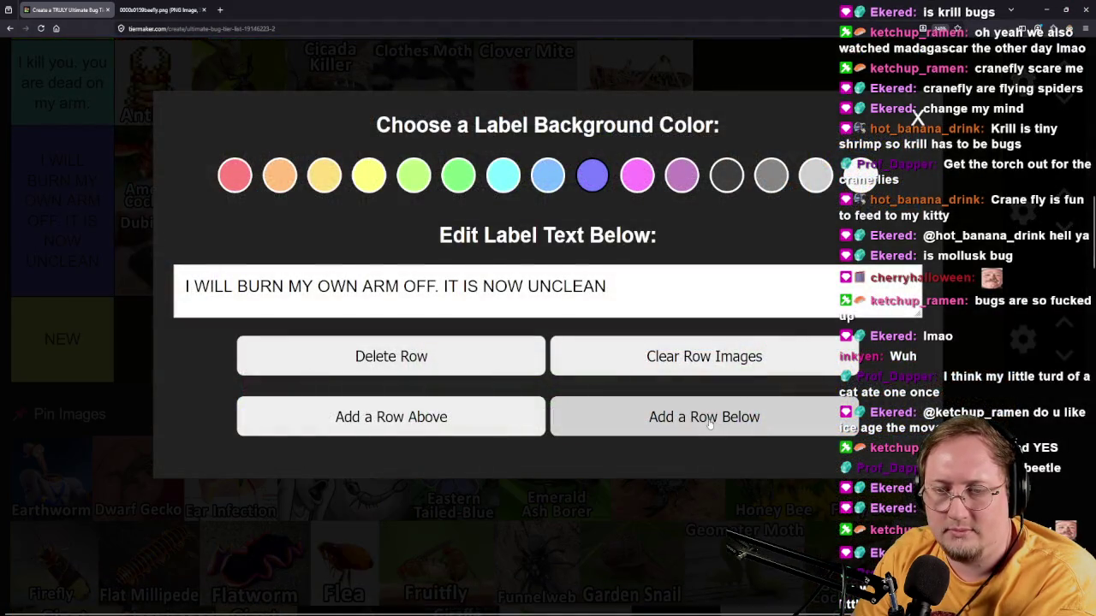
click(984, 347)
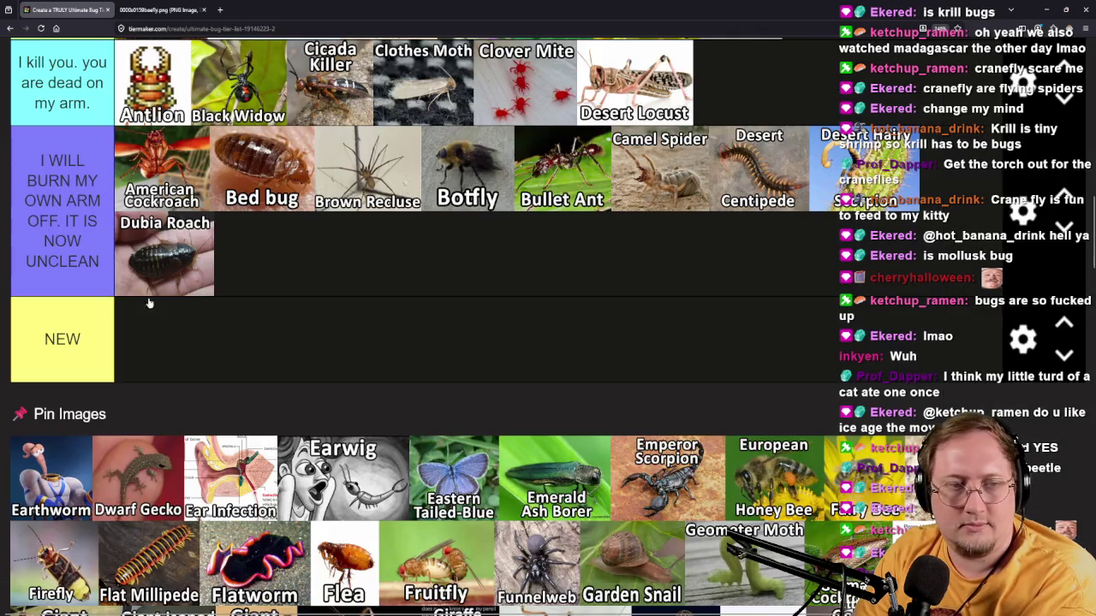
Relabel the new tier 'not a bug'.
click(1025, 340)
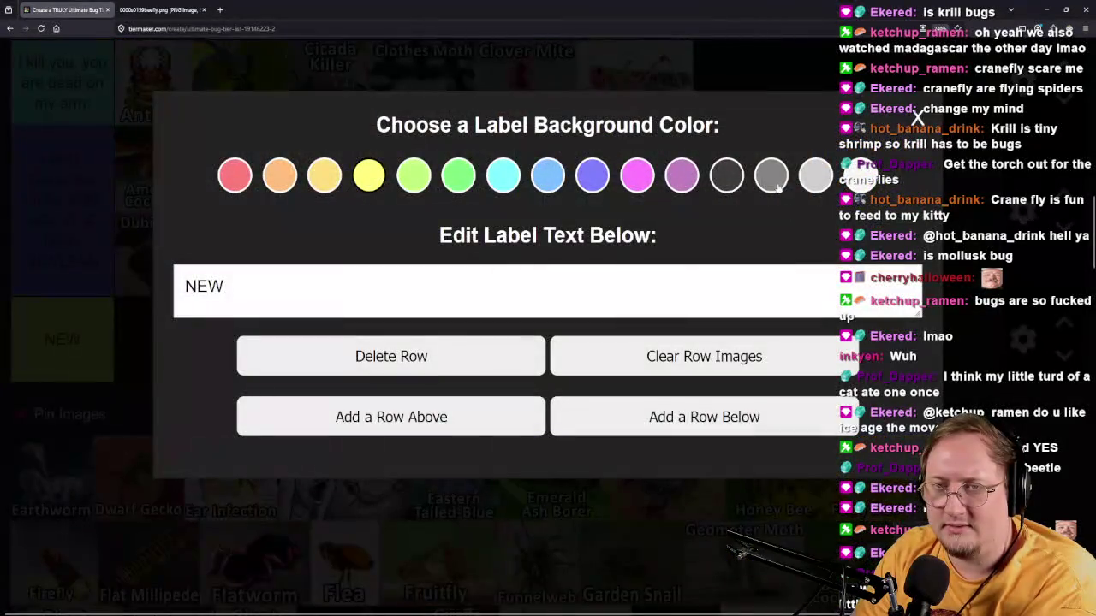
drag(448, 299, 133, 284)
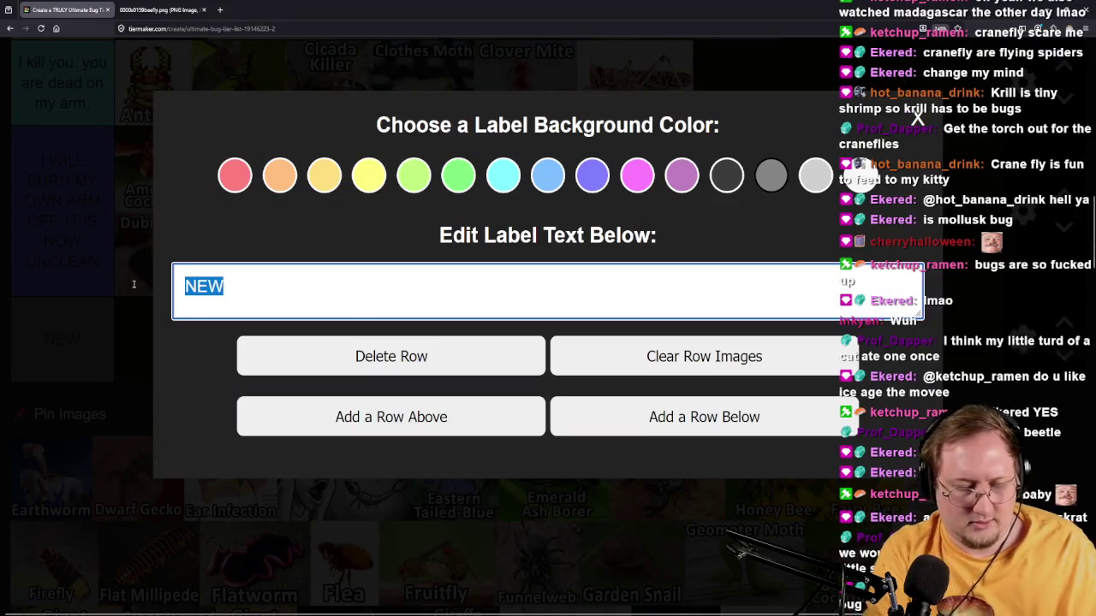
text(not a bug)
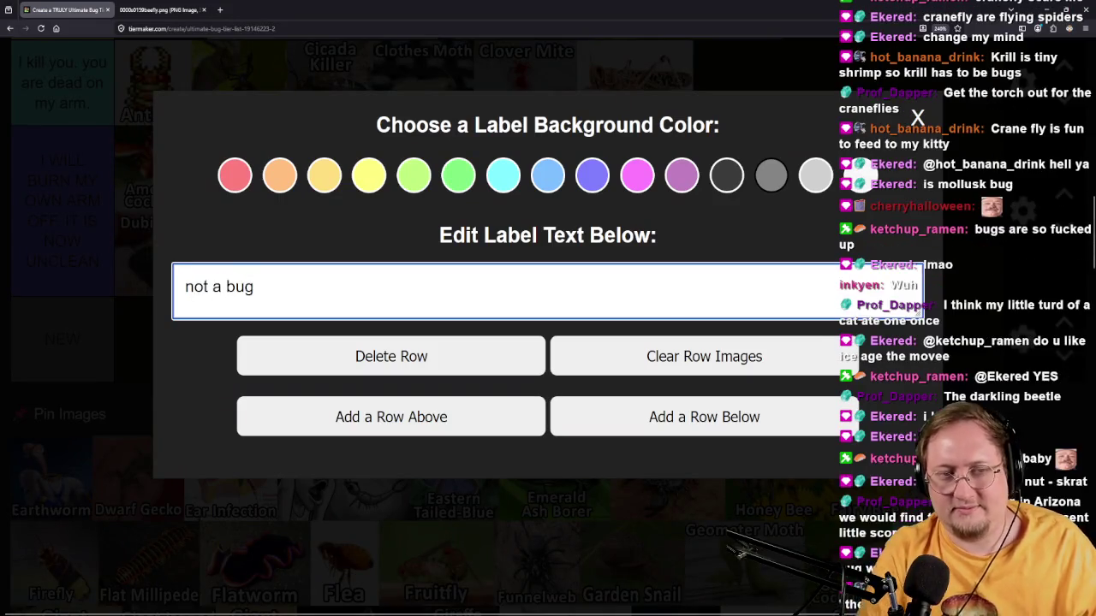
click(924, 123)
click(917, 117)
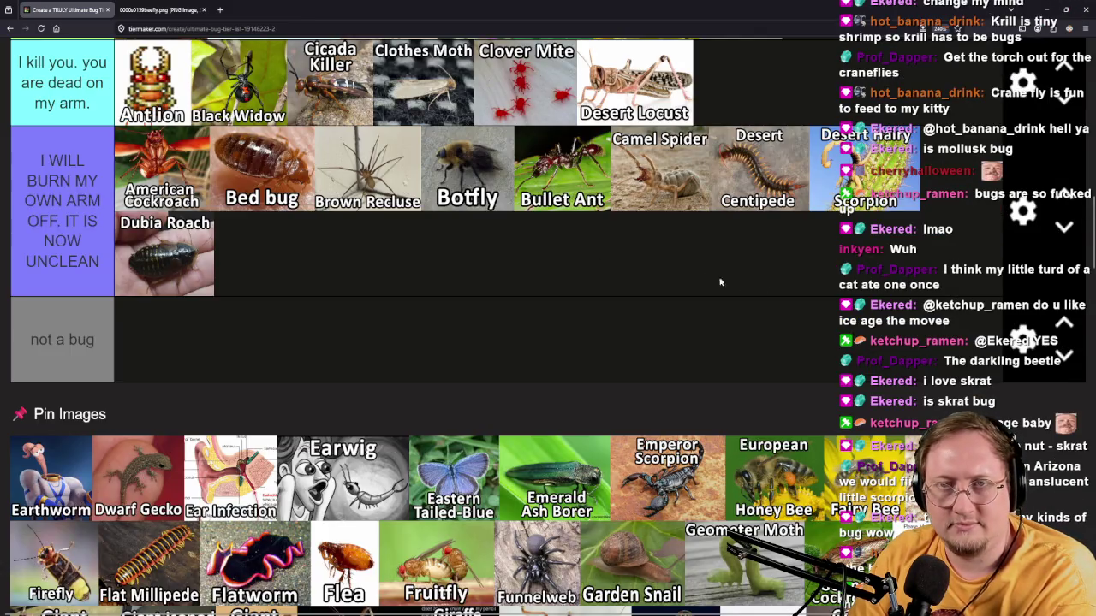
Test Dwarf Gecko in the 'not a bug' tier, then return it to the pin pool.
scroll(775, 288, up, 2)
scroll(774, 287, down, 4)
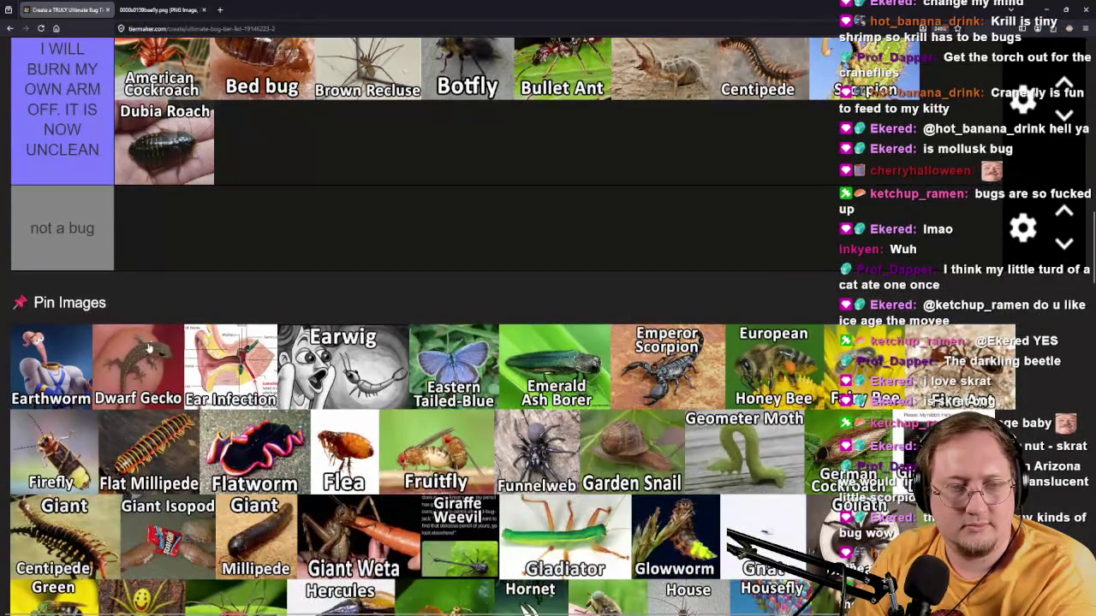
drag(146, 351, 227, 244)
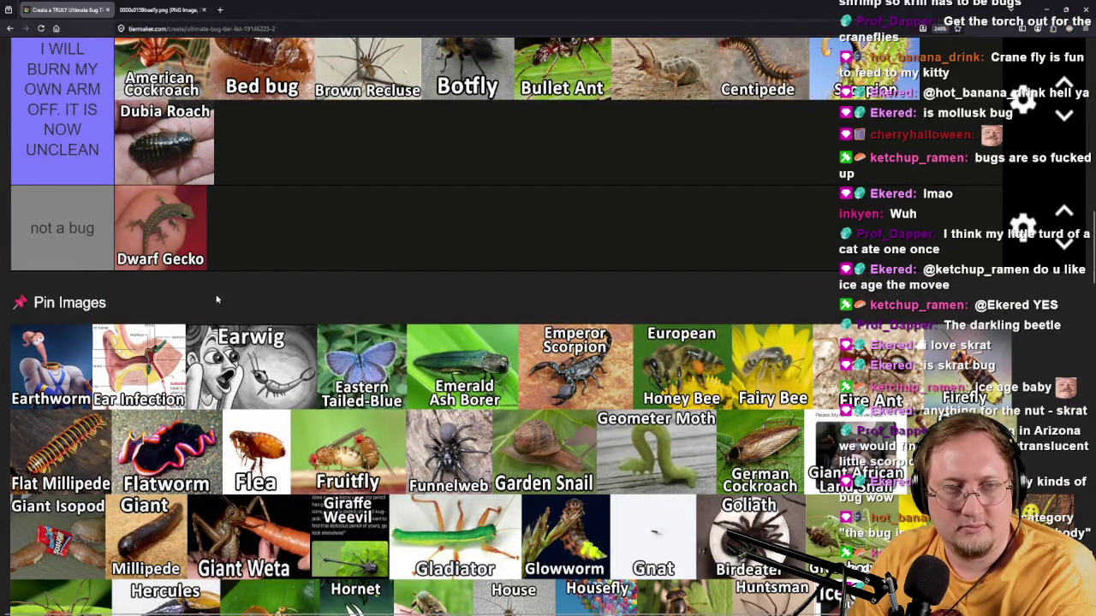
mouse_move(171, 244)
mouse_down()
mouse_move(98, 306)
mouse_move(137, 360)
mouse_up()
Delete the 'not a bug' row and place Dwarf Gecko in the 'Please land on me' tier.
click(1021, 227)
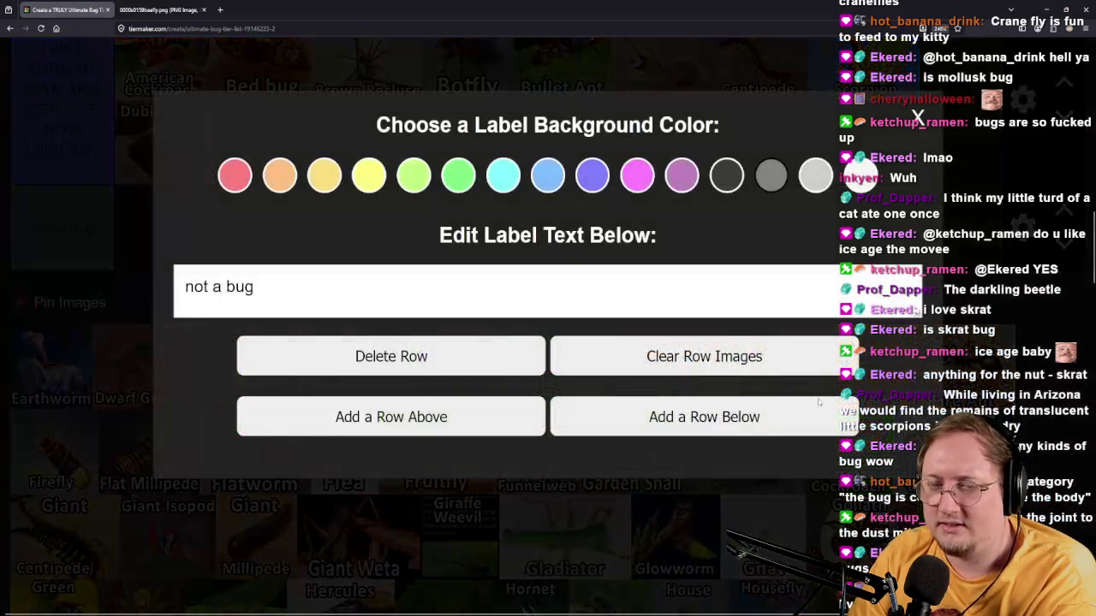
click(989, 181)
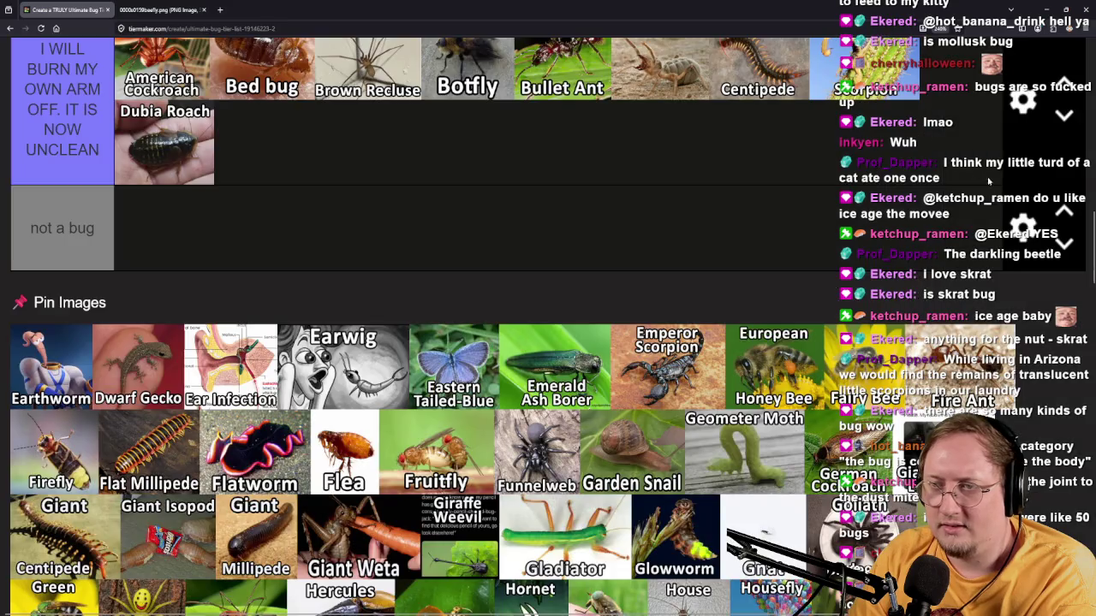
click(1022, 227)
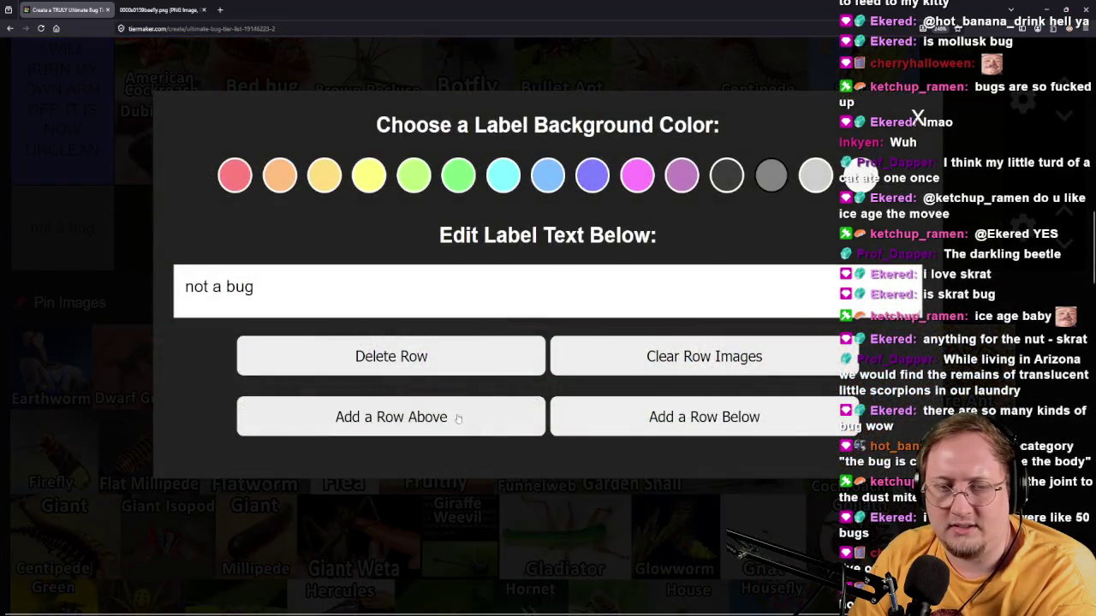
click(420, 360)
scroll(112, 524, up, 3)
mouse_move(111, 524)
mouse_down()
mouse_move(137, 528)
mouse_move(449, 405)
mouse_move(942, 401)
mouse_move(857, 377)
mouse_move(609, 342)
mouse_move(651, 345)
mouse_up()
Put Earthworm in the top 'Please land on me' tier.
scroll(857, 376, up, 8)
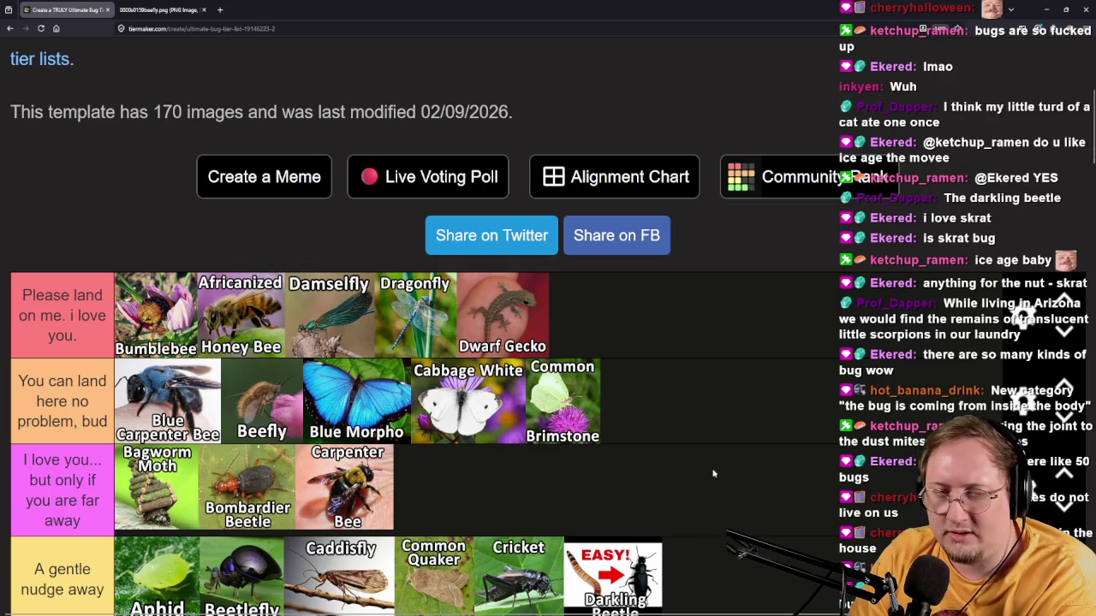
scroll(702, 462, down, 10)
scroll(694, 448, up, 3)
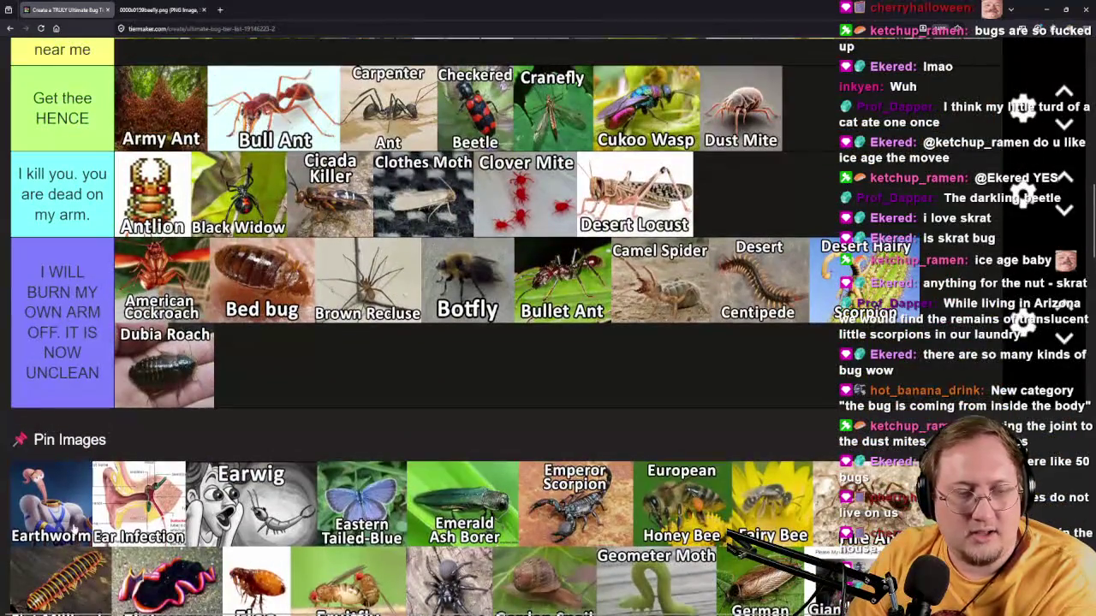
mouse_move(79, 545)
mouse_down()
mouse_move(431, 399)
mouse_move(562, 405)
mouse_move(1059, 370)
mouse_move(974, 401)
mouse_move(957, 377)
mouse_move(835, 366)
mouse_move(769, 318)
mouse_move(612, 308)
mouse_move(648, 218)
mouse_move(684, 225)
mouse_move(682, 296)
mouse_up()
scroll(952, 381, up, 15)
scroll(956, 377, down, 4)
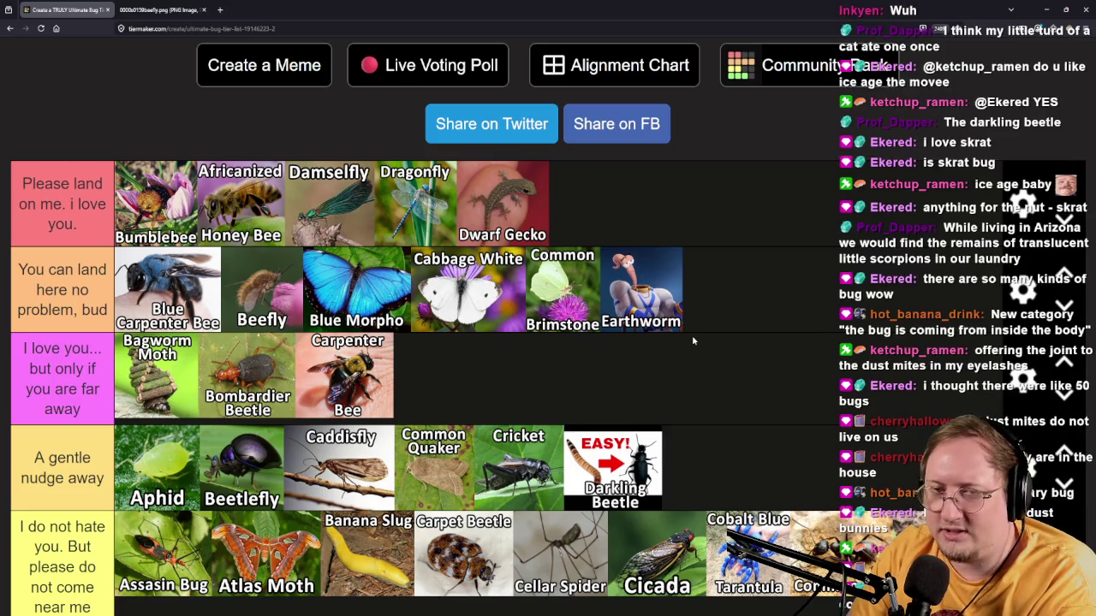
drag(641, 290, 650, 229)
Put Ear Infection at the end of the 'I kill you' tier.
scroll(662, 214, down, 5)
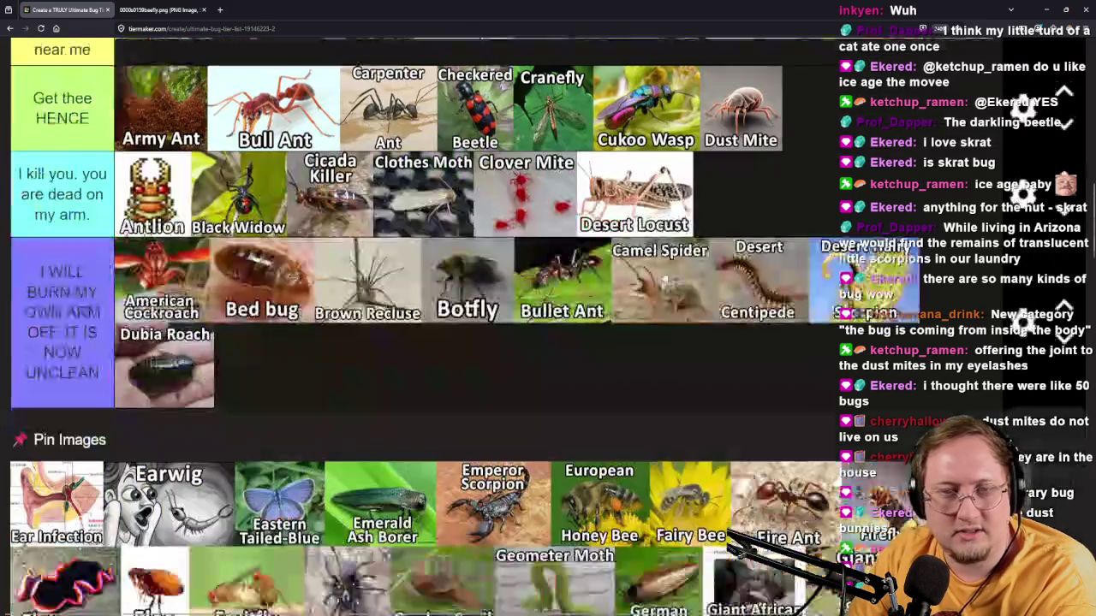
mouse_move(80, 527)
mouse_down()
mouse_move(325, 480)
mouse_move(791, 442)
mouse_move(902, 392)
mouse_move(920, 452)
mouse_move(822, 402)
mouse_move(128, 347)
mouse_move(916, 353)
mouse_move(867, 415)
mouse_up()
scroll(899, 396, up, 5)
scroll(917, 446, up, 2)
scroll(916, 445, down, 4)
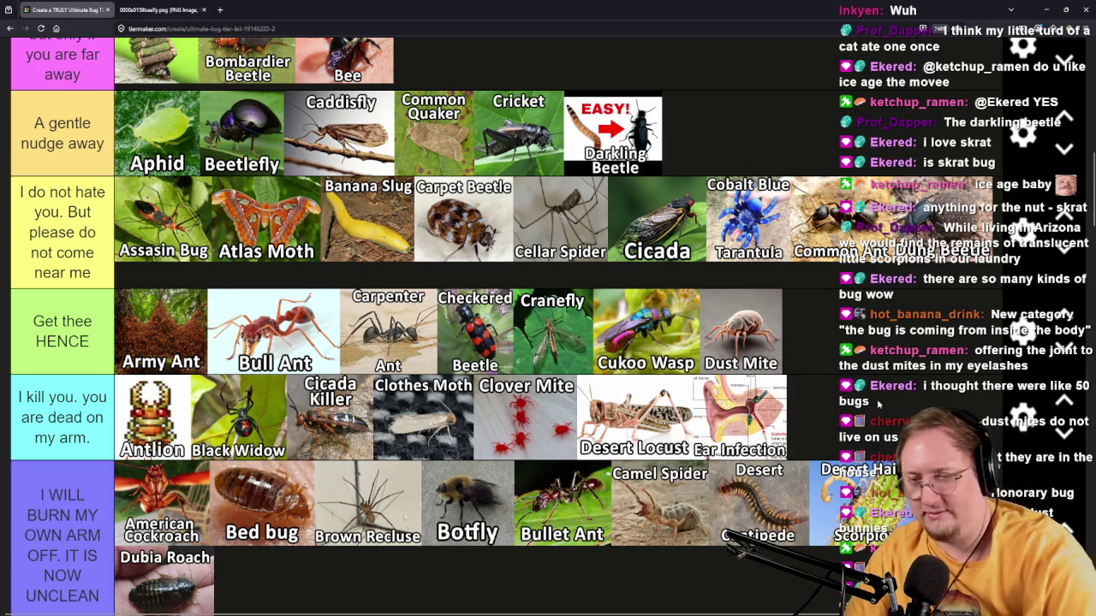
scroll(873, 402, down, 1)
scroll(893, 366, down, 4)
Rank Earwig in 'I WILL BURN', Eastern Tailed-Blue in 'You can land here', and Emerald Ash Borer in 'A gentle nudge away'.
mouse_move(51, 392)
mouse_down()
mouse_move(676, 279)
mouse_move(685, 291)
mouse_up()
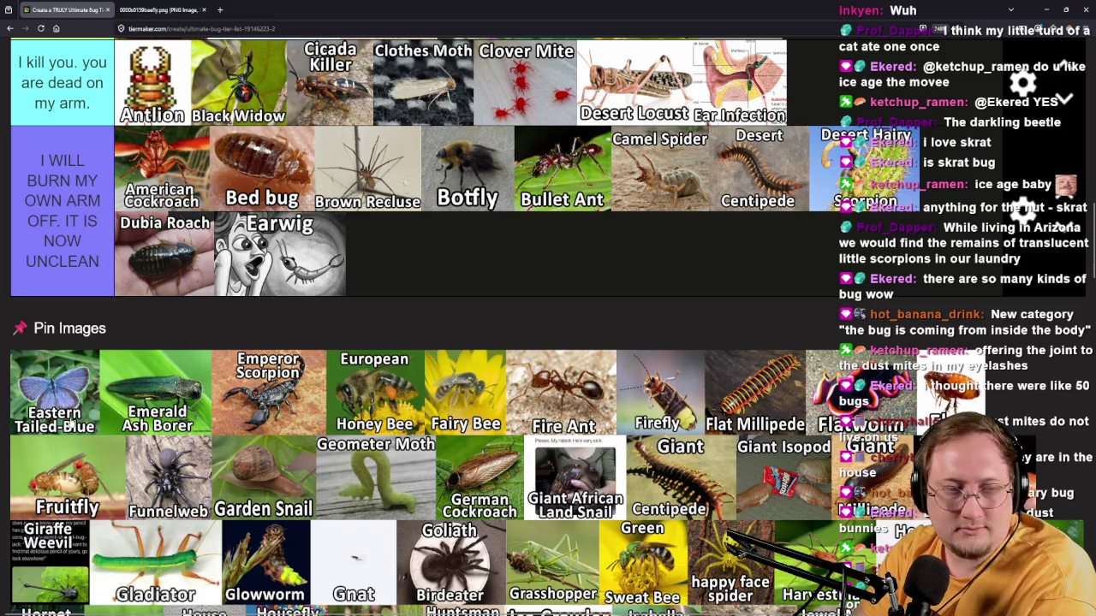
mouse_move(60, 426)
mouse_down()
mouse_move(299, 341)
mouse_move(669, 315)
mouse_move(744, 227)
mouse_move(442, 311)
mouse_move(387, 312)
mouse_move(471, 316)
mouse_up()
scroll(668, 314, up, 10)
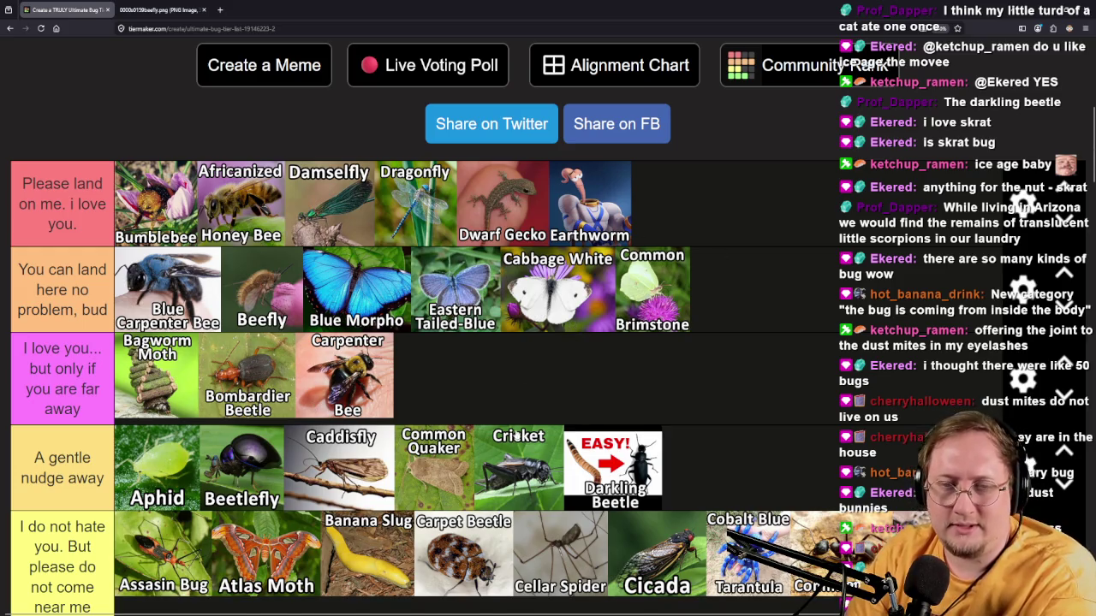
scroll(516, 436, down, 10)
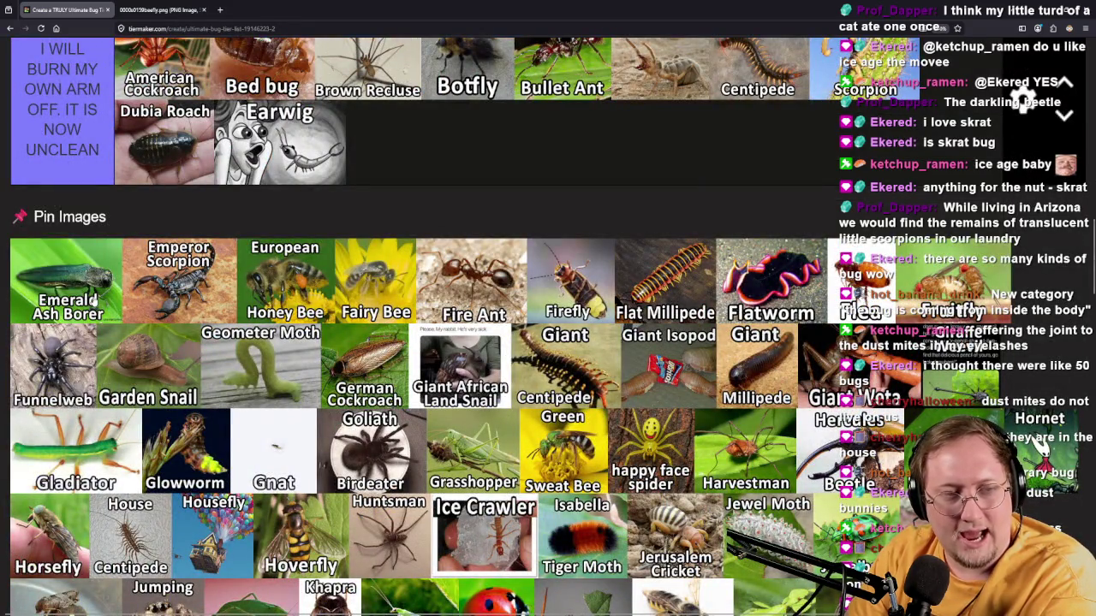
mouse_move(93, 297)
mouse_down()
mouse_move(480, 256)
mouse_move(859, 190)
mouse_move(844, 284)
mouse_move(865, 326)
mouse_move(856, 385)
mouse_move(697, 292)
mouse_move(637, 283)
mouse_up()
scroll(859, 190, up, 7)
scroll(859, 190, up, 2)
scroll(861, 308, up, 3)
scroll(856, 386, down, 3)
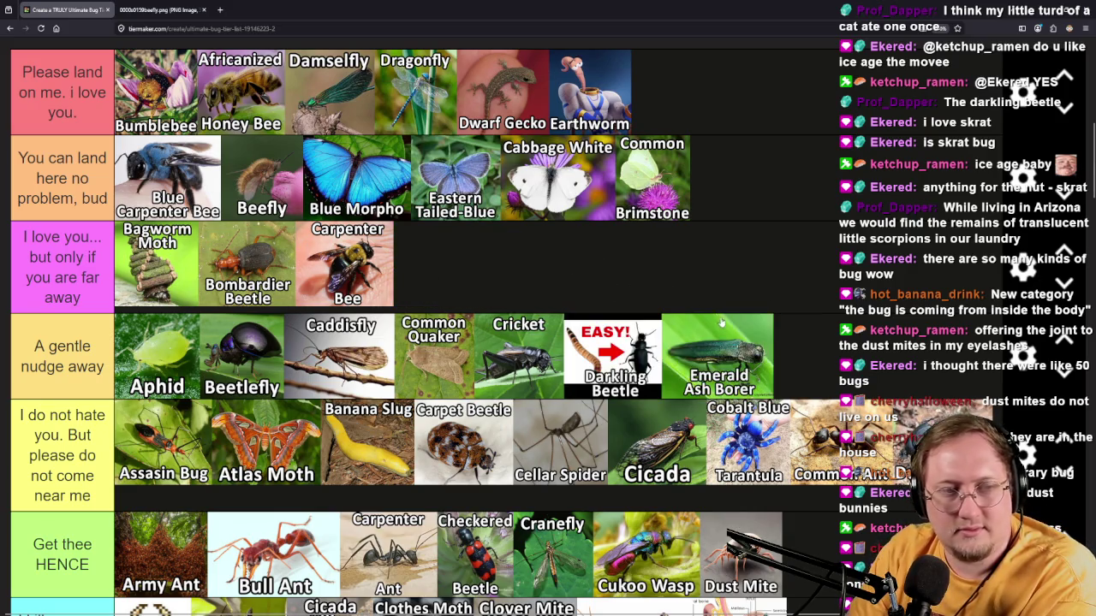
Move the 'A gentle nudge away' tier up one row, above the far-away tier.
click(1065, 338)
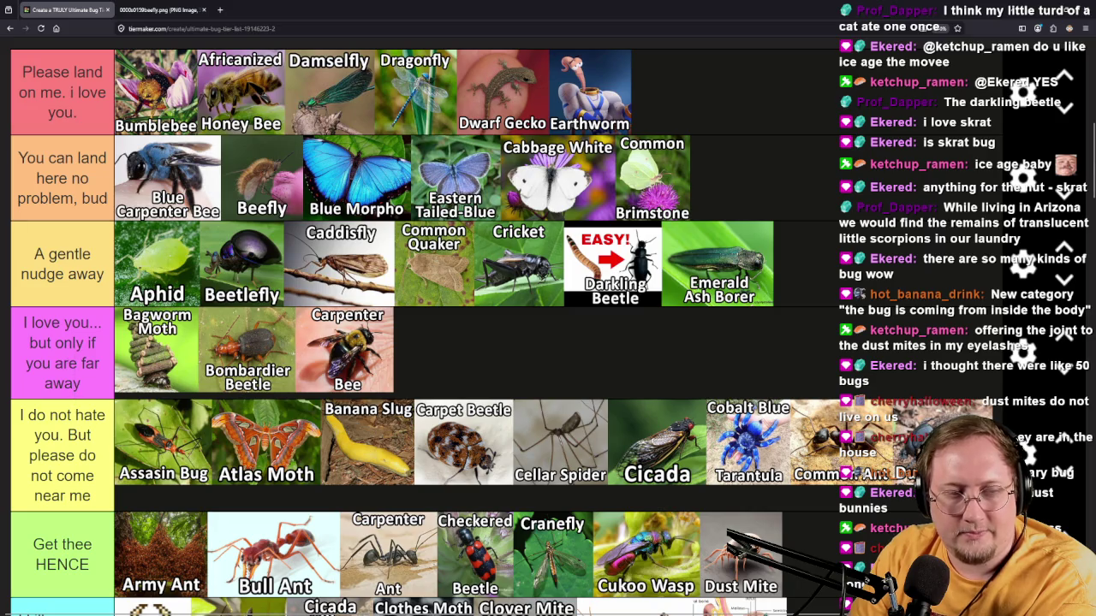
click(56, 342)
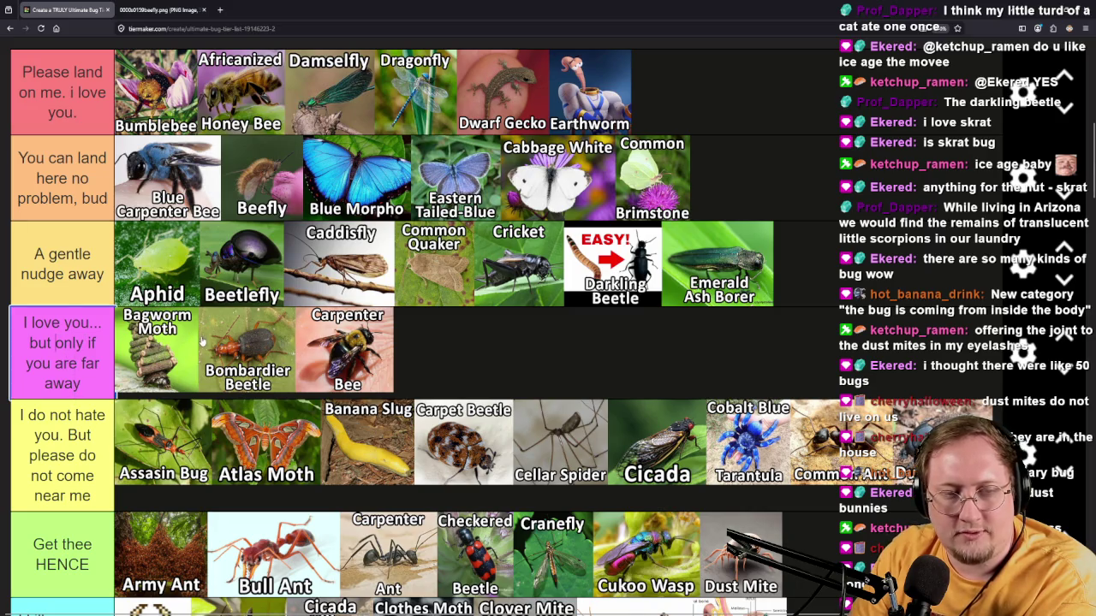
click(68, 435)
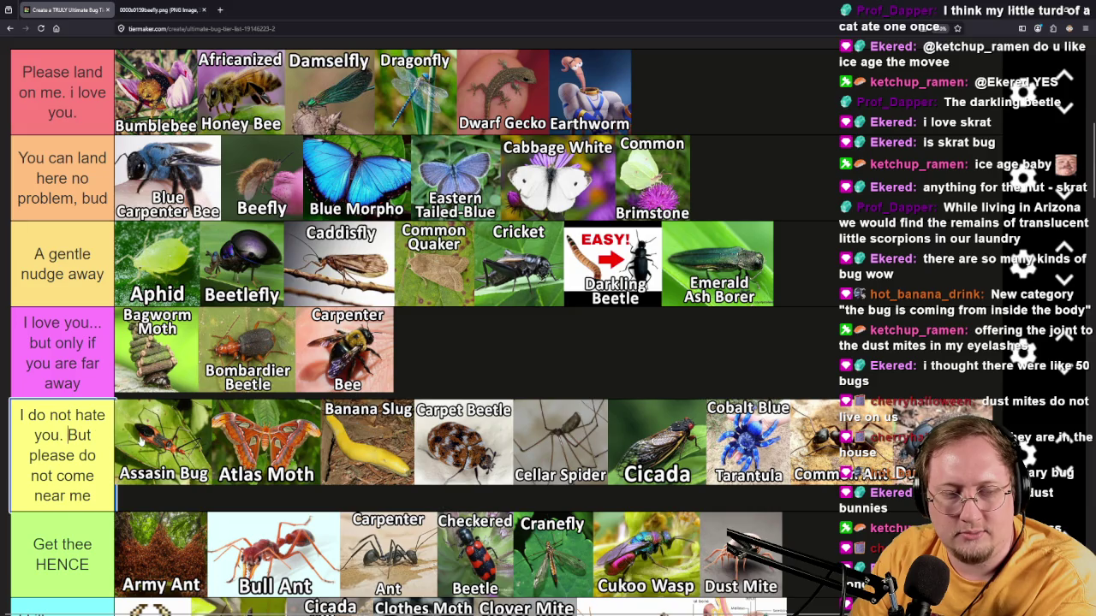
Drop Emperor Scorpion into 'I WILL BURN MY OWN ARM OFF' after Earwig.
scroll(142, 441, down, 10)
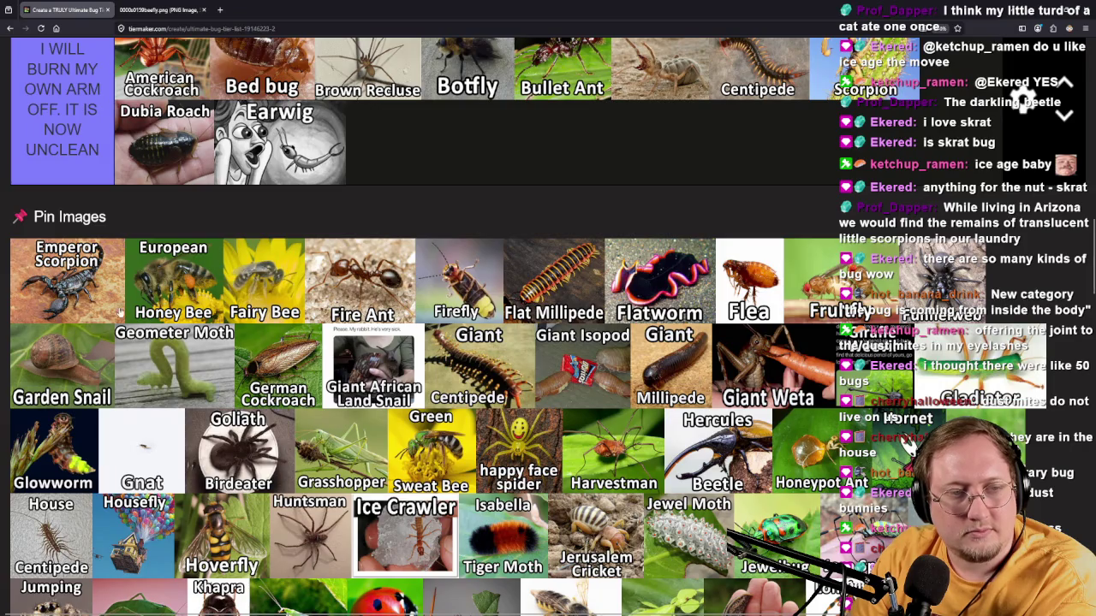
mouse_move(120, 313)
mouse_down()
mouse_move(636, 290)
mouse_move(672, 256)
mouse_move(651, 283)
mouse_move(865, 360)
mouse_move(860, 372)
mouse_move(969, 387)
mouse_move(960, 469)
mouse_up()
scroll(672, 256, up, 3)
scroll(972, 390, up, 1)
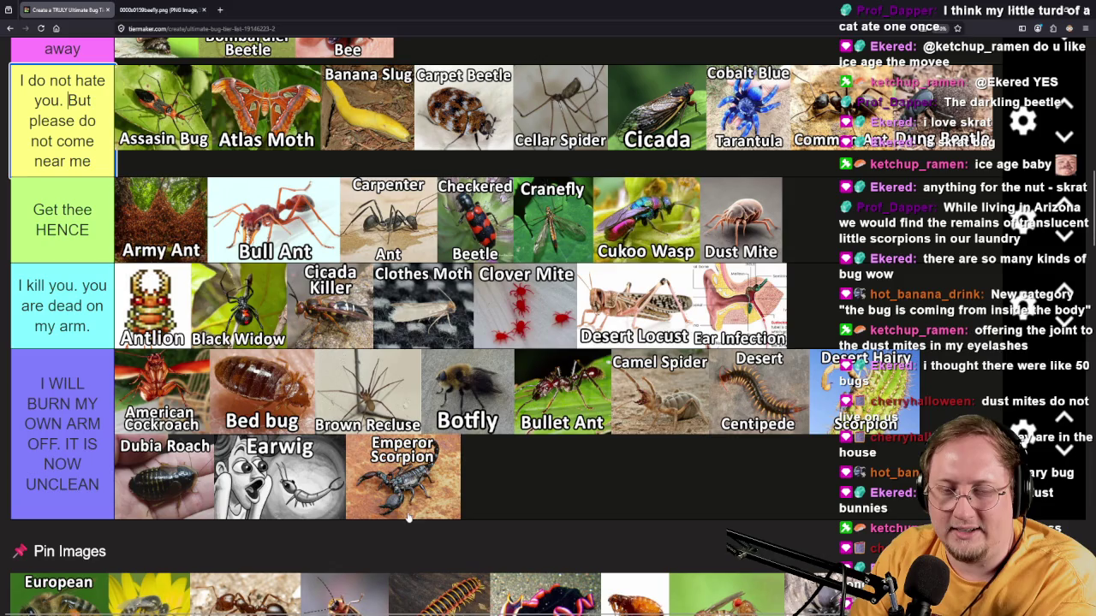
scroll(531, 487, down, 1)
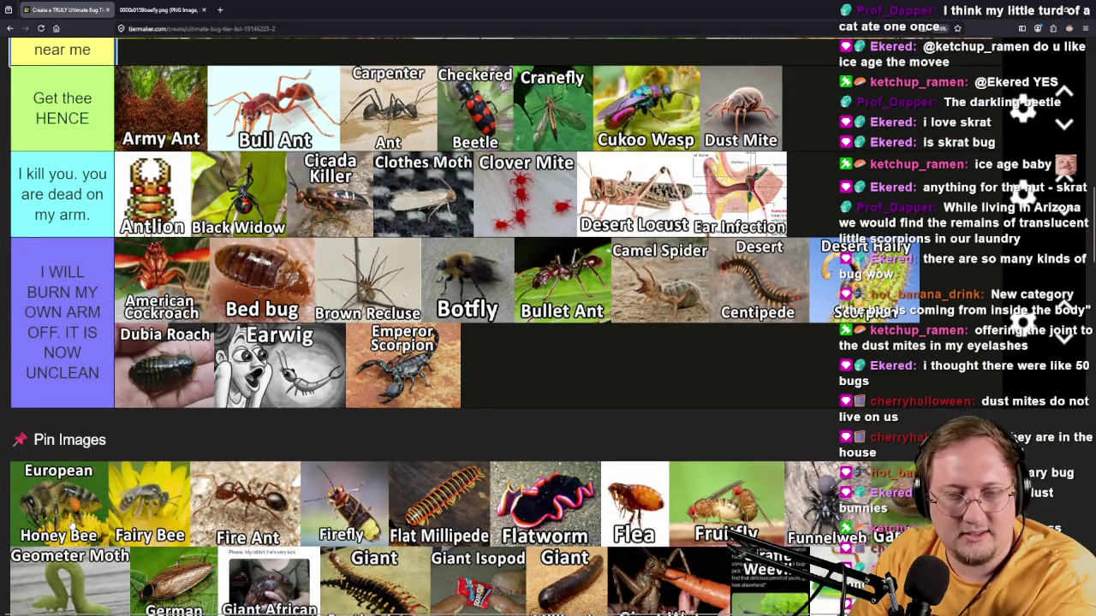
scroll(71, 519, down, 3)
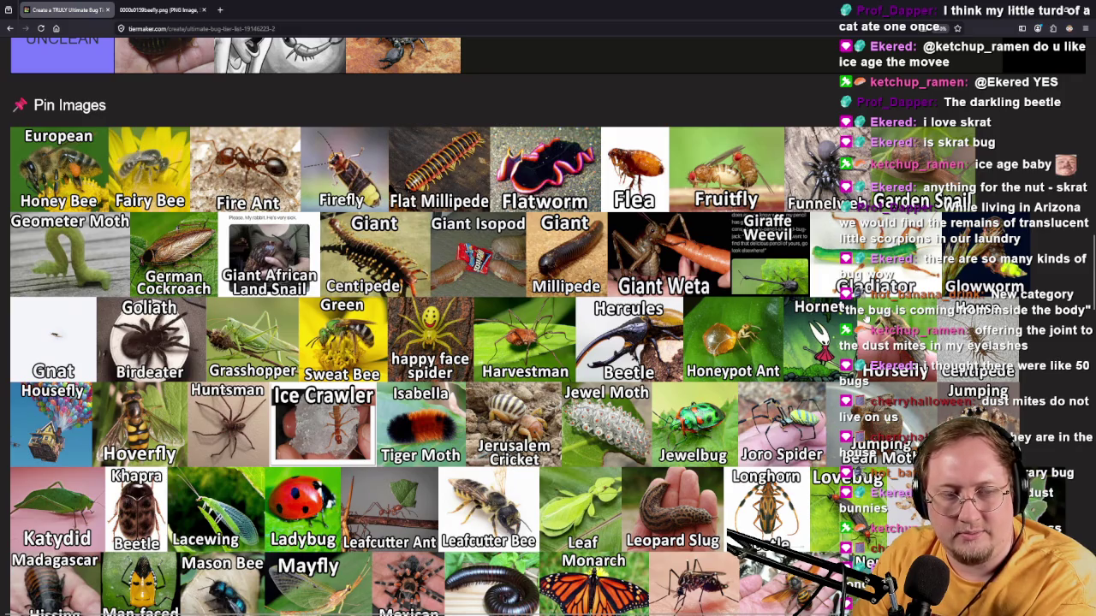
Add European Honey Bee and Fairy Bee to the 'Please land on me' tier.
scroll(869, 321, down, 2)
scroll(869, 321, up, 4)
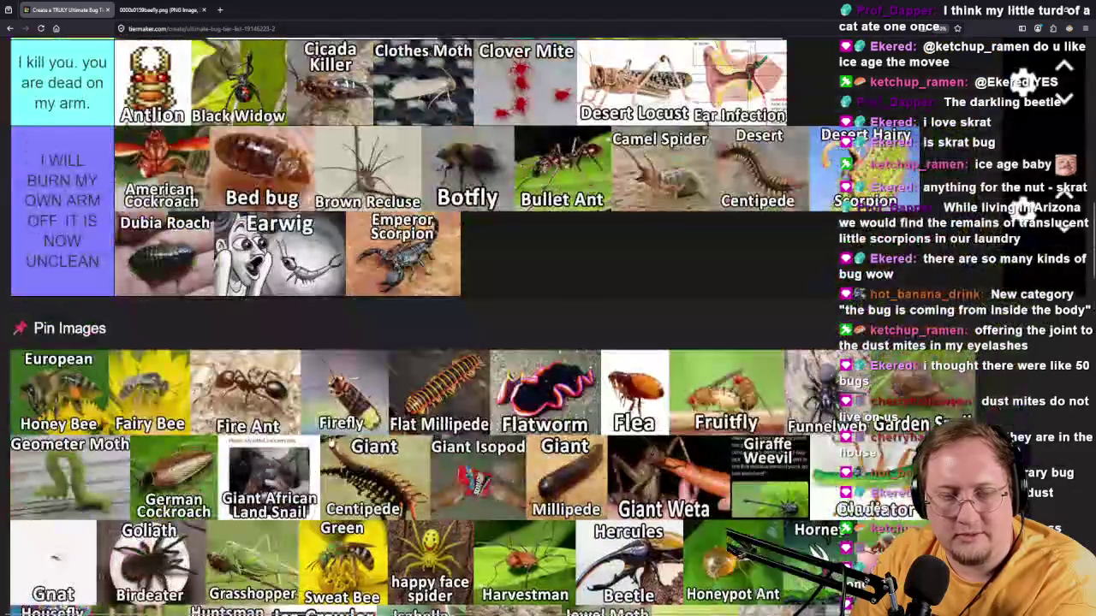
mouse_move(77, 428)
mouse_down()
mouse_move(760, 374)
mouse_move(759, 340)
mouse_move(719, 325)
mouse_move(245, 230)
mouse_up()
scroll(758, 341, up, 8)
scroll(582, 421, down, 5)
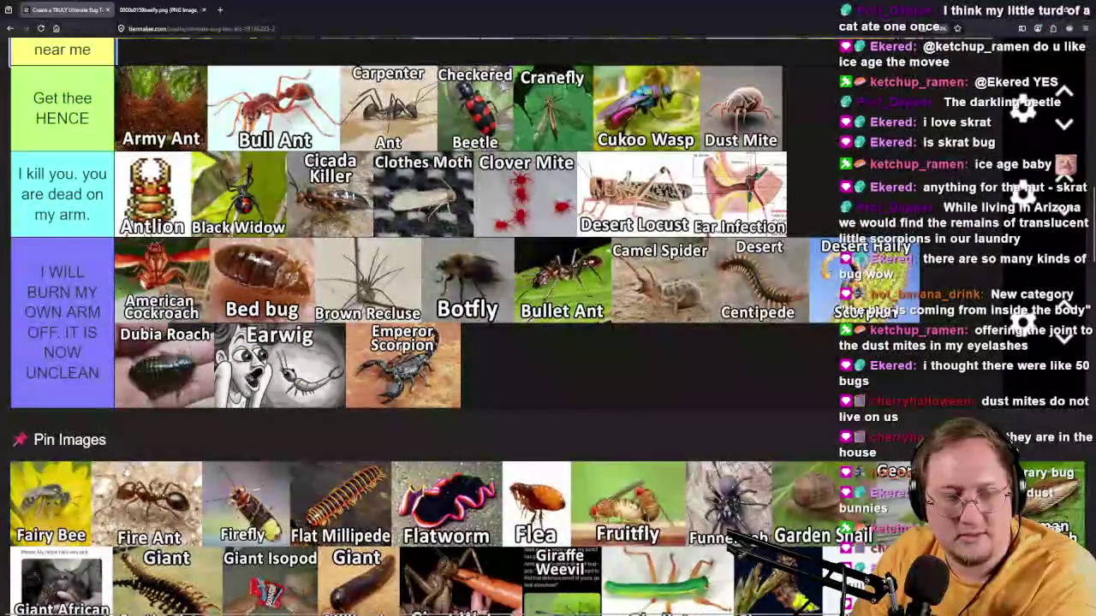
mouse_move(38, 529)
mouse_down()
mouse_move(224, 389)
mouse_move(428, 347)
mouse_move(317, 292)
mouse_move(330, 317)
mouse_up()
Rank the next pool tiles, placing Firefly in the top 'Please land on me' tier.
scroll(225, 389, up, 7)
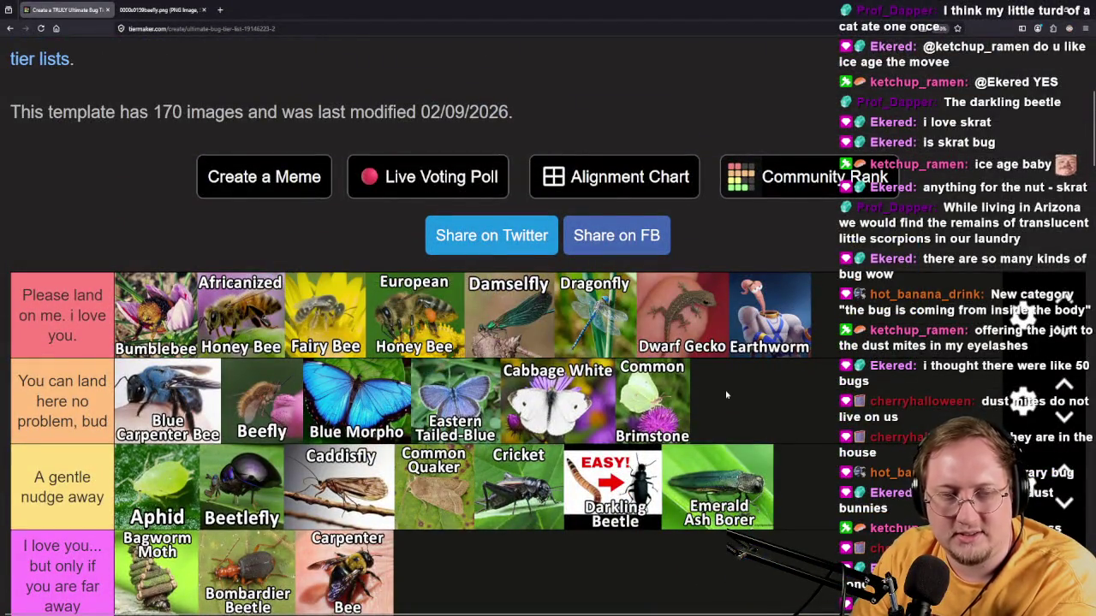
scroll(726, 395, down, 10)
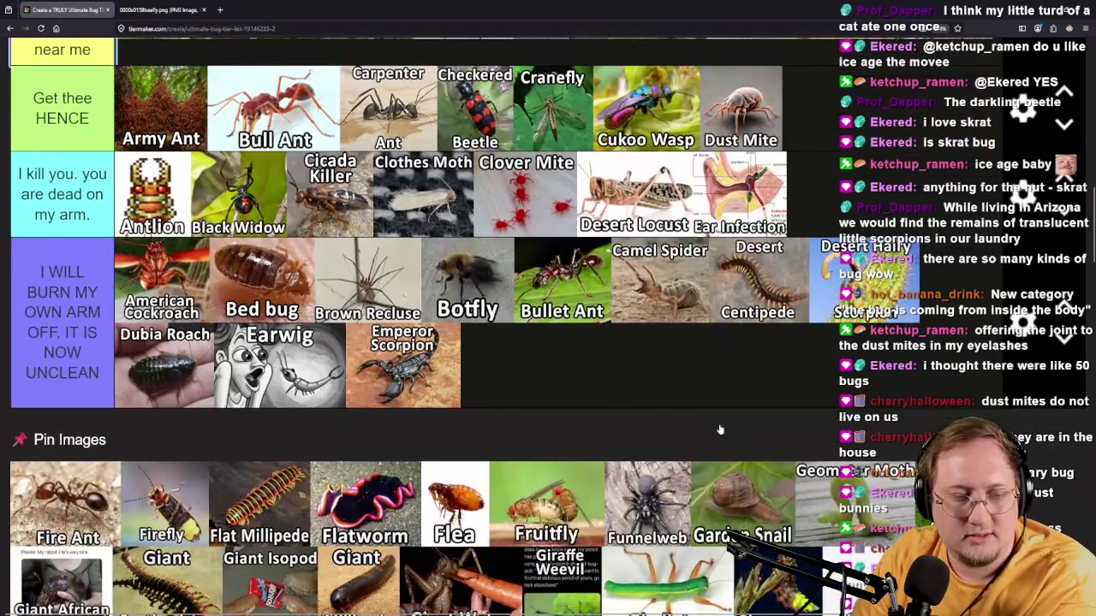
mouse_move(64, 505)
mouse_down()
mouse_move(681, 423)
mouse_move(856, 416)
mouse_move(428, 416)
mouse_move(167, 390)
mouse_up()
scroll(681, 424, up, 3)
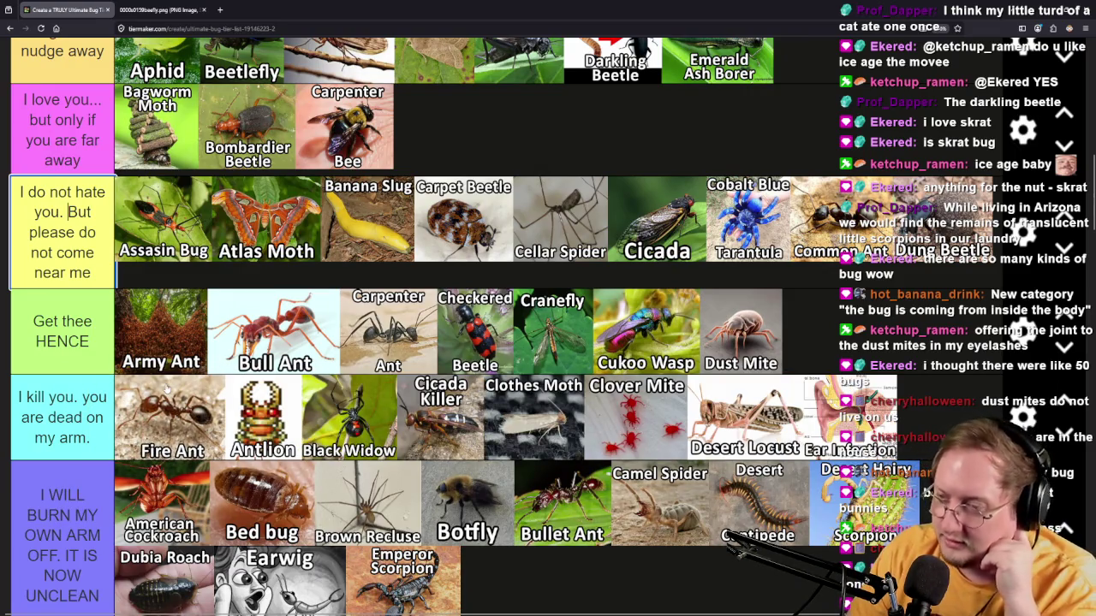
scroll(104, 599, down, 2)
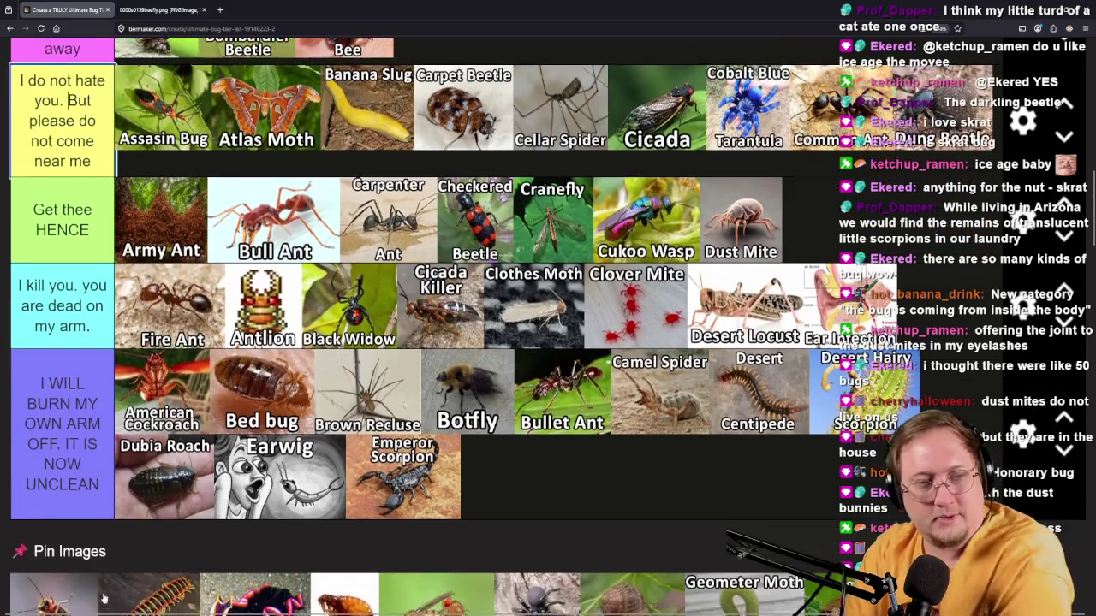
scroll(104, 600, down, 4)
mouse_move(75, 404)
mouse_down()
mouse_move(129, 300)
mouse_move(86, 201)
mouse_up()
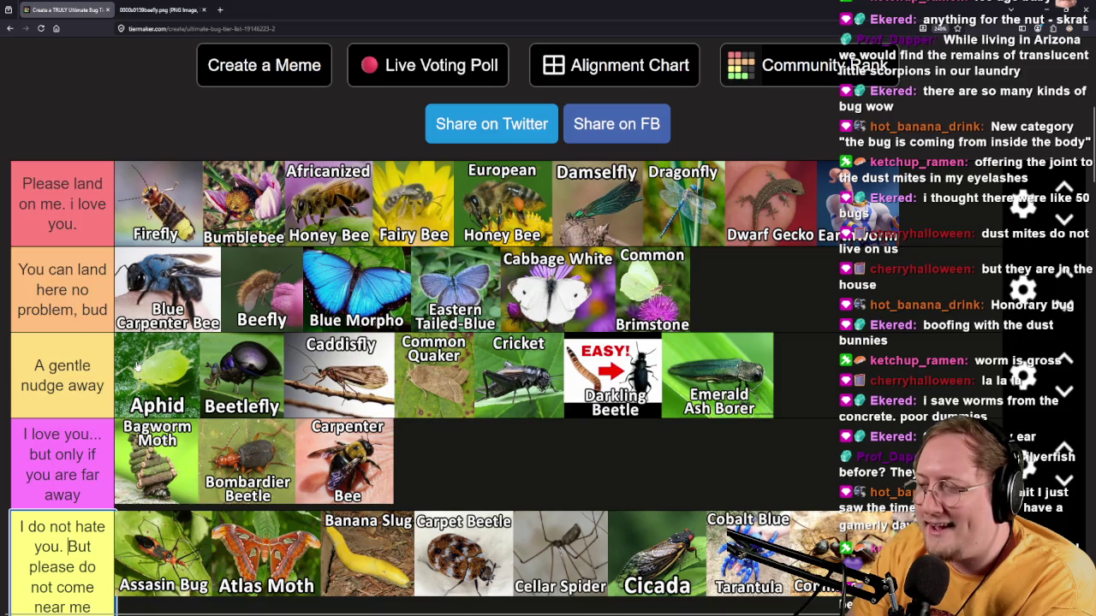
Put Flat Millipede beside Emperor Scorpion in the bottom tier and Flatworm in 'I do not hate you'.
scroll(173, 204, down, 10)
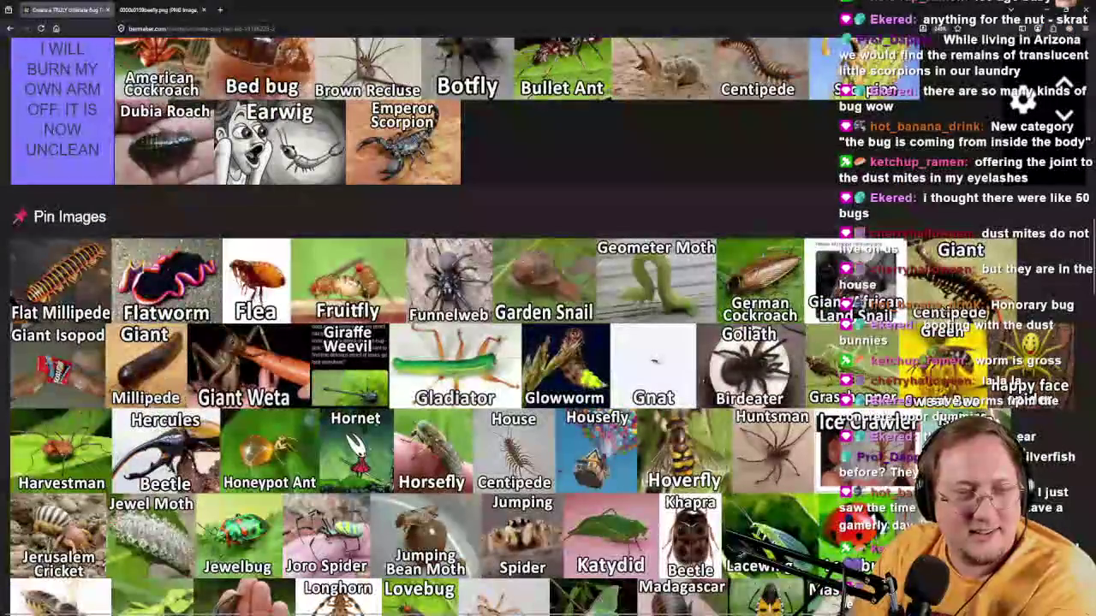
mouse_move(59, 274)
mouse_down()
mouse_move(513, 203)
mouse_move(573, 140)
mouse_up()
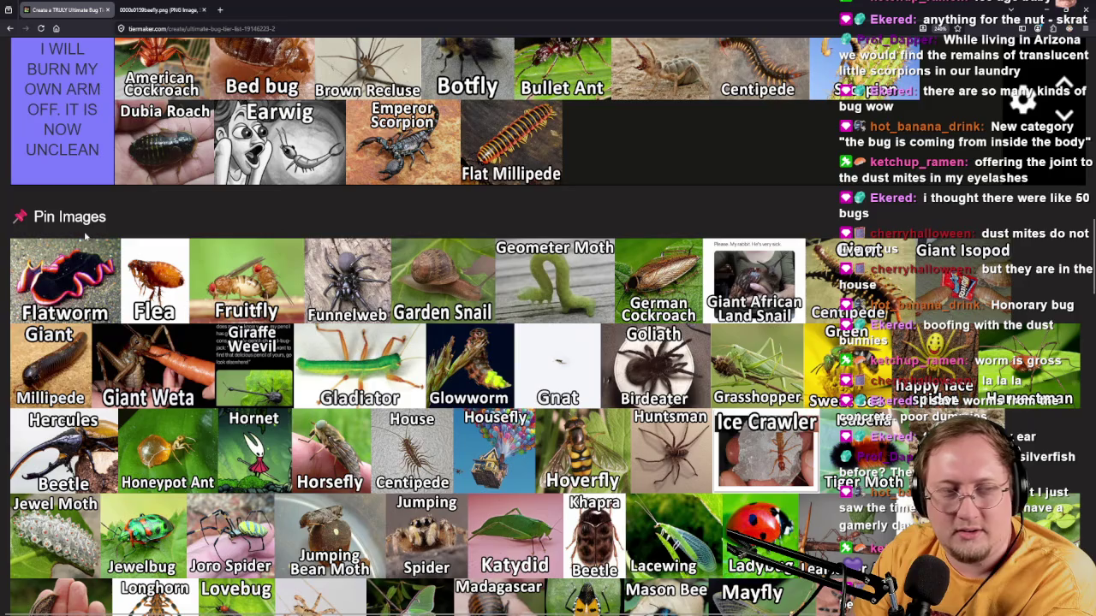
mouse_move(100, 294)
mouse_down()
mouse_move(184, 248)
mouse_move(792, 218)
mouse_move(907, 186)
mouse_move(944, 185)
mouse_move(915, 198)
mouse_move(978, 199)
mouse_move(827, 251)
mouse_move(447, 320)
mouse_up()
scroll(915, 197, up, 5)
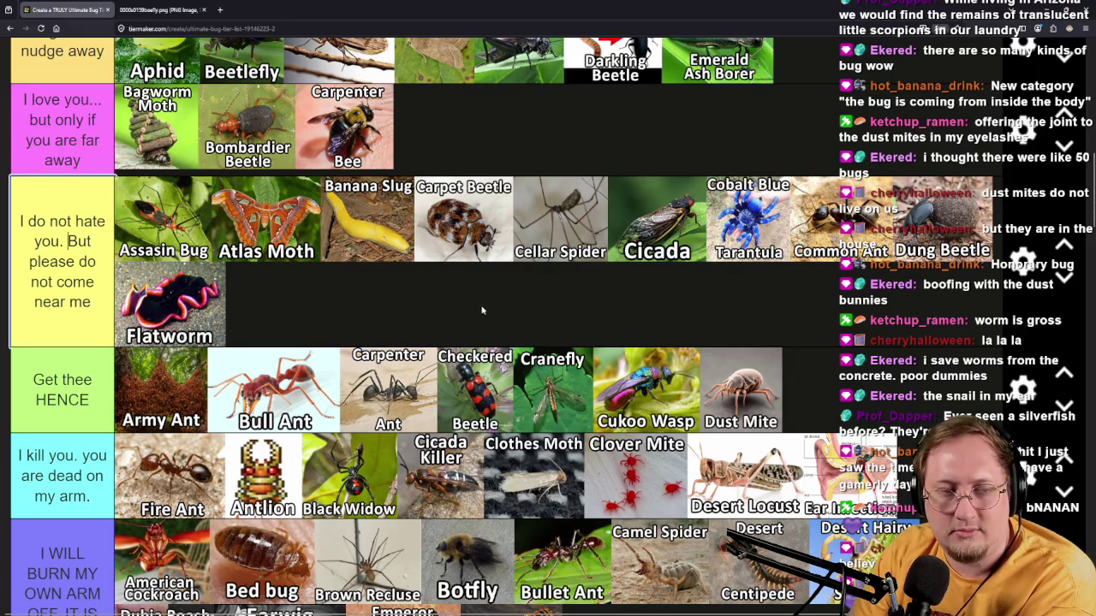
Rank Flea in the bottom tier and Fruitfly in the 'I kill you' tier.
scroll(479, 313, down, 6)
mouse_move(57, 229)
mouse_down()
mouse_move(359, 198)
mouse_move(775, 129)
mouse_move(762, 218)
mouse_move(767, 420)
mouse_move(777, 403)
mouse_move(823, 397)
mouse_up()
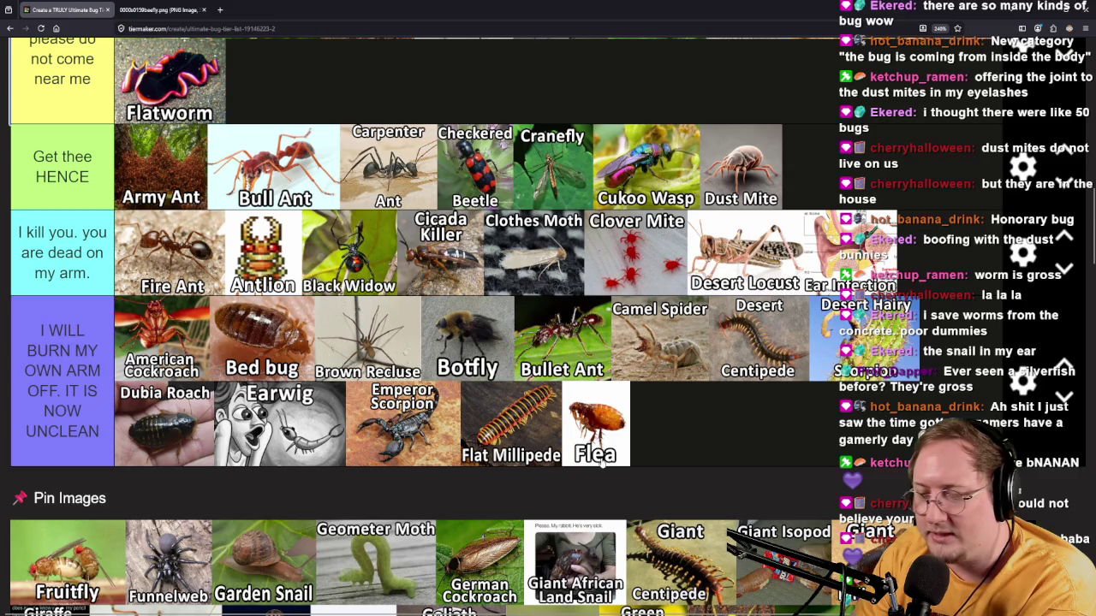
scroll(197, 463, down, 2)
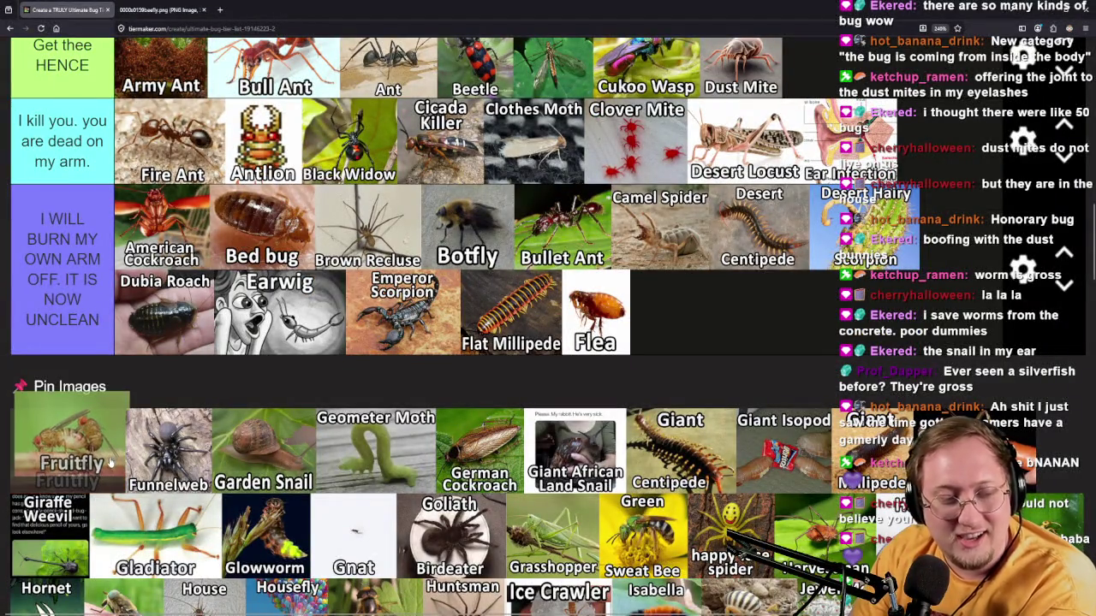
mouse_move(101, 476)
mouse_down()
mouse_move(92, 422)
mouse_move(68, 453)
mouse_move(933, 360)
mouse_move(882, 283)
mouse_move(907, 419)
mouse_move(625, 582)
mouse_move(247, 573)
mouse_up()
Put Funnelweb in 'I do not hate you' and Garden Snail in 'You can land here no problem, bud'.
scroll(933, 360, up, 2)
scroll(882, 283, up, 3)
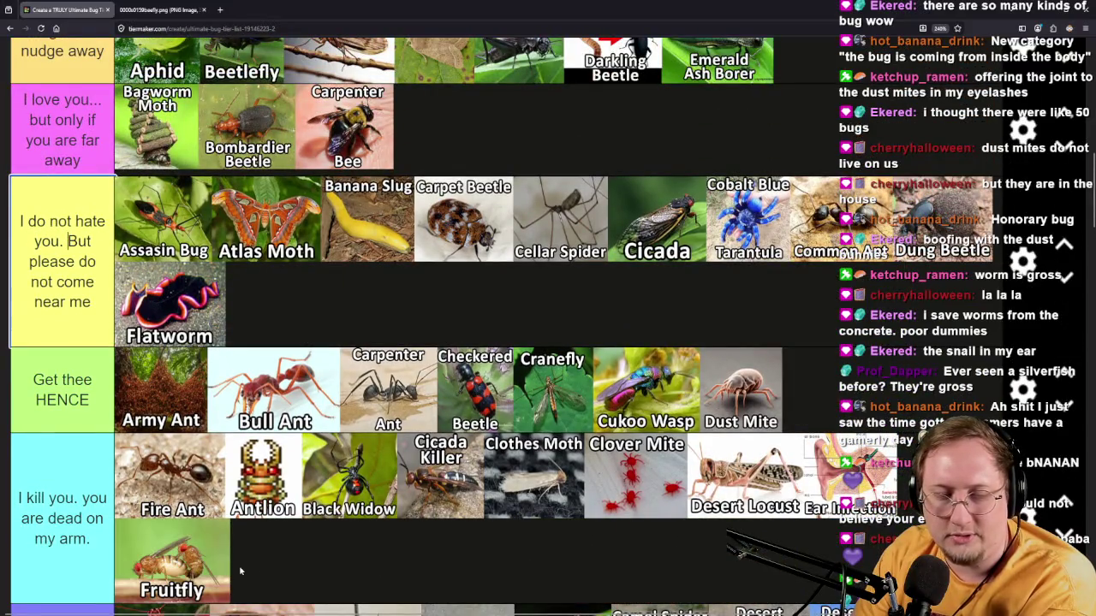
scroll(248, 573, down, 4)
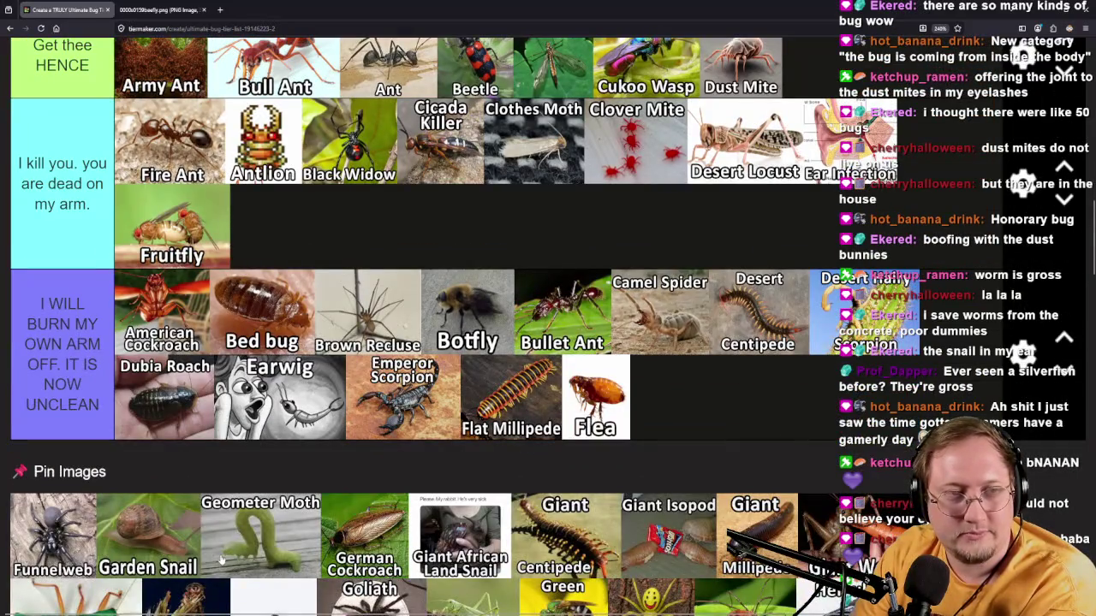
mouse_move(53, 531)
mouse_down()
mouse_move(197, 432)
mouse_move(852, 428)
mouse_move(369, 364)
mouse_move(319, 306)
mouse_up()
scroll(673, 397, up, 4)
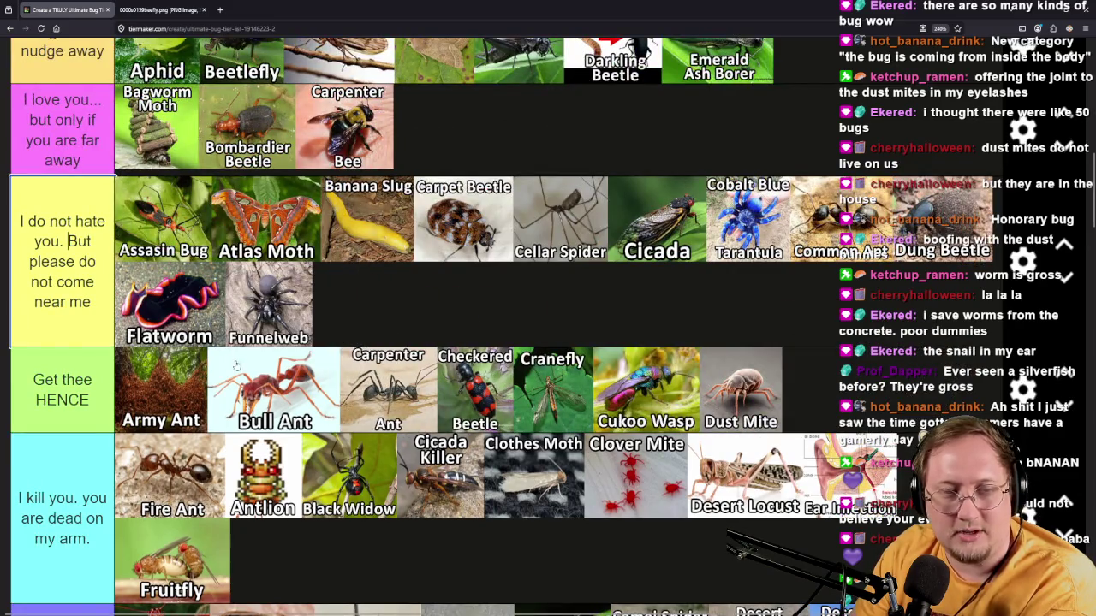
scroll(417, 318, down, 2)
scroll(417, 322, down, 3)
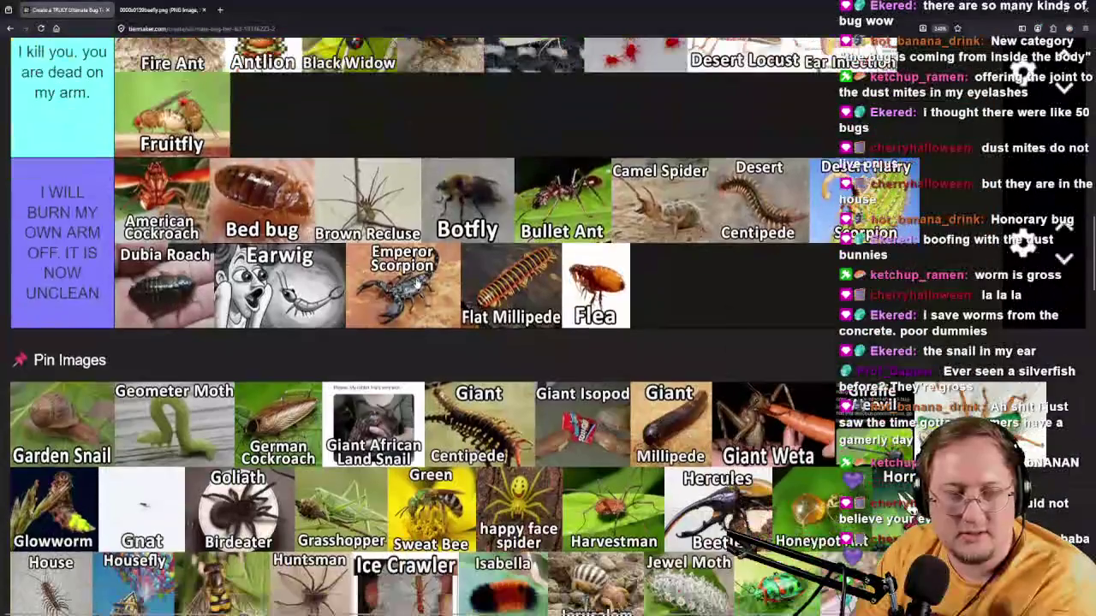
mouse_move(96, 450)
mouse_down()
mouse_move(383, 310)
mouse_move(373, 334)
mouse_move(377, 308)
mouse_move(477, 356)
mouse_move(202, 419)
mouse_move(801, 426)
mouse_up()
scroll(376, 321, up, 10)
scroll(428, 334, down, 1)
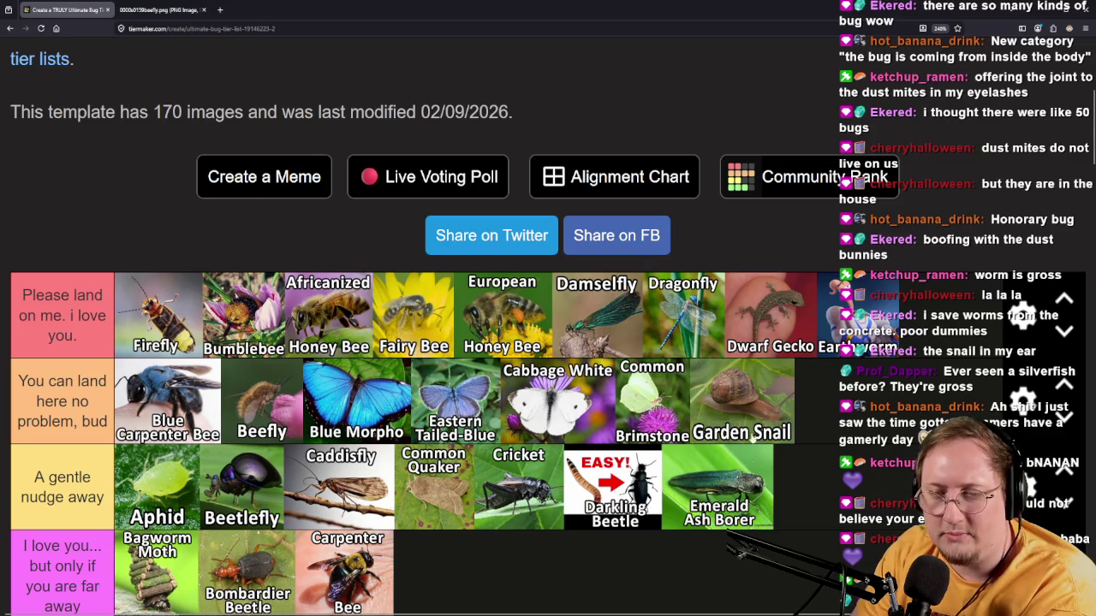
Move Geometer Moth into the top 'Please land on me' tier.
scroll(736, 548, down, 10)
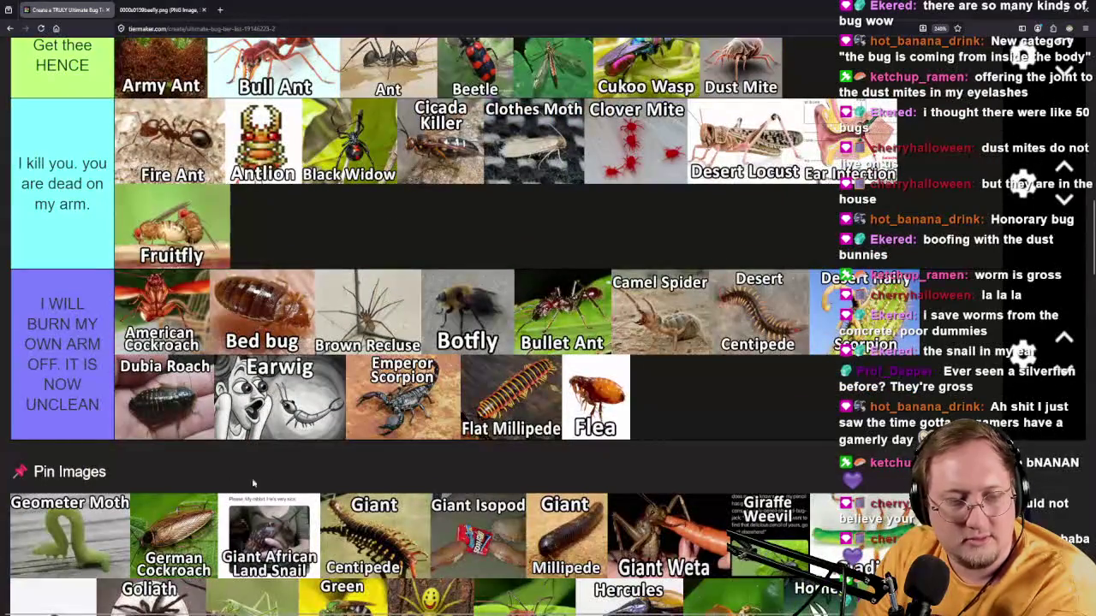
scroll(105, 524, down, 2)
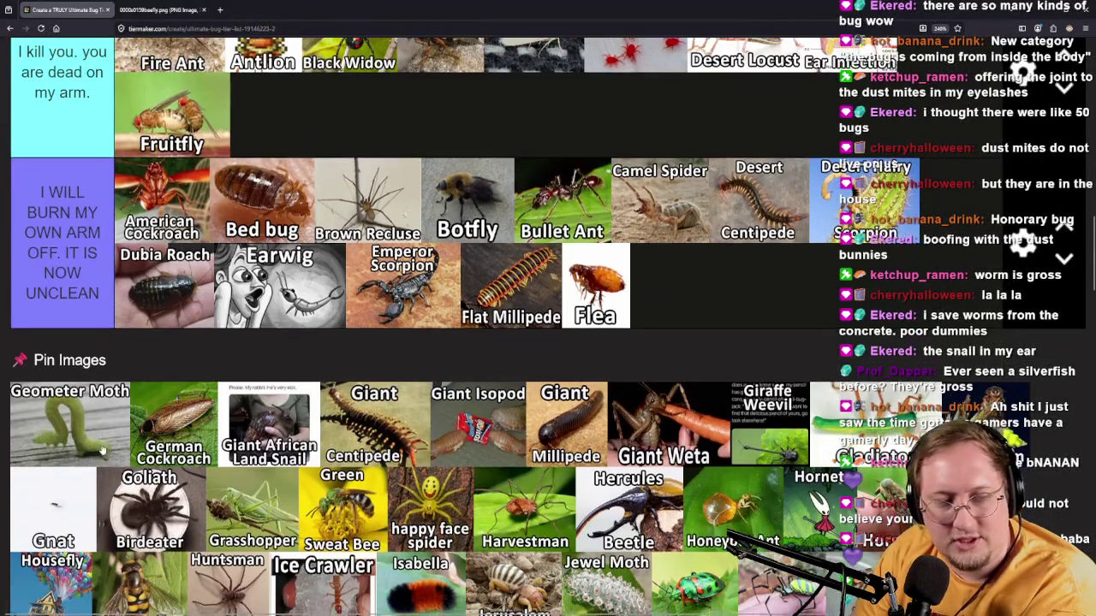
mouse_move(94, 458)
mouse_down()
mouse_move(257, 343)
mouse_move(856, 320)
mouse_move(931, 283)
mouse_move(936, 251)
mouse_move(912, 264)
mouse_move(924, 321)
mouse_move(434, 432)
mouse_up()
Place German Cockroach in the bottom UNCLEAN tier beside American Cockroach.
scroll(930, 283, up, 10)
scroll(936, 251, up, 4)
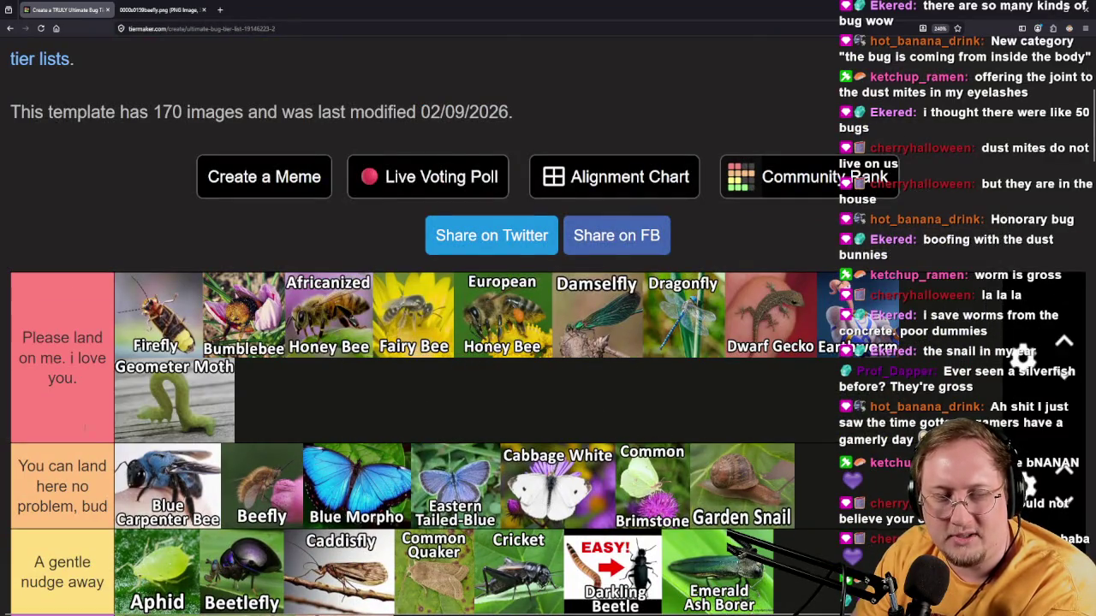
scroll(95, 386, down, 5)
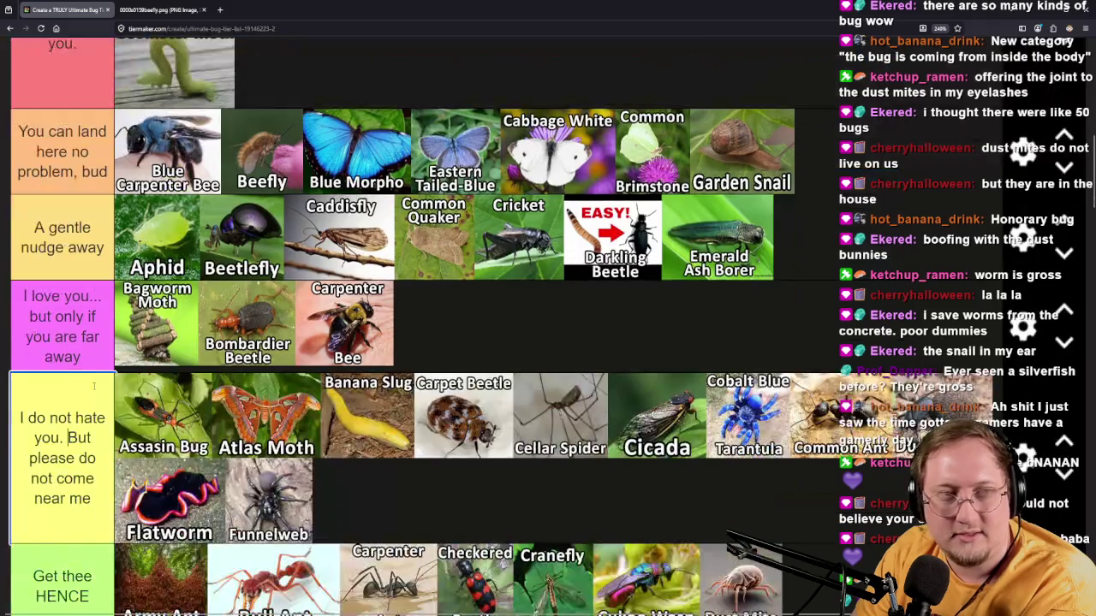
scroll(94, 386, up, 3)
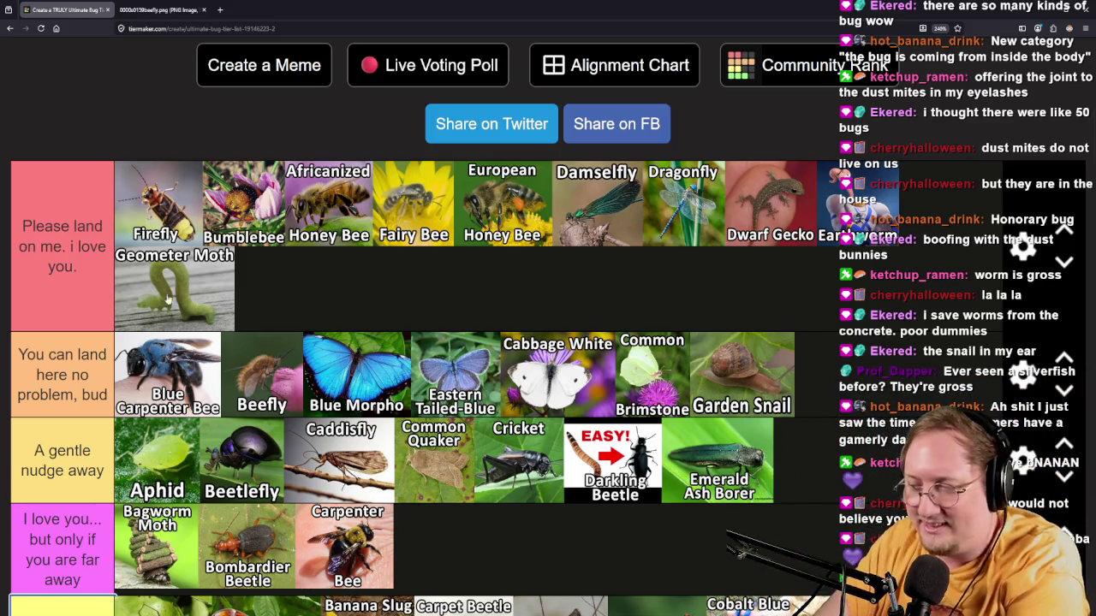
scroll(180, 319, down, 10)
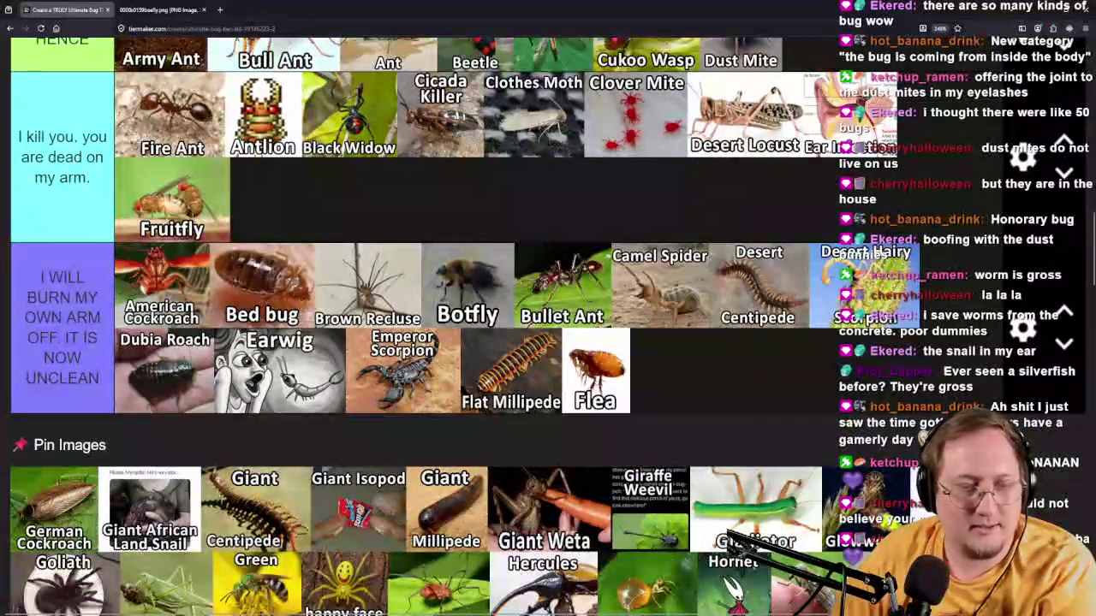
scroll(194, 325, up, 10)
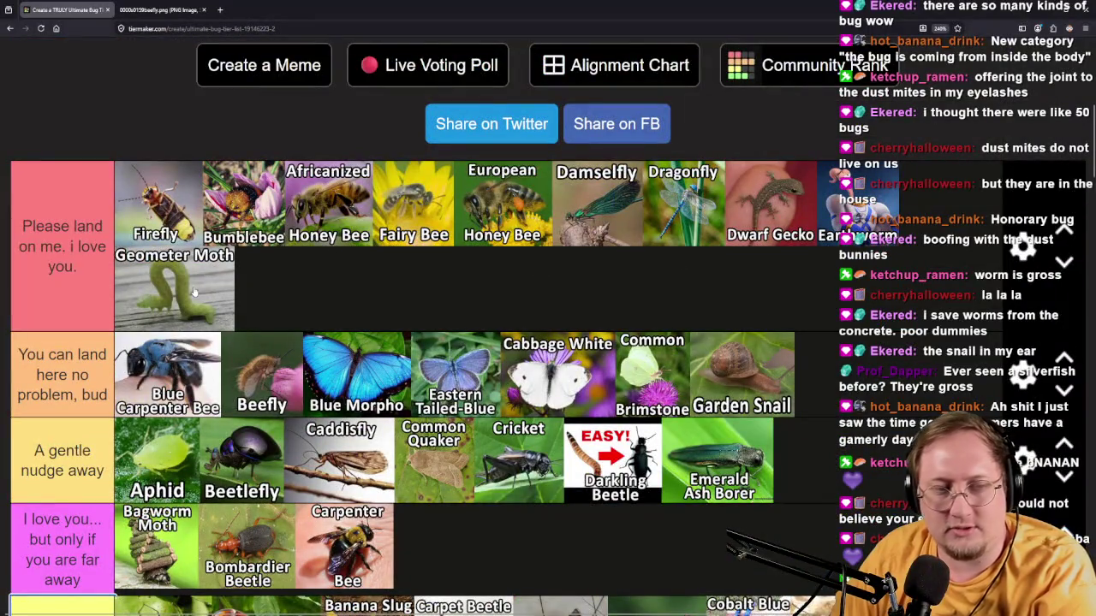
scroll(231, 270, down, 10)
scroll(414, 334, down, 3)
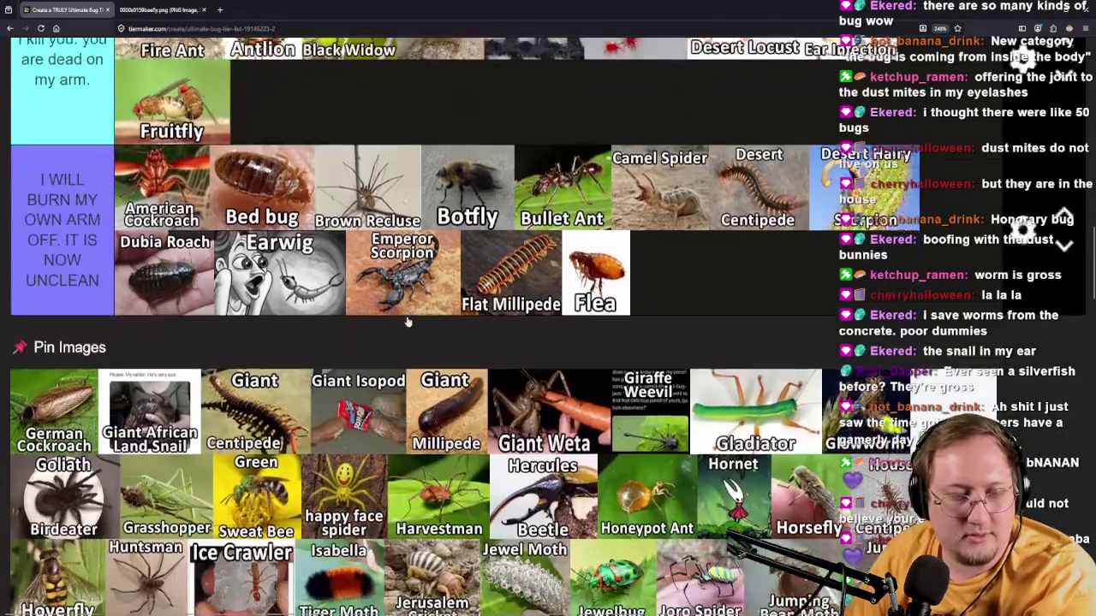
mouse_move(63, 431)
mouse_down()
mouse_move(68, 342)
mouse_move(124, 321)
mouse_move(221, 190)
mouse_up()
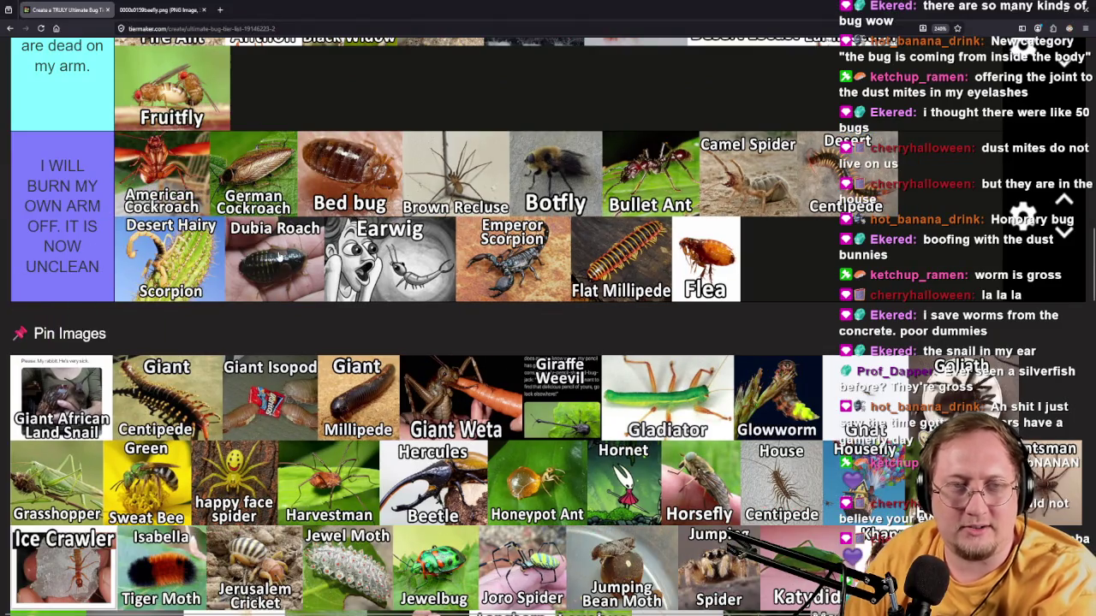
Open the German Cockroach image in its own tab and view it full-size.
middle_click(267, 182)
click(157, 6)
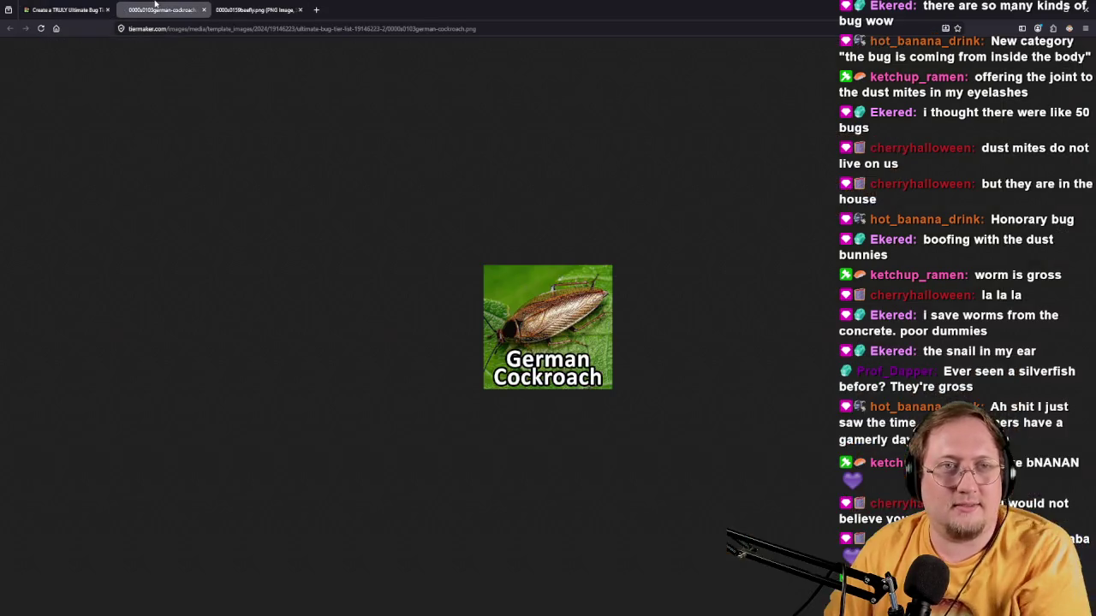
ctrl+scroll(546, 324, up, 9)
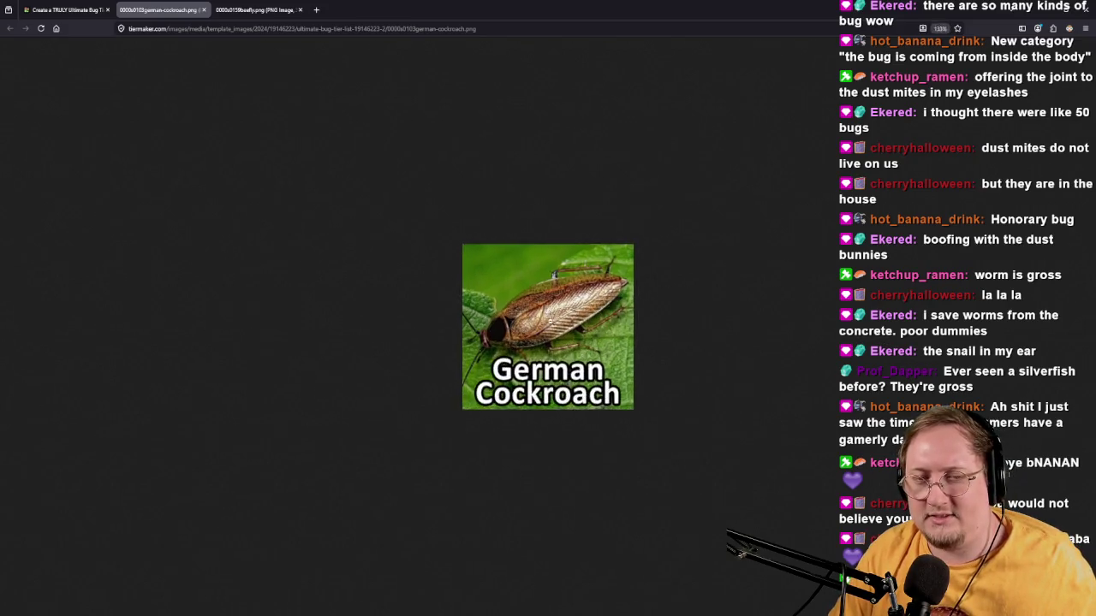
ctrl+scroll(576, 389, down, 1)
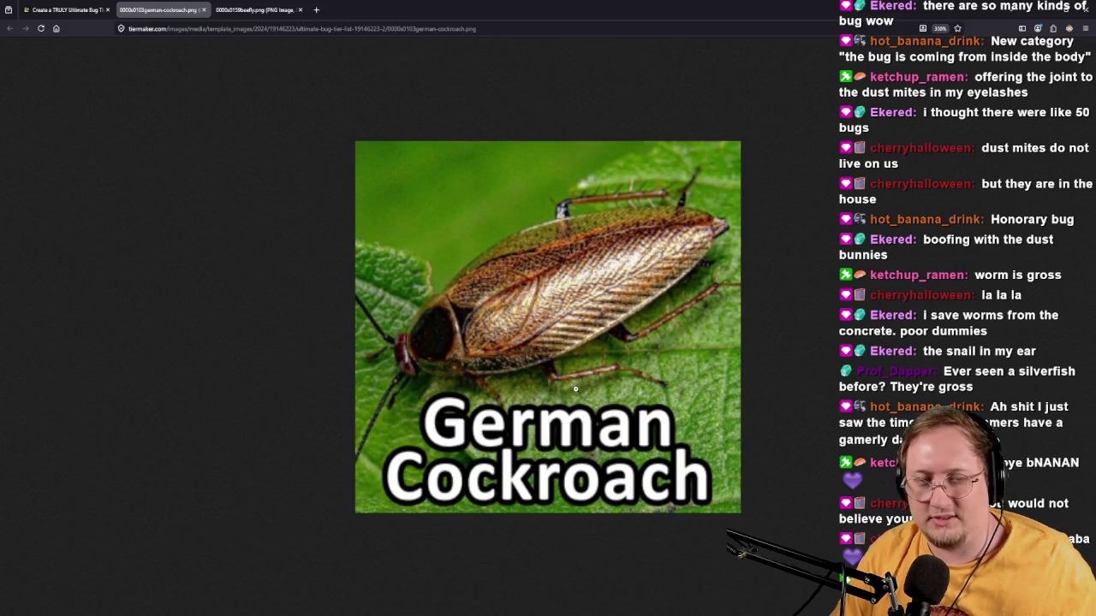
Close the Beefly tab, then the German Cockroach tab, back to the tier list.
click(255, 9)
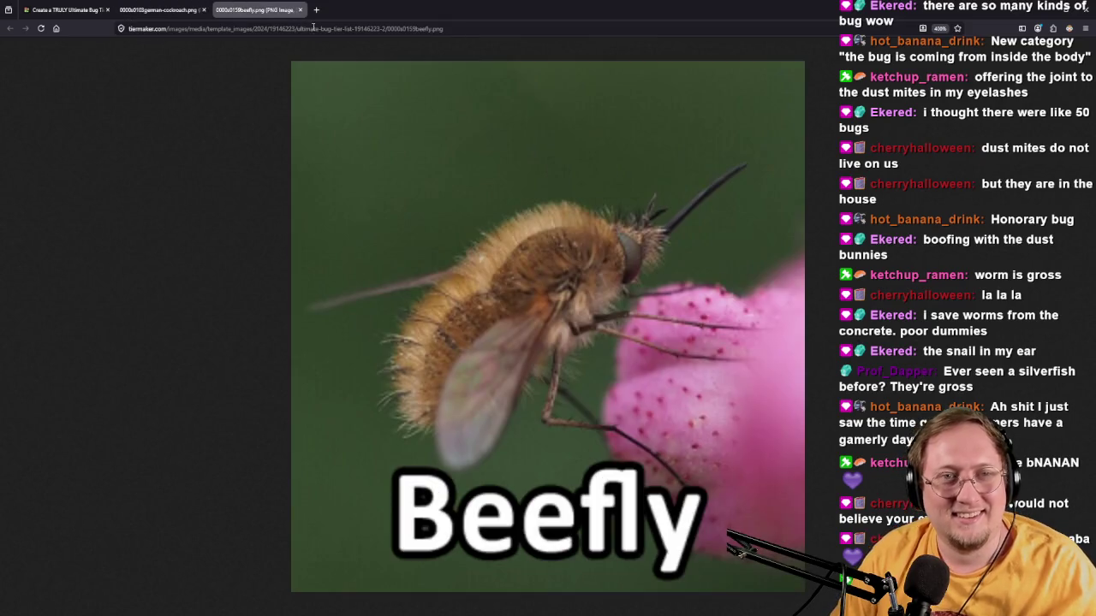
click(299, 10)
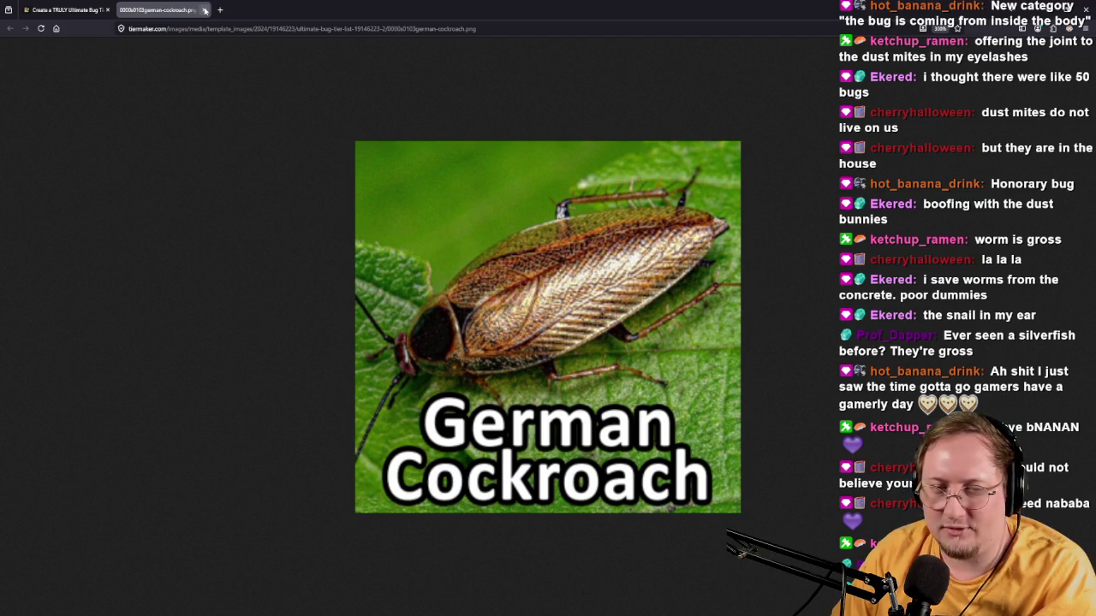
click(205, 10)
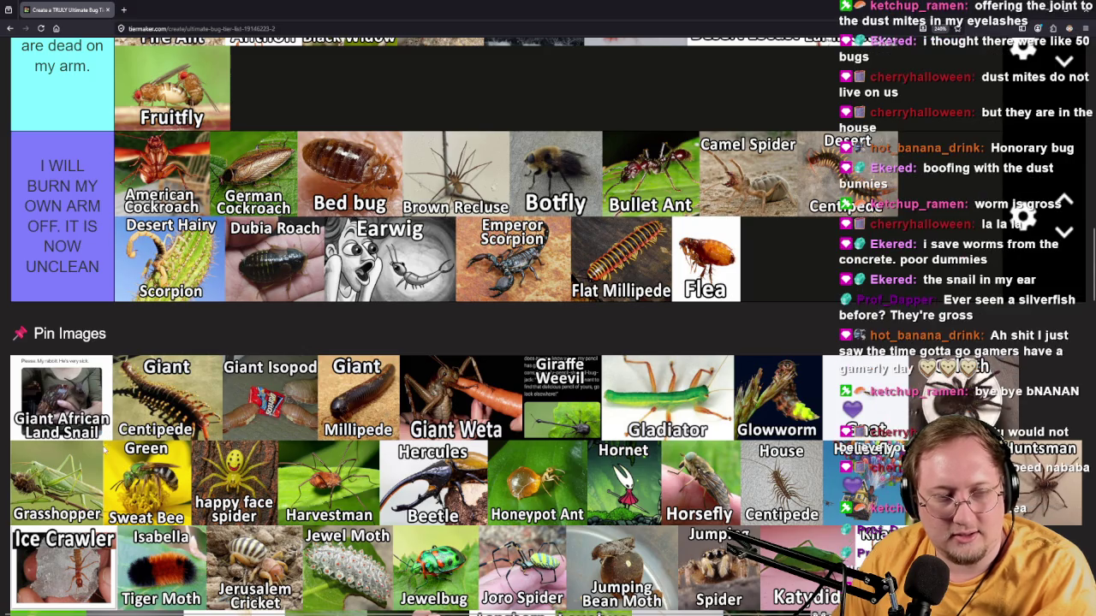
Open the Giant African Land Snail image in a new tab and view it.
middle_click(103, 439)
click(160, 10)
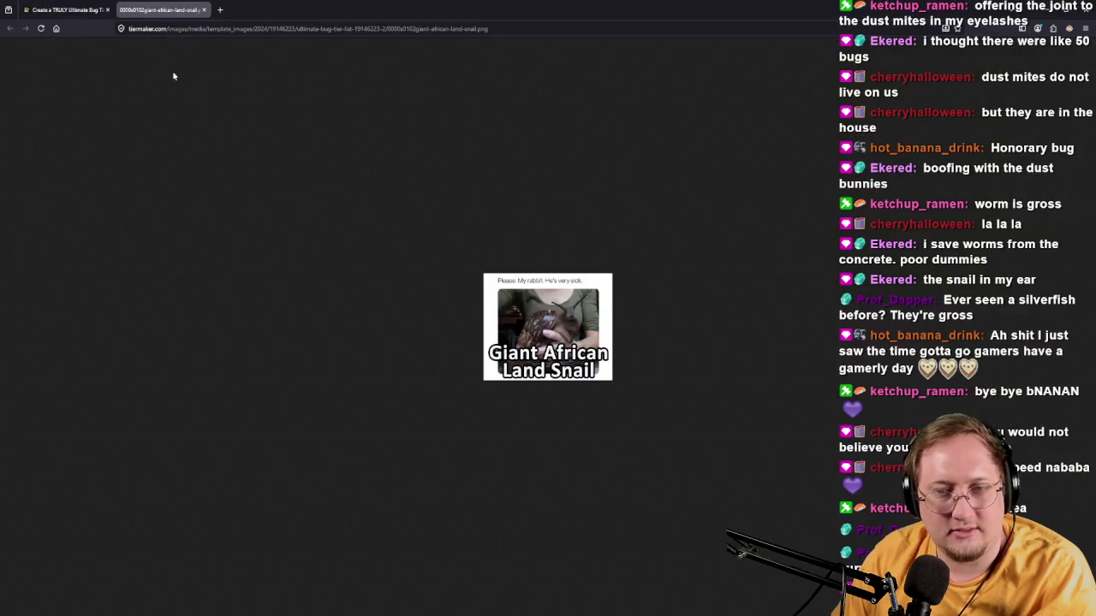
scroll(557, 354, up, 8)
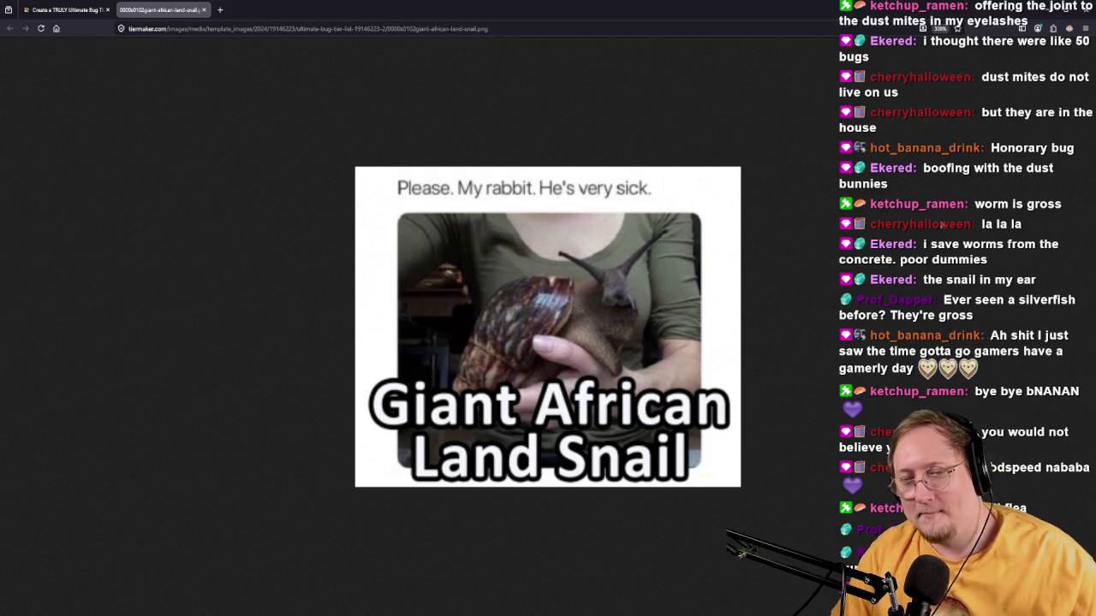
mouse_move(628, 361)
mouse_down()
mouse_move(64, 10)
mouse_move(330, 382)
mouse_move(587, 477)
mouse_move(648, 465)
mouse_move(319, 236)
mouse_move(319, 282)
mouse_up()
Drop Giant Centipede into the bottom tier between Flat Millipede and Flea.
scroll(587, 477, up, 15)
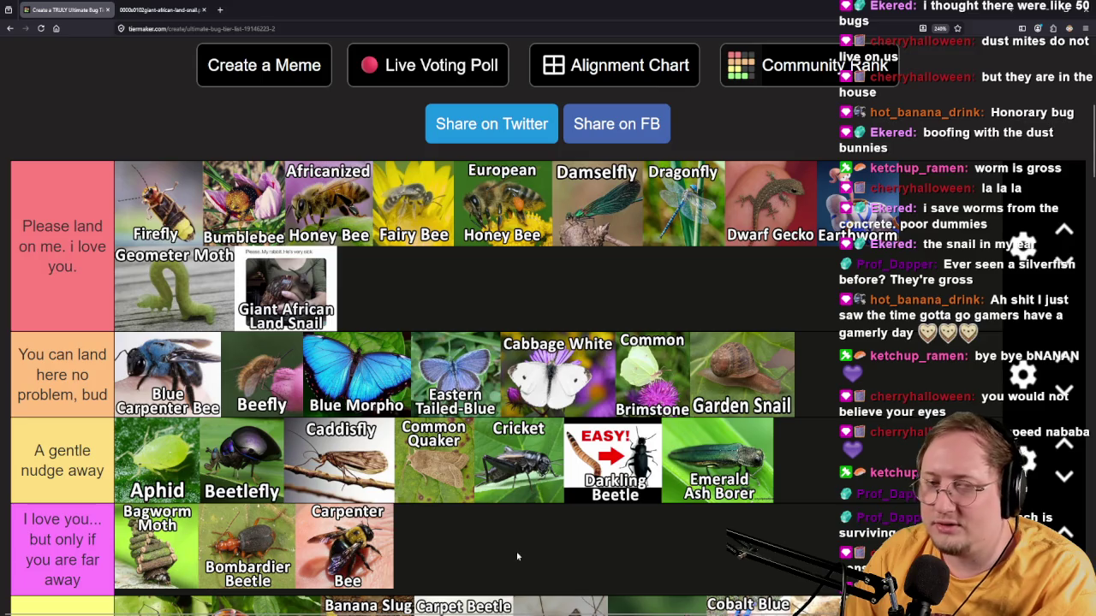
scroll(409, 377, down, 15)
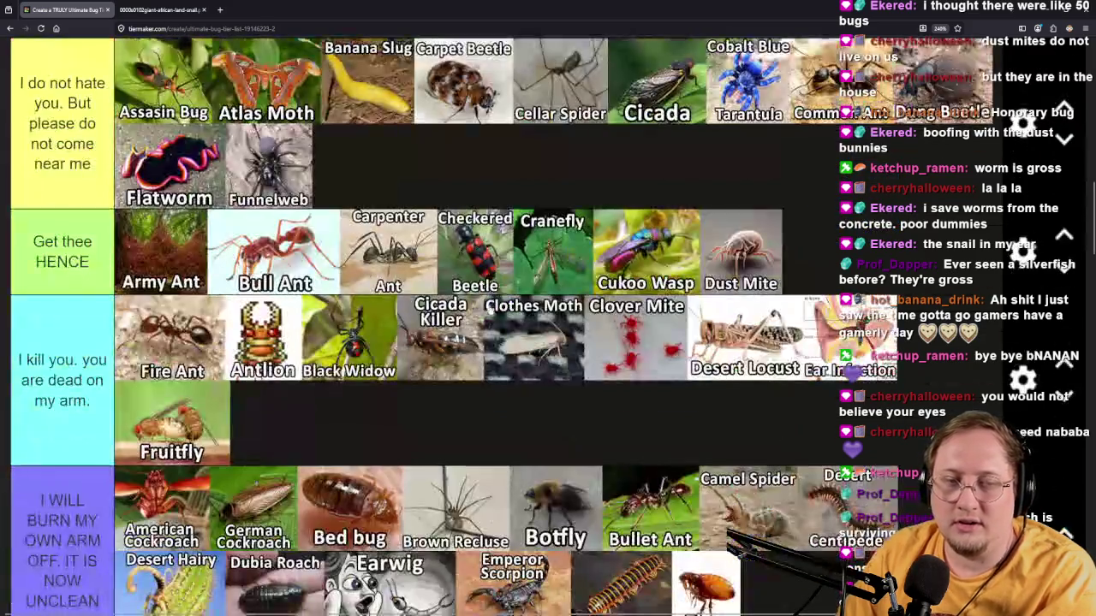
scroll(79, 435, up, 3)
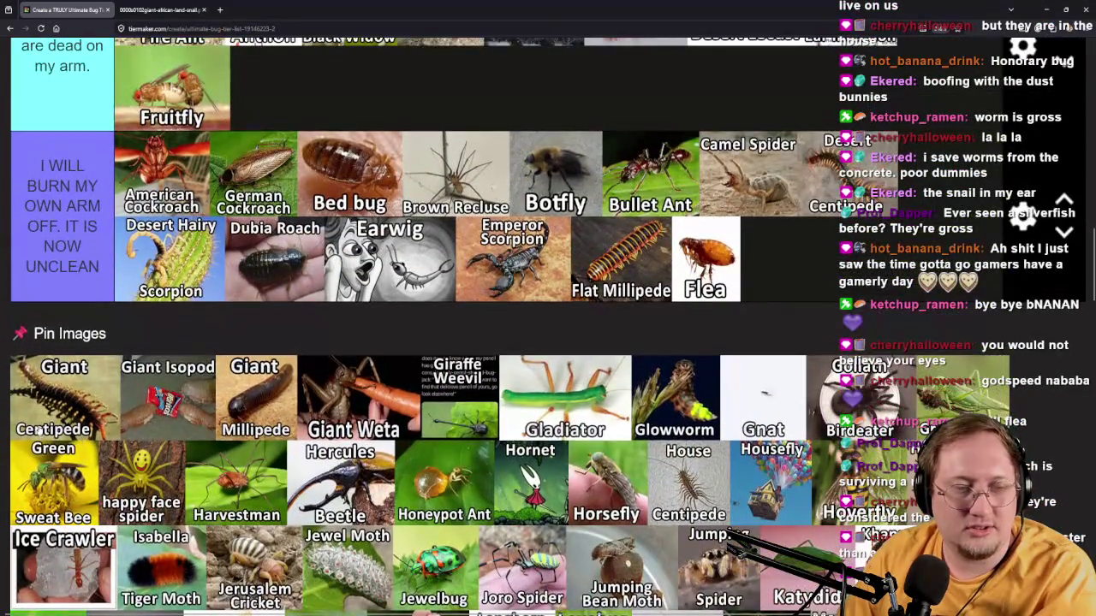
mouse_move(42, 395)
mouse_down()
mouse_move(826, 257)
mouse_move(711, 253)
mouse_move(777, 304)
mouse_up()
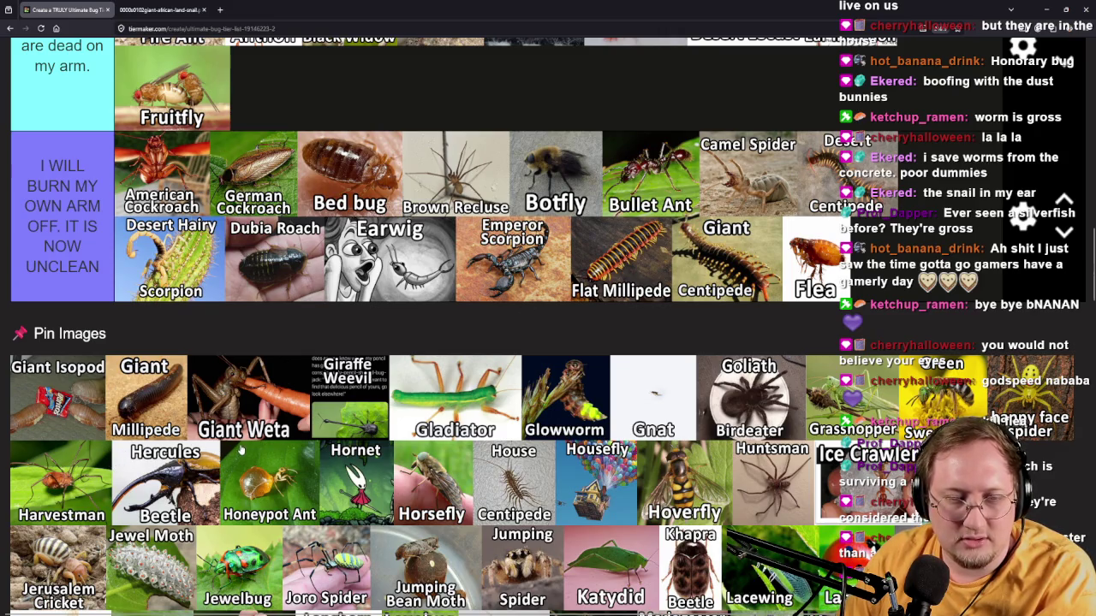
Open the Giant Weta image in a new tab, zoom in, then close it.
right_click(228, 400)
click(287, 135)
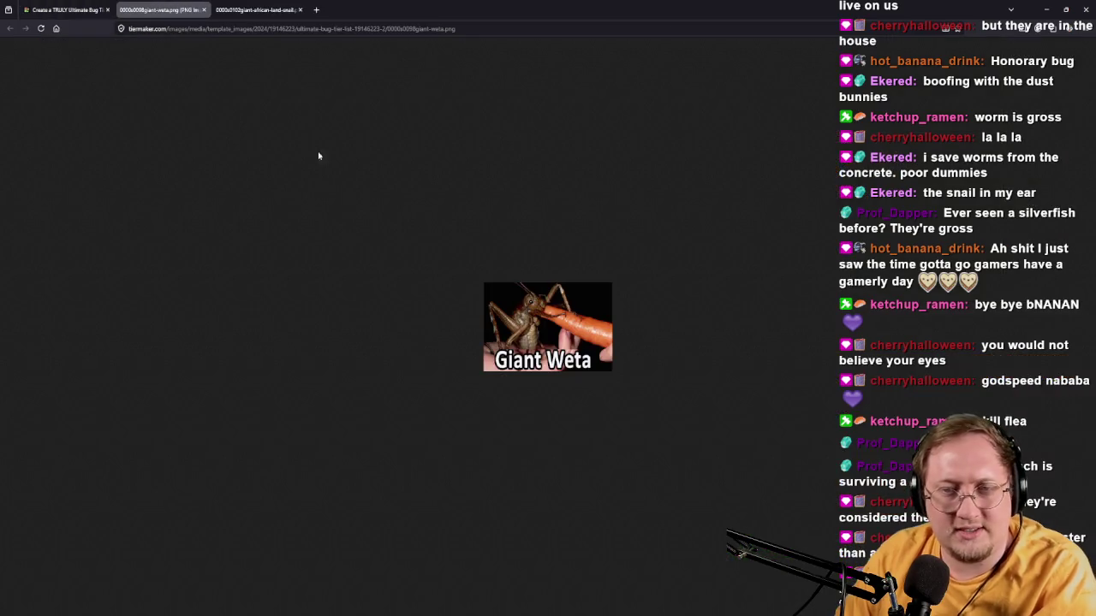
scroll(558, 315, up, 4)
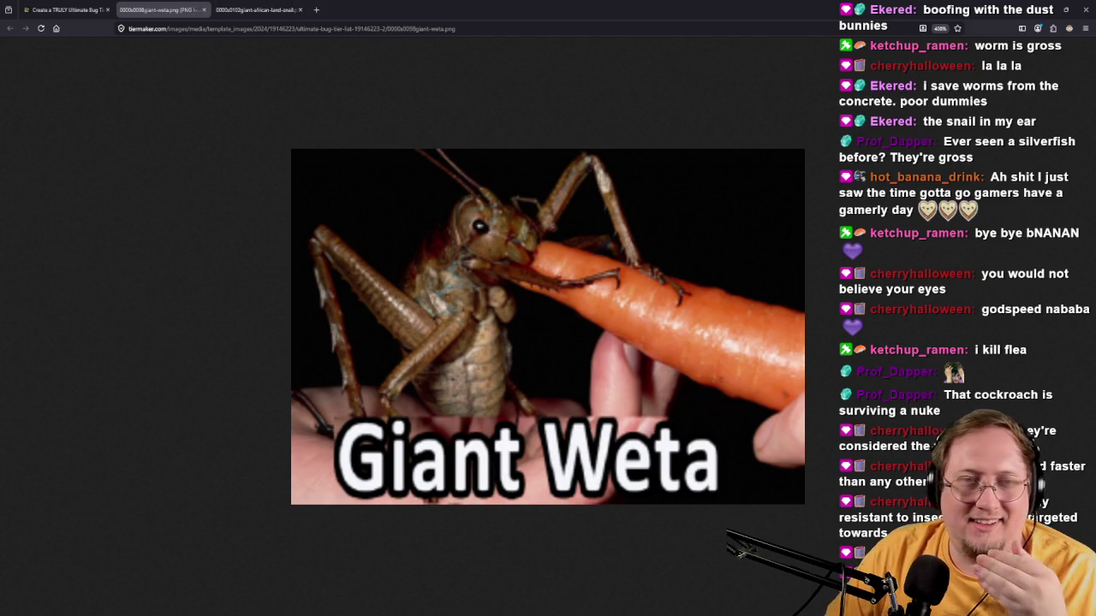
click(299, 10)
Close the land snail tab and move Giant Millipede into the Get thee HENCE tier.
click(204, 9)
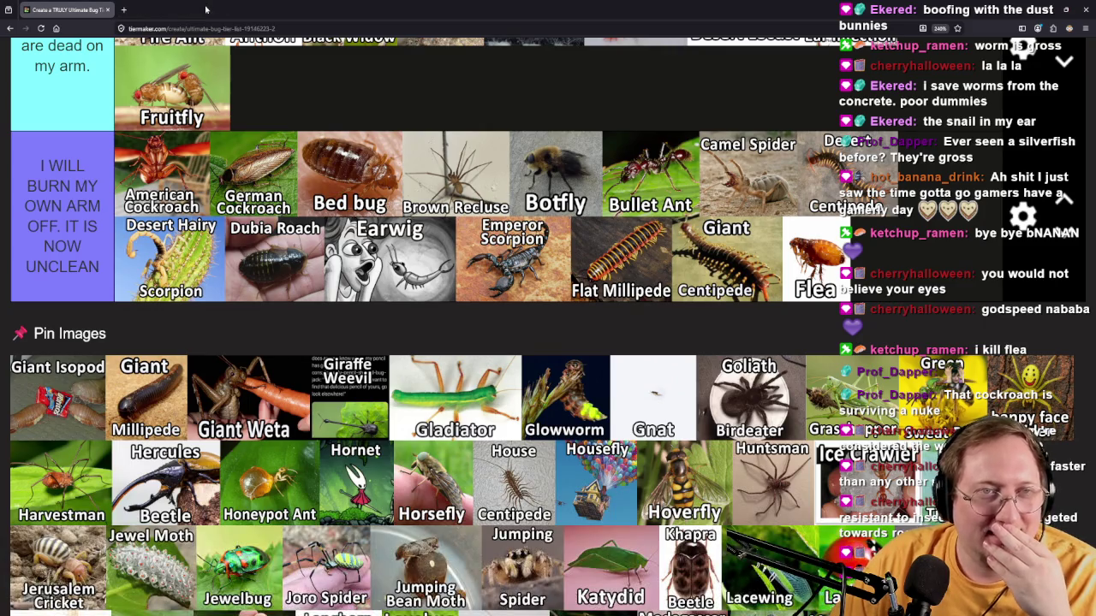
mouse_move(156, 402)
mouse_down()
mouse_move(519, 382)
mouse_move(377, 422)
mouse_up()
scroll(519, 384, up, 4)
mouse_move(278, 431)
mouse_down()
mouse_move(592, 416)
mouse_move(912, 227)
mouse_up()
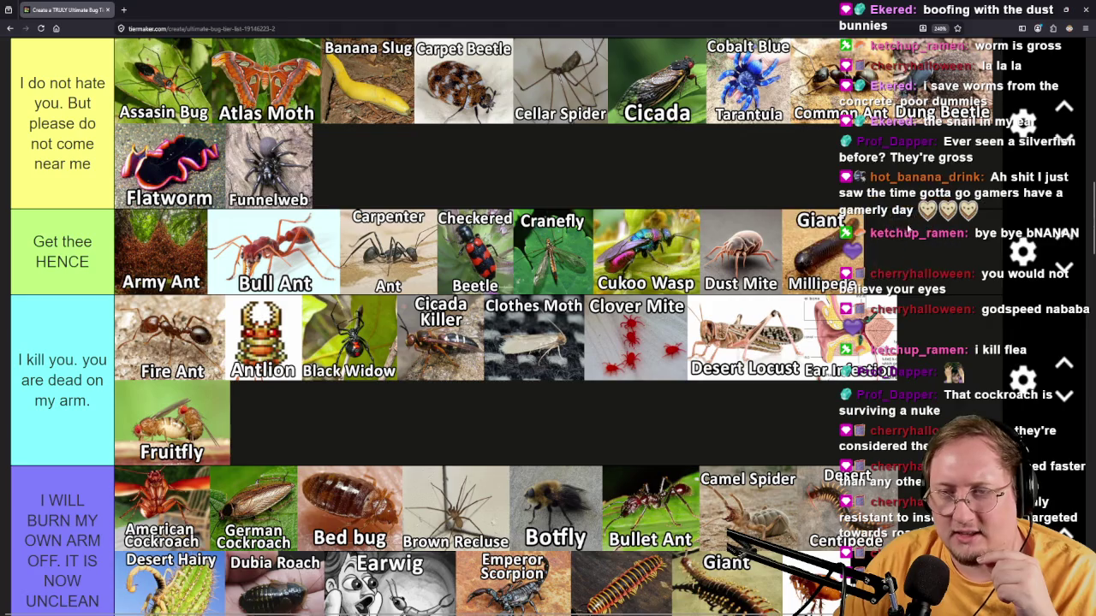
Place Giant Isopod after Funnelweb and open the Giraffe Weevil image in a background tab.
scroll(438, 447, down, 5)
scroll(95, 398, up, 1)
mouse_move(94, 399)
mouse_down()
mouse_move(511, 317)
mouse_move(487, 359)
mouse_move(494, 381)
mouse_up()
scroll(510, 317, up, 7)
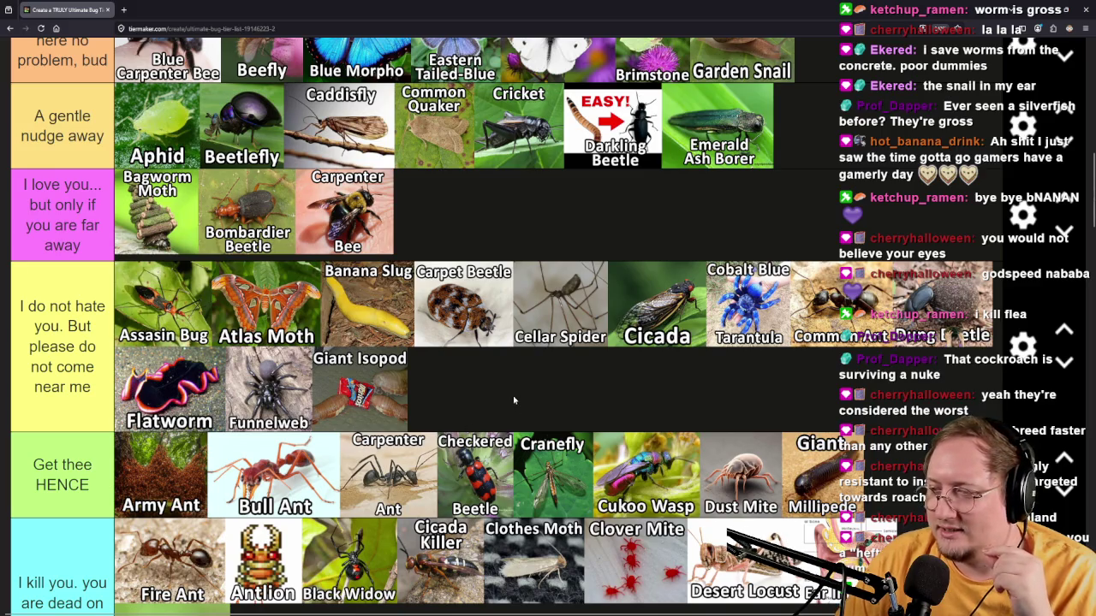
scroll(566, 375, down, 4)
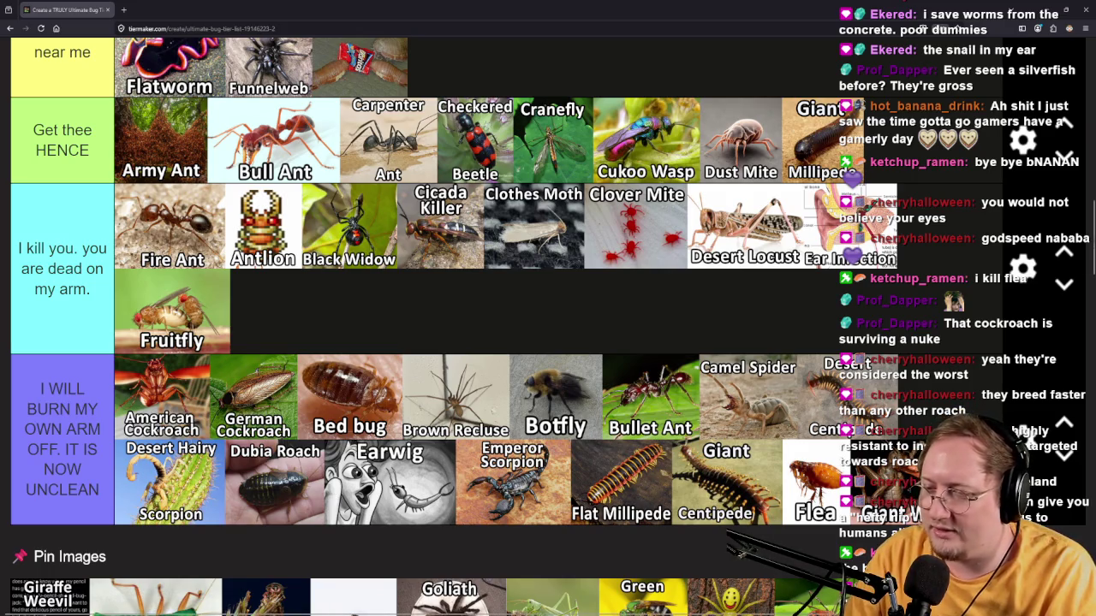
scroll(419, 325, down, 4)
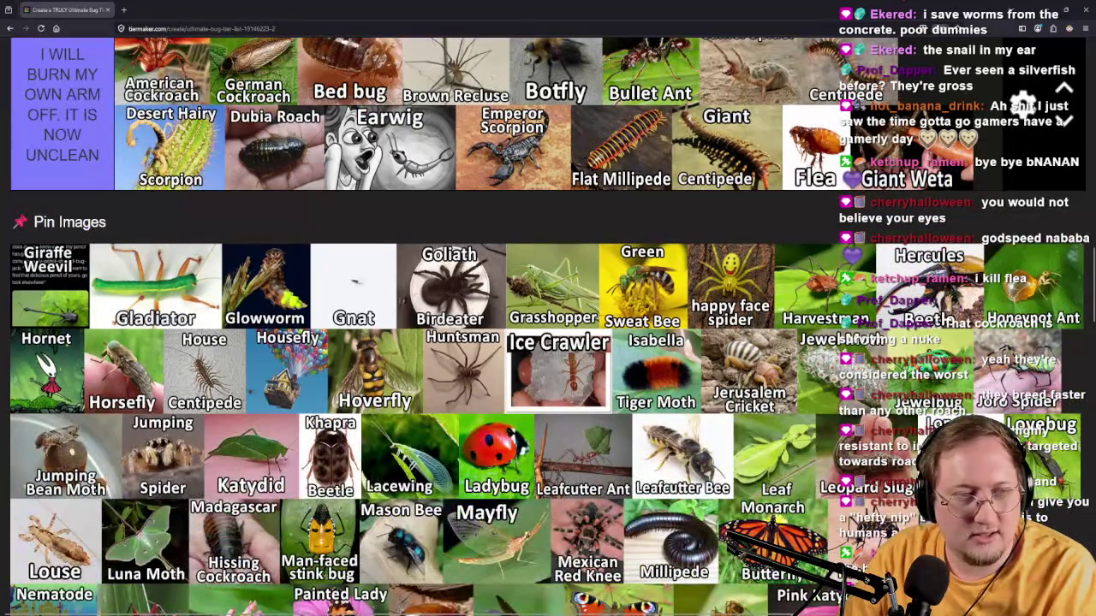
middle_click(77, 309)
Switch to the Giraffe Weevil tab and zoom in on the image.
key(ctrl+Tab)
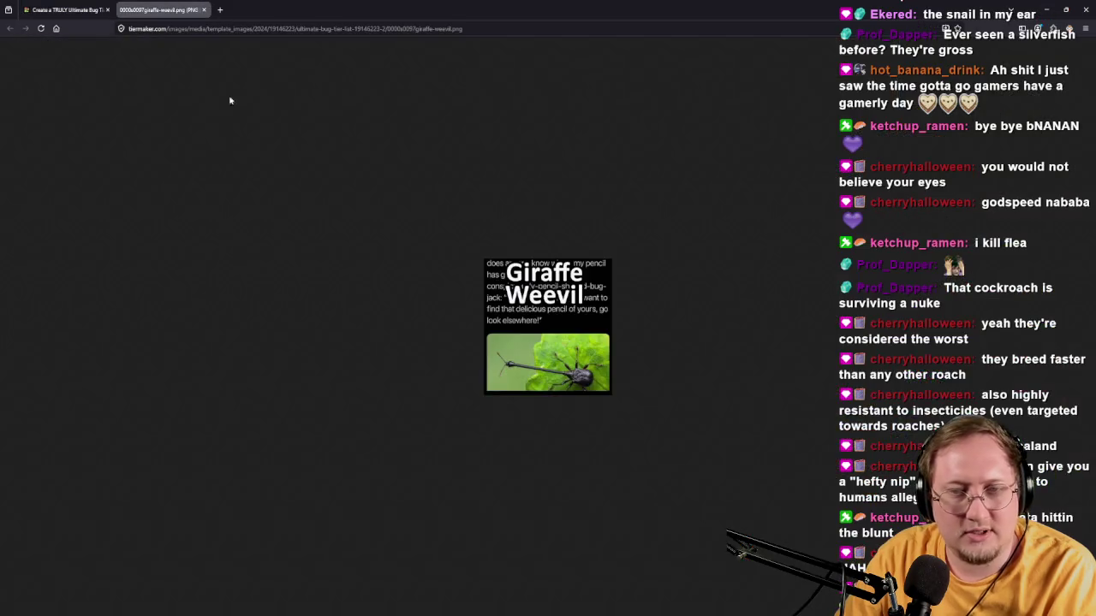
ctrl+scroll(609, 320, up, 8)
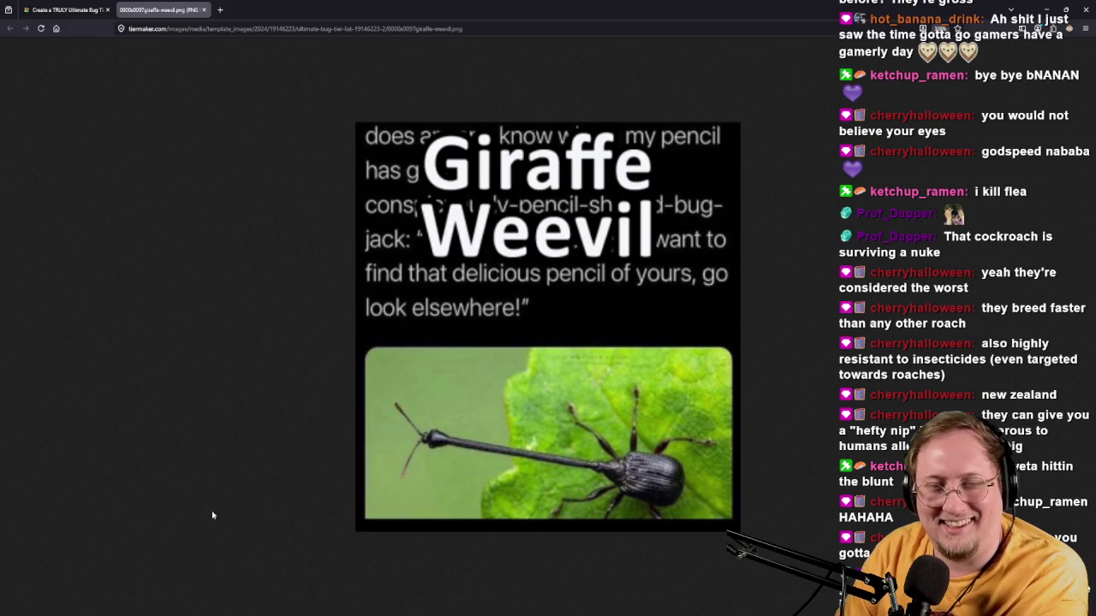
click(222, 13)
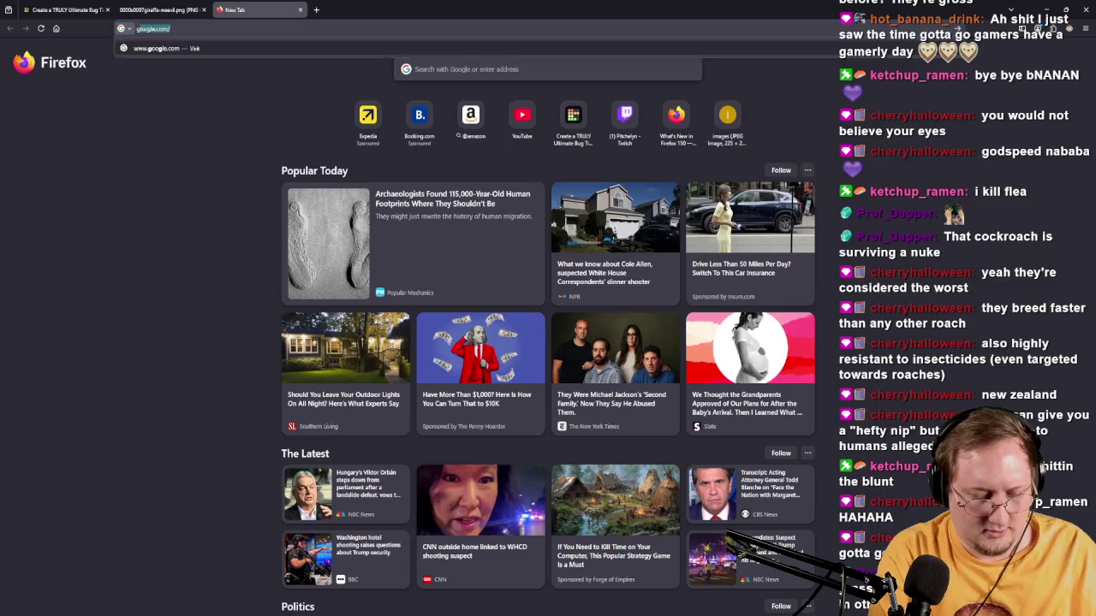
text(giraffe weevil mme)
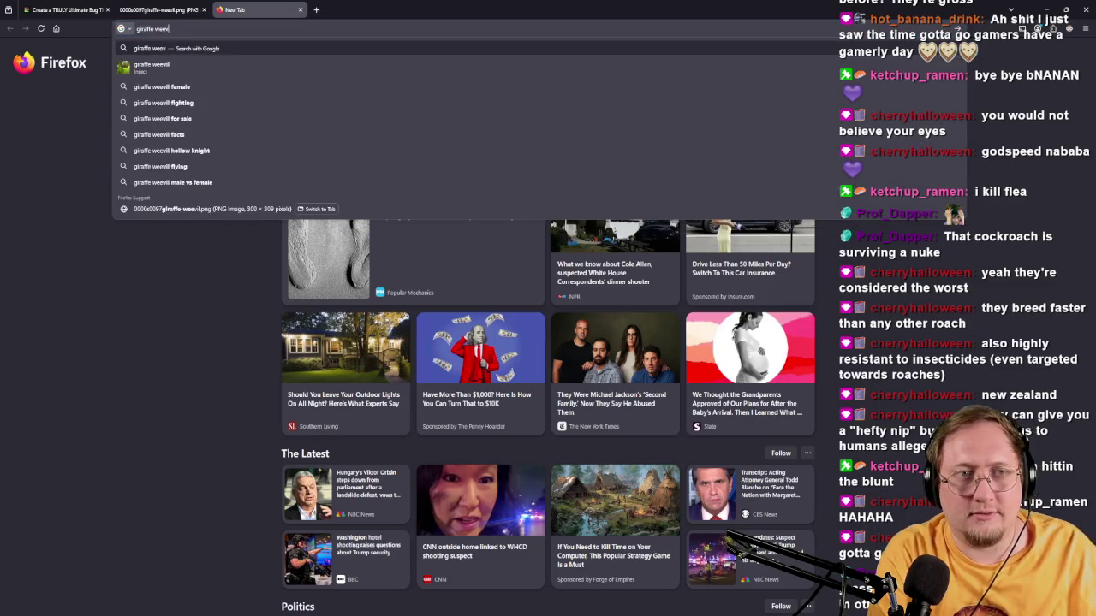
key(BackSpace)
key(BackSpace)
text(eme)
key(Return)
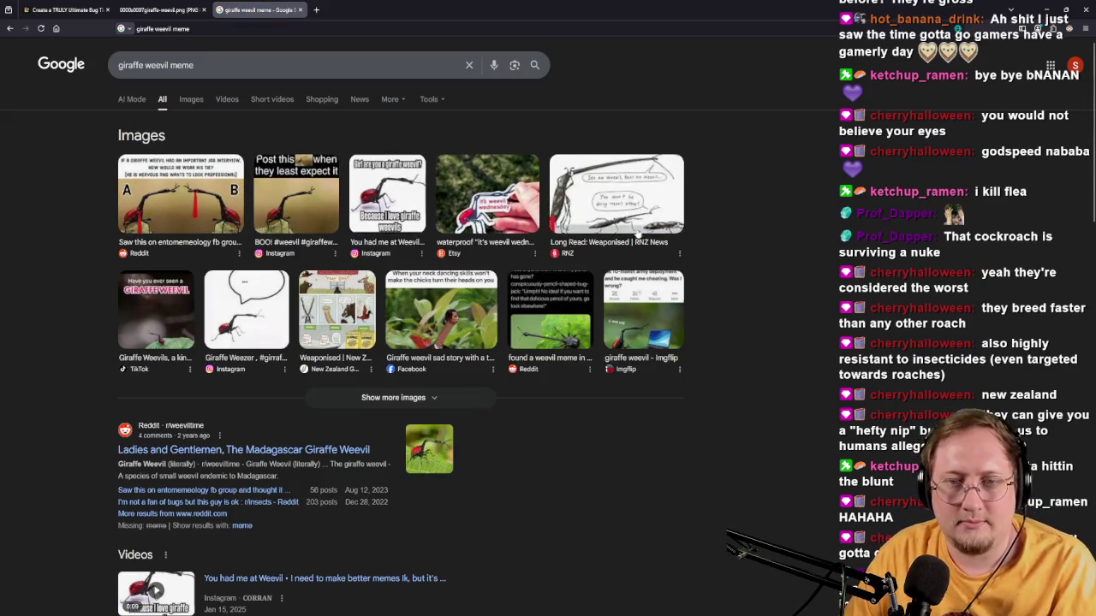
click(533, 319)
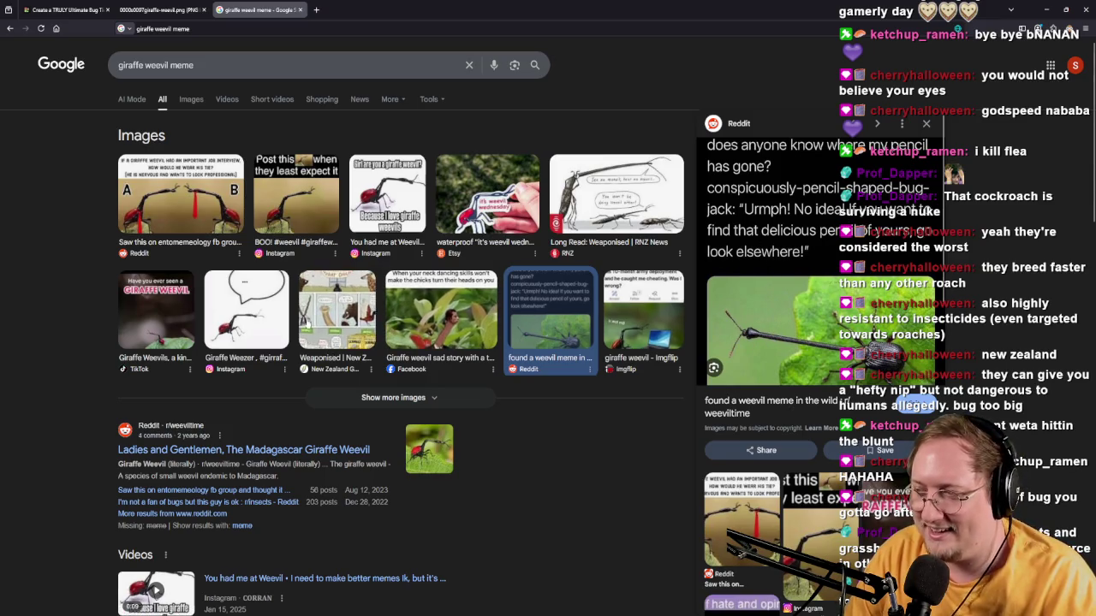
click(202, 7)
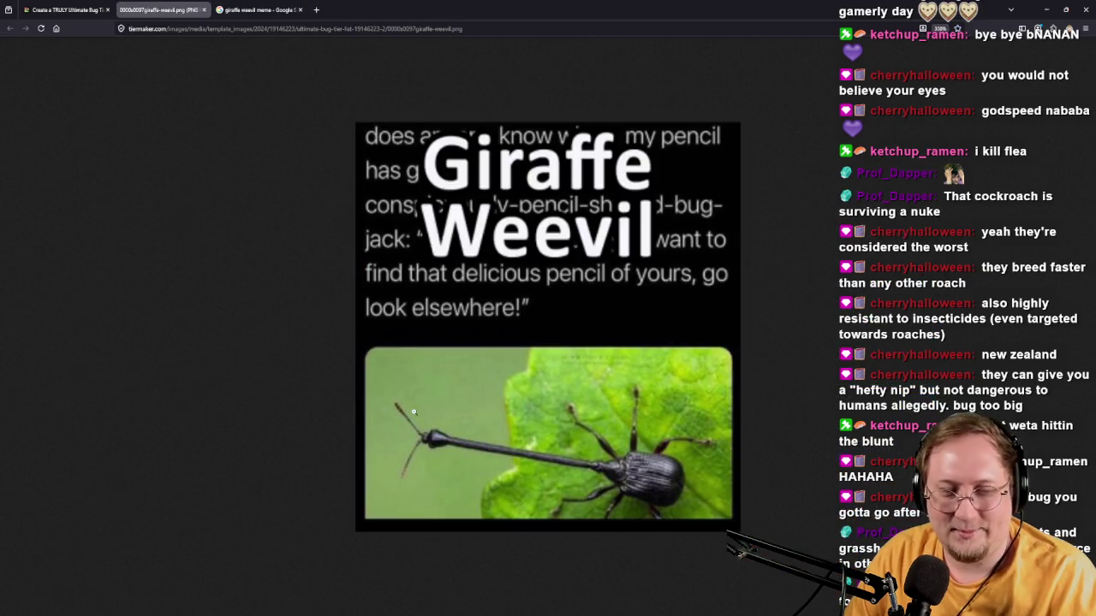
click(299, 9)
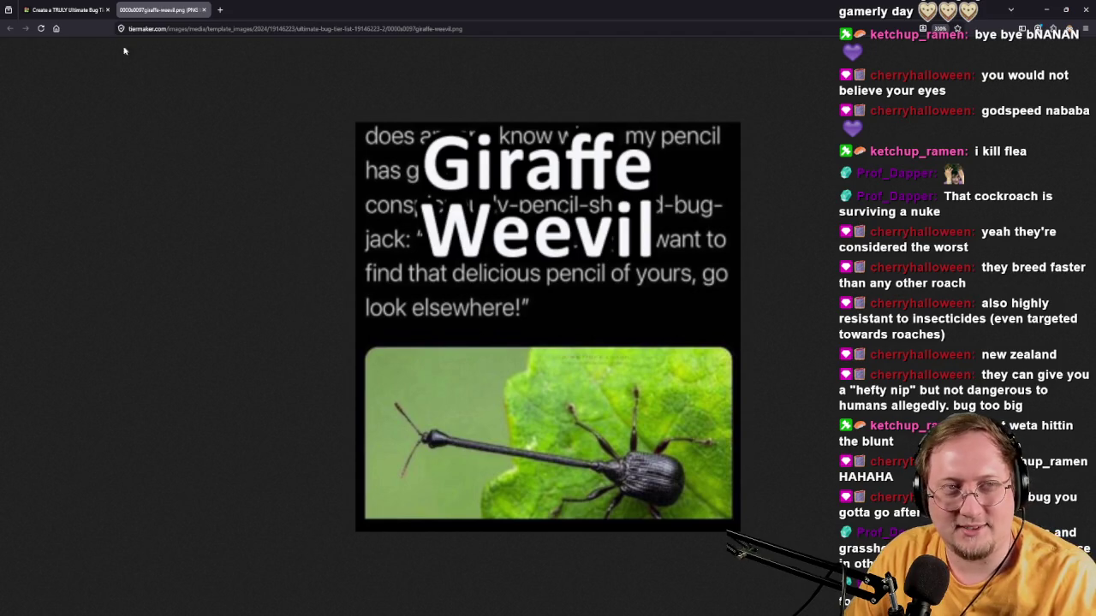
Close the Giraffe Weevil tab and put Giraffe Weevil in the 'You can land here' tier.
click(204, 10)
mouse_move(34, 317)
mouse_down()
mouse_move(330, 274)
mouse_move(516, 295)
mouse_move(514, 467)
mouse_move(631, 454)
mouse_move(576, 291)
mouse_move(847, 266)
mouse_up()
scroll(428, 283, up, 5)
scroll(514, 450, up, 5)
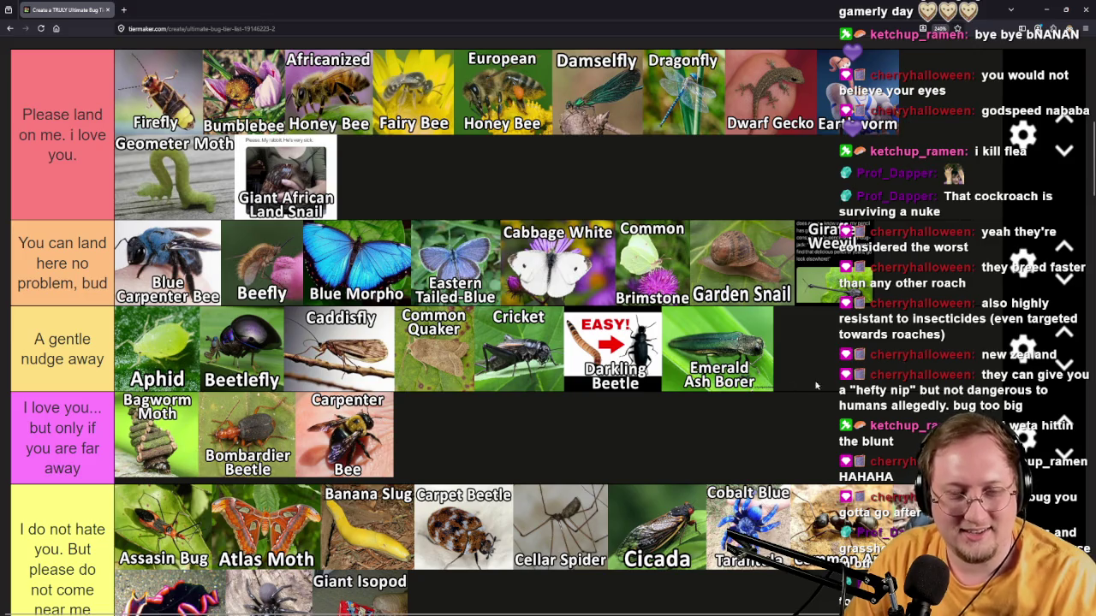
scroll(62, 484, down, 10)
scroll(62, 483, up, 1)
drag(115, 427, 122, 390)
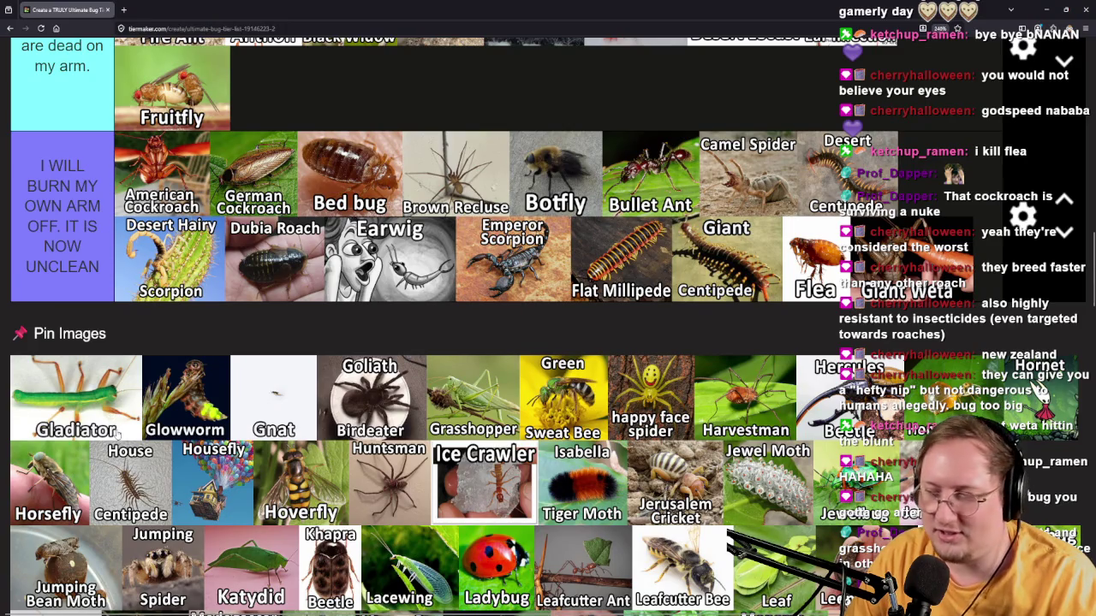
Place Gladiator beside Giant Isopod in the 'I do not hate you' tier.
mouse_move(126, 436)
mouse_down()
mouse_move(124, 348)
mouse_move(724, 346)
mouse_move(919, 327)
mouse_move(633, 257)
mouse_move(596, 317)
mouse_move(592, 284)
mouse_up()
scroll(920, 327, up, 5)
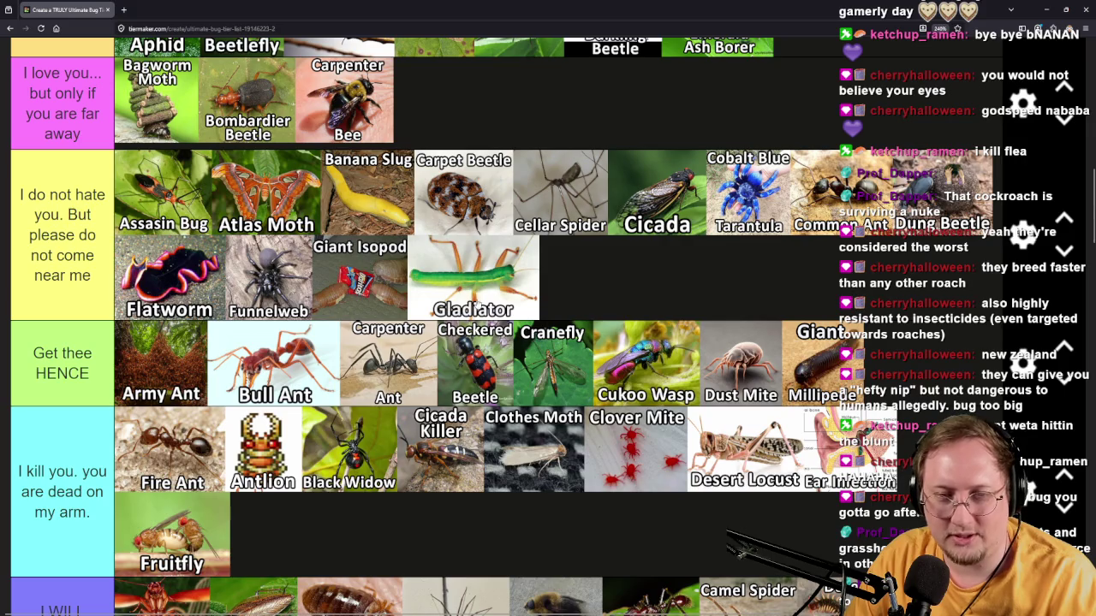
scroll(477, 305, down, 5)
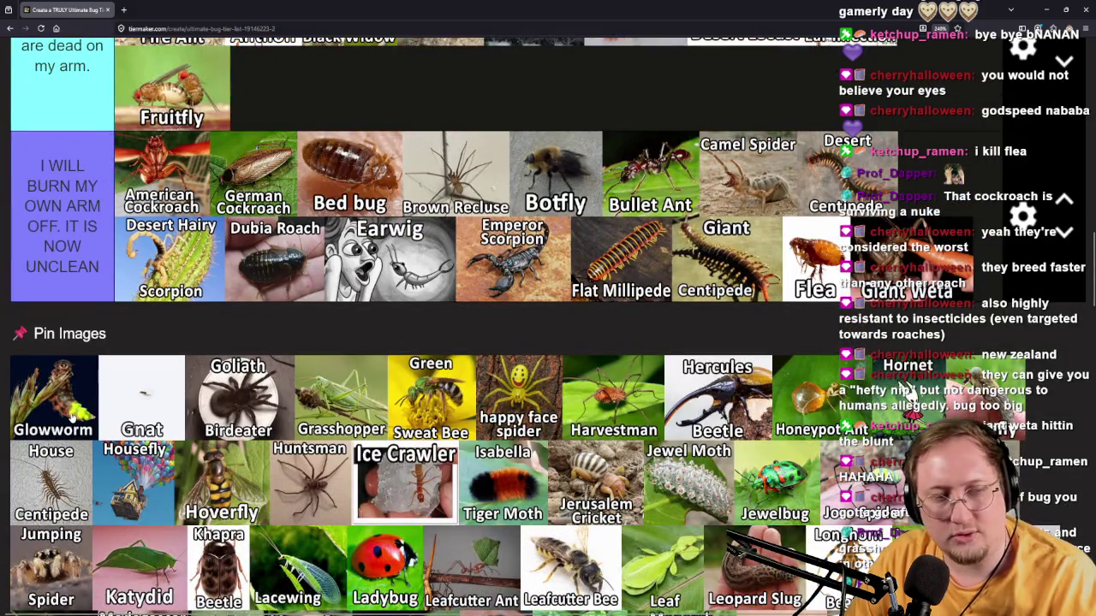
scroll(68, 415, up, 8)
Move Glowworm into the 'You can land here' tier.
mouse_move(73, 417)
mouse_down()
mouse_move(103, 393)
mouse_move(593, 340)
mouse_up()
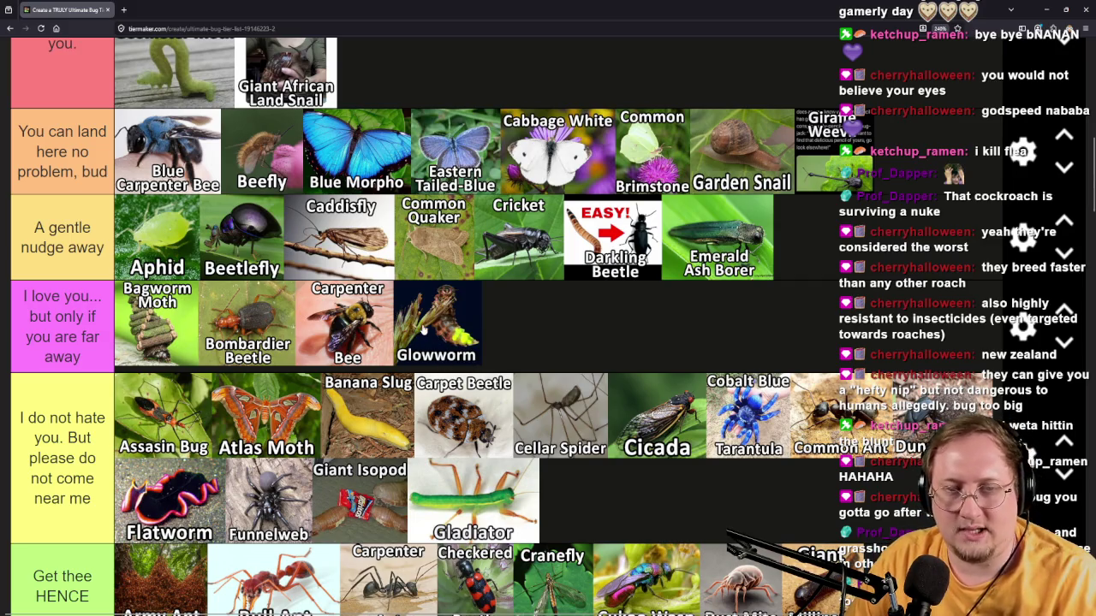
mouse_move(446, 332)
mouse_down()
mouse_move(734, 235)
mouse_move(843, 248)
mouse_move(911, 219)
mouse_move(927, 161)
mouse_up()
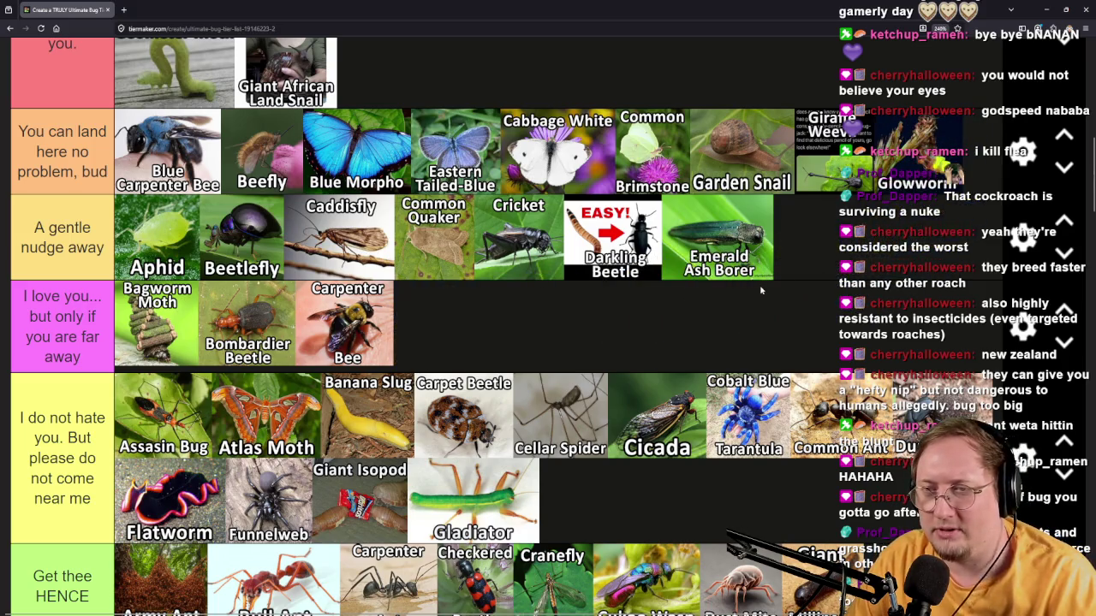
scroll(761, 292, down, 10)
scroll(761, 291, up, 2)
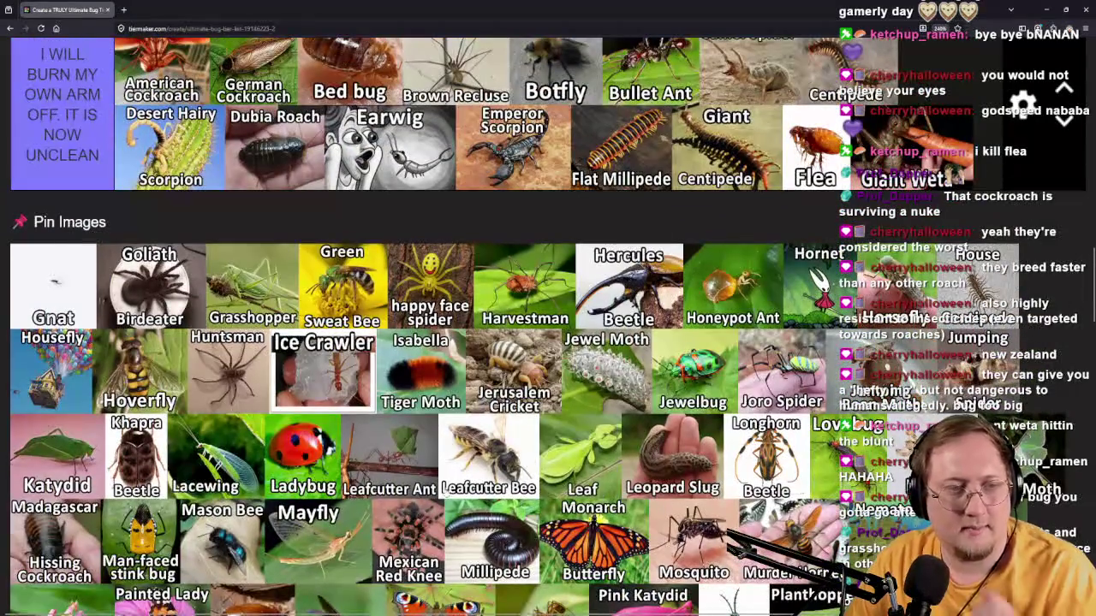
Place Gnat after Fruitfly in the 'I kill you' tier.
mouse_move(92, 265)
mouse_down()
mouse_move(102, 230)
mouse_move(484, 388)
mouse_move(317, 429)
mouse_move(402, 443)
mouse_up()
scroll(101, 234, up, 7)
scroll(317, 428, down, 2)
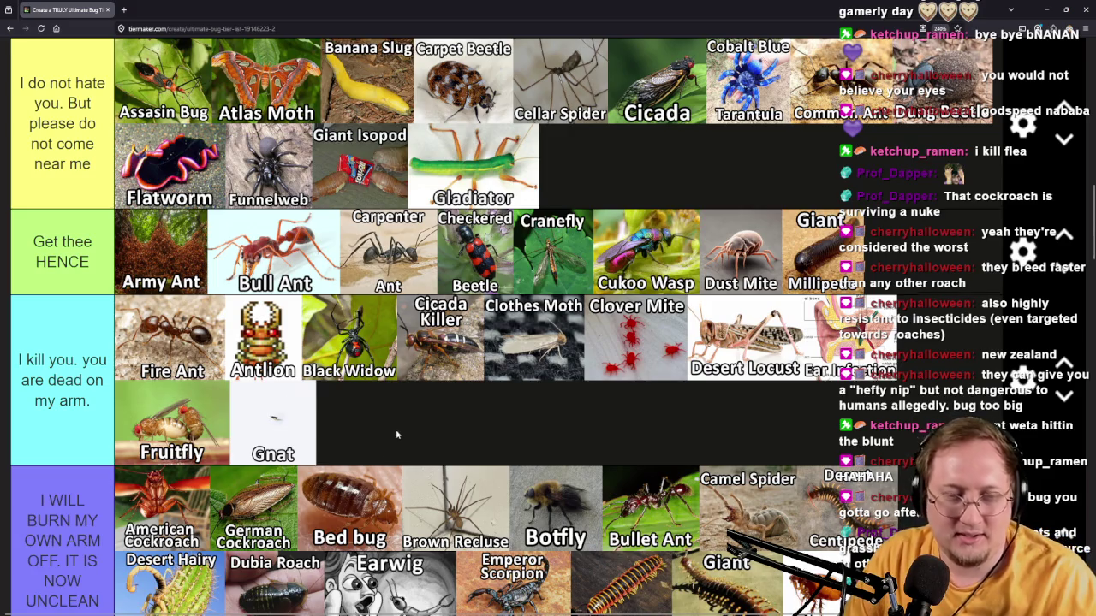
scroll(396, 436, down, 2)
scroll(270, 362, down, 4)
Put Goliath Birdeater in the I WILL BURN tier and Grasshopper in 'A gentle nudge away'.
mouse_move(56, 403)
mouse_down()
mouse_move(77, 287)
mouse_move(64, 257)
mouse_move(832, 226)
mouse_move(787, 365)
mouse_move(751, 380)
mouse_up()
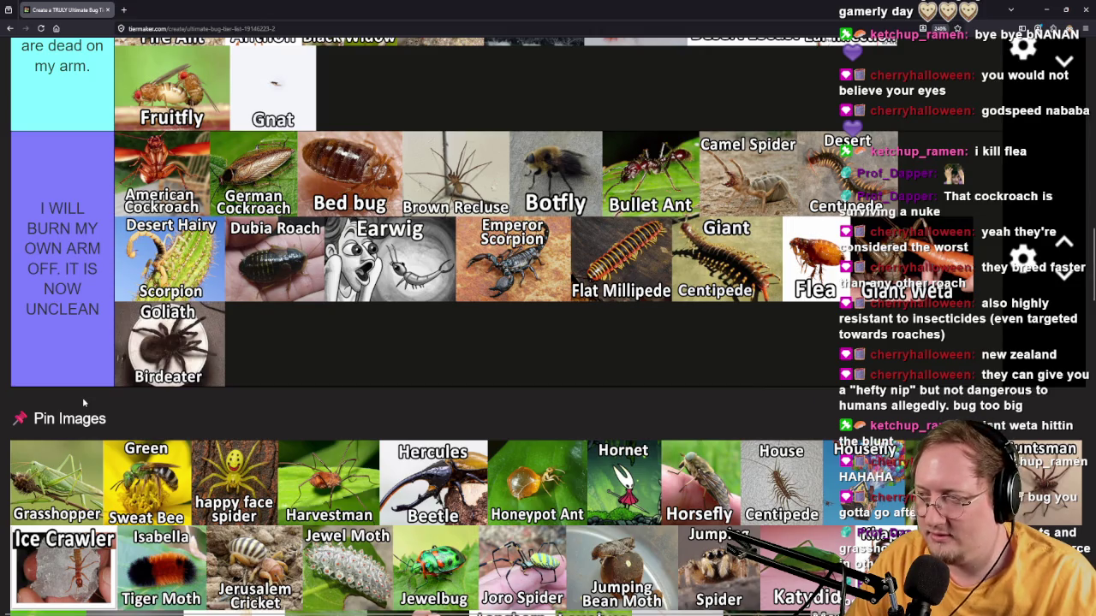
mouse_move(73, 507)
mouse_down()
mouse_move(124, 226)
mouse_move(766, 347)
mouse_move(796, 248)
mouse_up()
scroll(95, 428, up, 10)
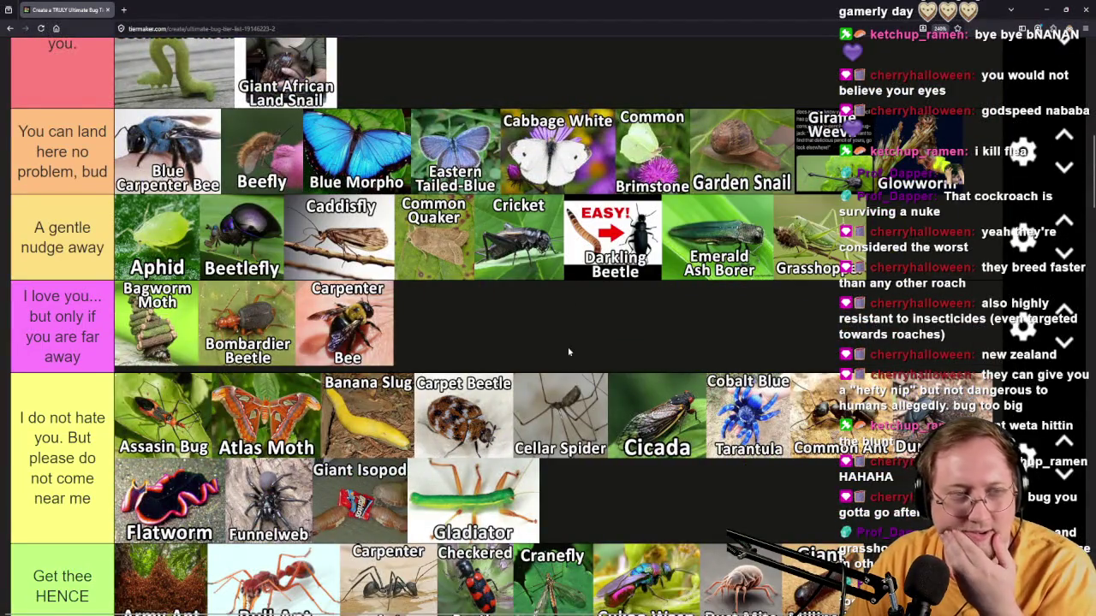
scroll(568, 352, down, 10)
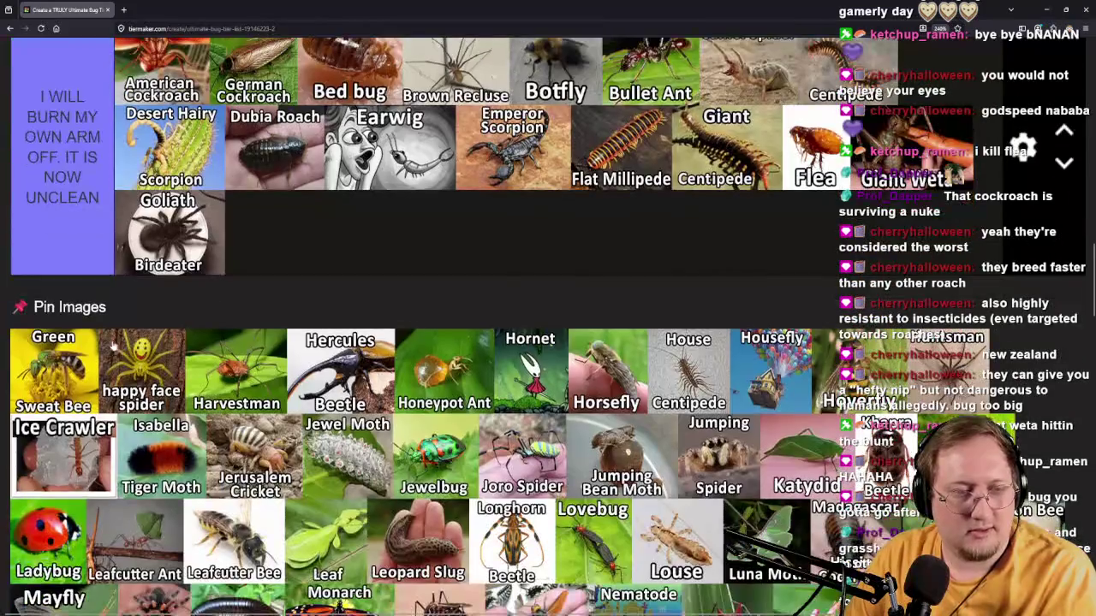
Place Green Sweat Bee in 'You can land here' and happy face spider in 'I will burn'.
mouse_move(89, 398)
mouse_down()
mouse_move(103, 270)
mouse_move(64, 317)
mouse_move(195, 501)
mouse_move(163, 497)
mouse_move(257, 490)
mouse_move(126, 483)
mouse_move(187, 467)
mouse_up()
scroll(103, 274, up, 15)
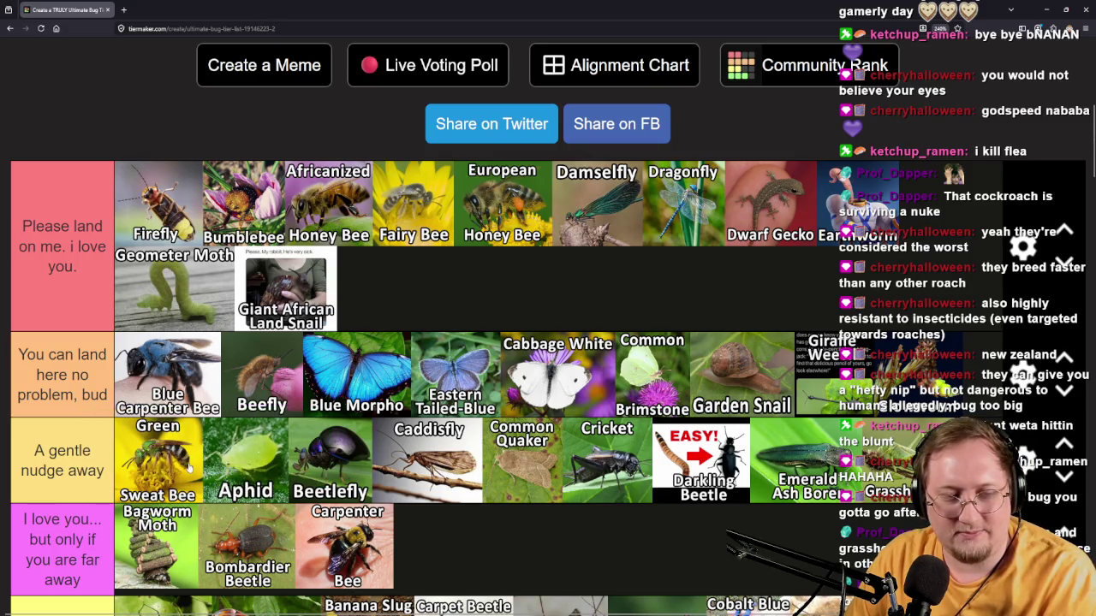
drag(189, 467, 181, 447)
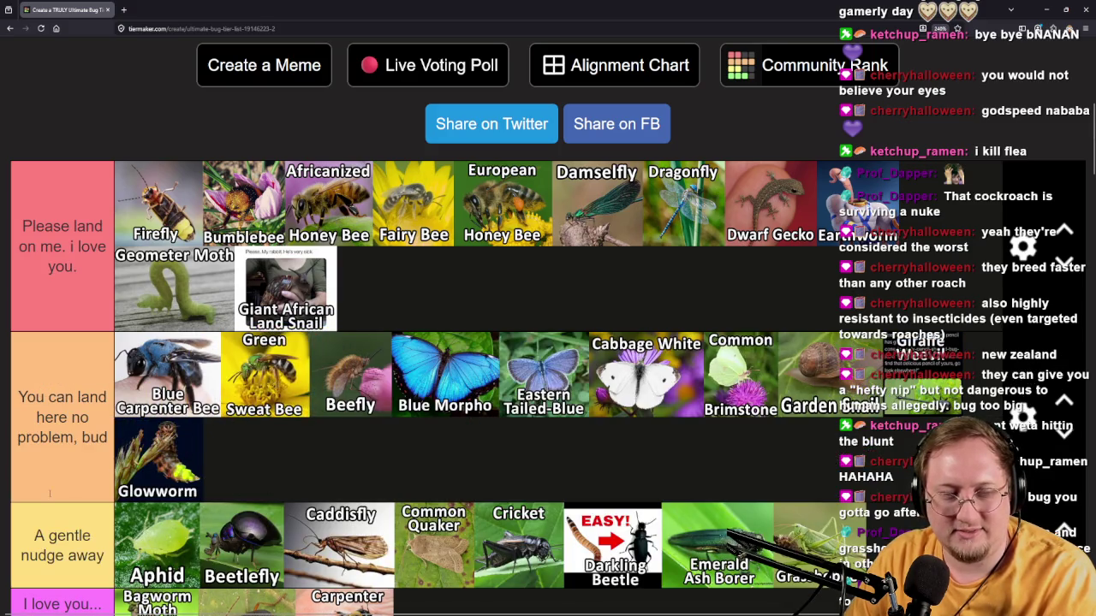
scroll(49, 493, down, 15)
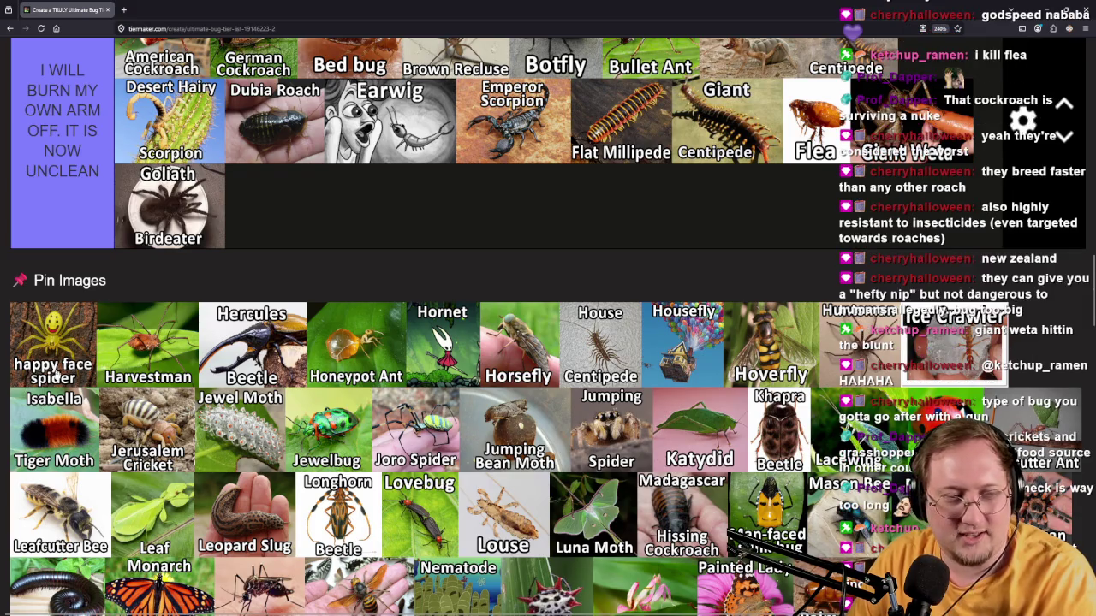
mouse_move(63, 375)
mouse_down()
mouse_move(91, 283)
mouse_move(552, 276)
mouse_move(542, 241)
mouse_up()
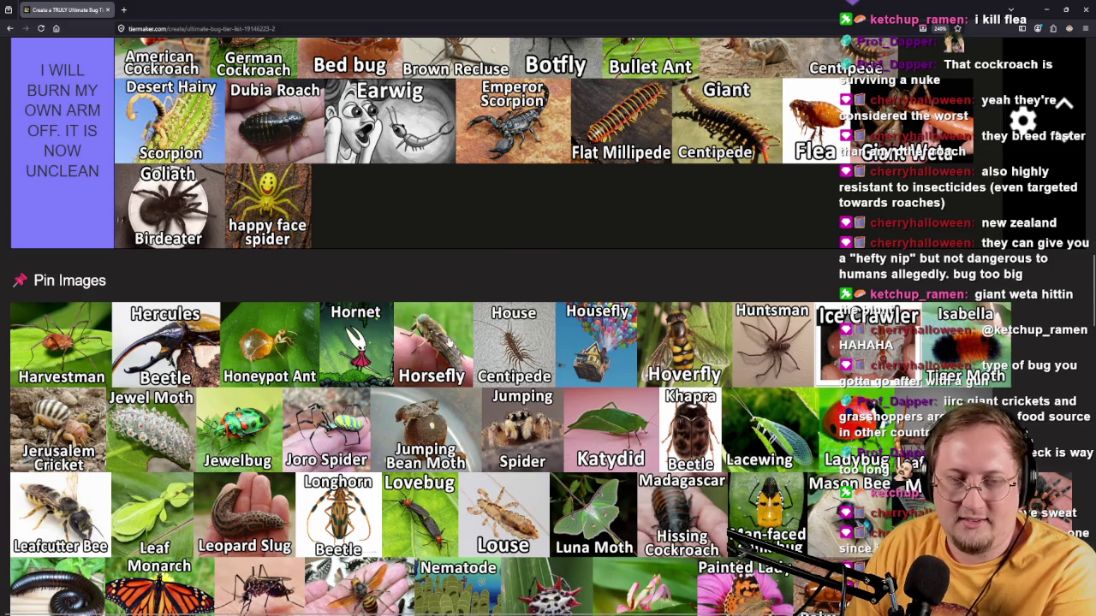
Add Harvestman to the 'I will burn' tier and rank Hercules Beetle and Honeypot Ant.
mouse_move(361, 372)
mouse_down()
mouse_move(354, 300)
mouse_move(299, 386)
mouse_up()
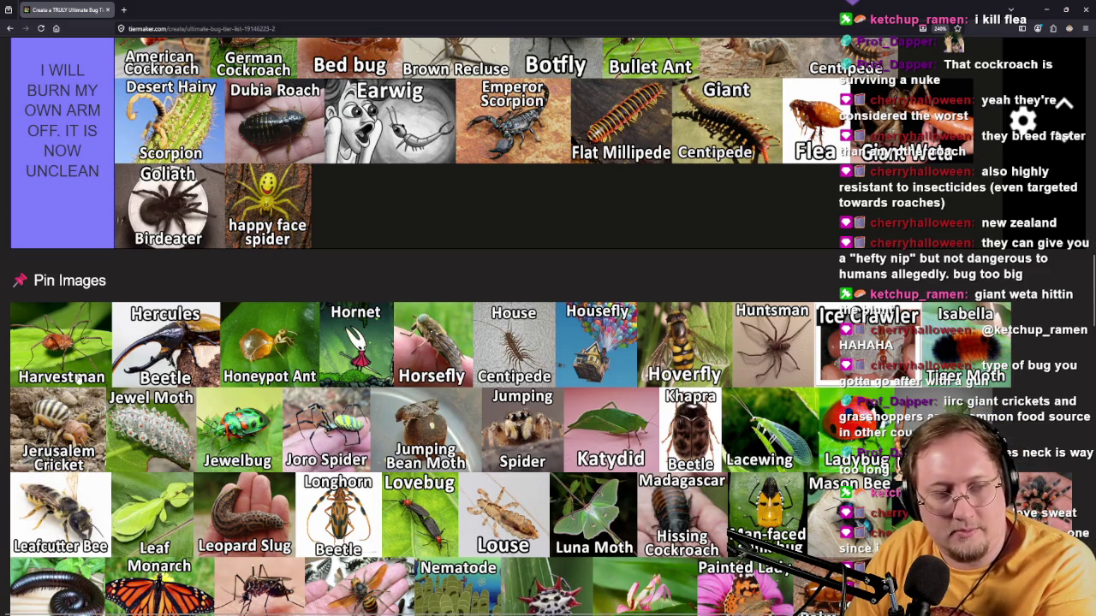
mouse_move(78, 380)
mouse_down()
mouse_move(85, 307)
mouse_move(513, 336)
mouse_move(658, 488)
mouse_move(564, 481)
mouse_up()
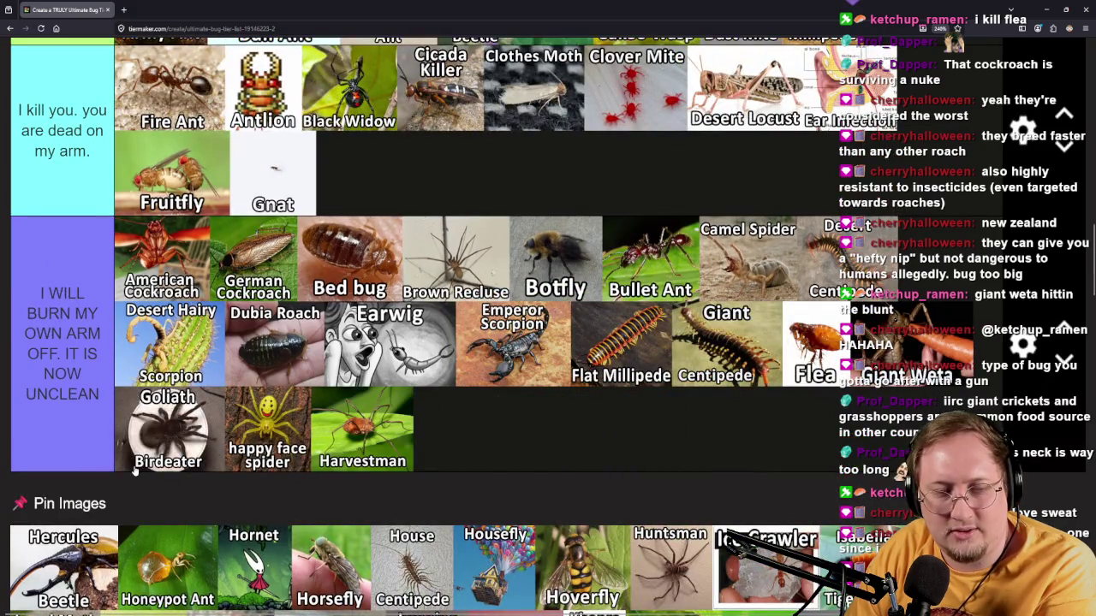
scroll(134, 473, down, 1)
mouse_move(64, 456)
mouse_down()
mouse_move(83, 300)
mouse_move(116, 416)
mouse_move(145, 424)
mouse_move(558, 229)
mouse_move(656, 233)
mouse_move(548, 346)
mouse_move(542, 421)
mouse_move(529, 429)
mouse_move(524, 405)
mouse_move(654, 457)
mouse_move(642, 466)
mouse_move(554, 387)
mouse_move(496, 291)
mouse_move(503, 343)
mouse_up()
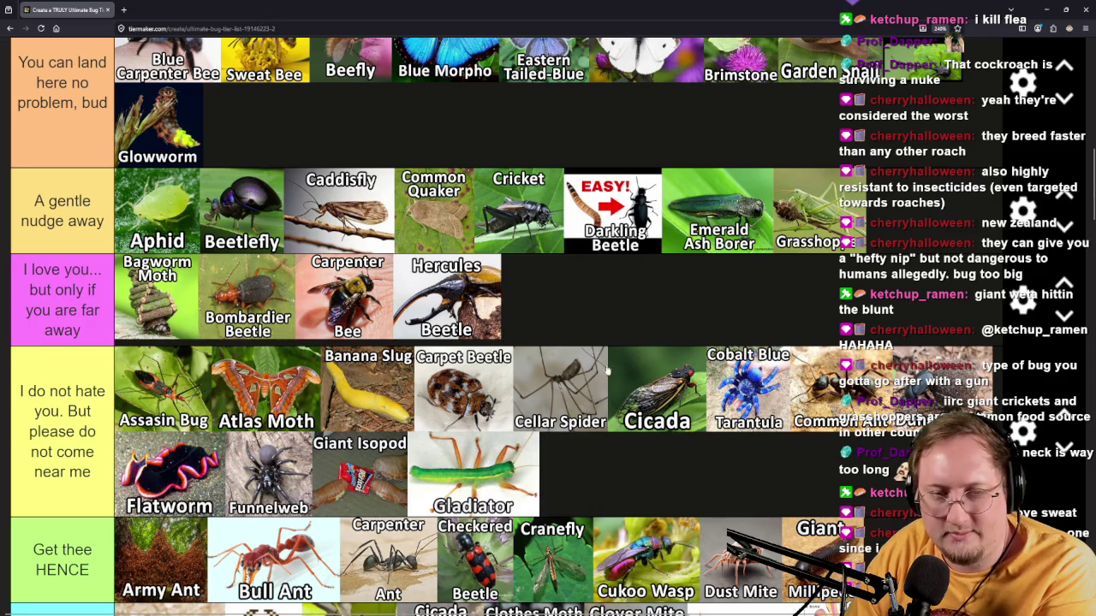
scroll(124, 373, down, 8)
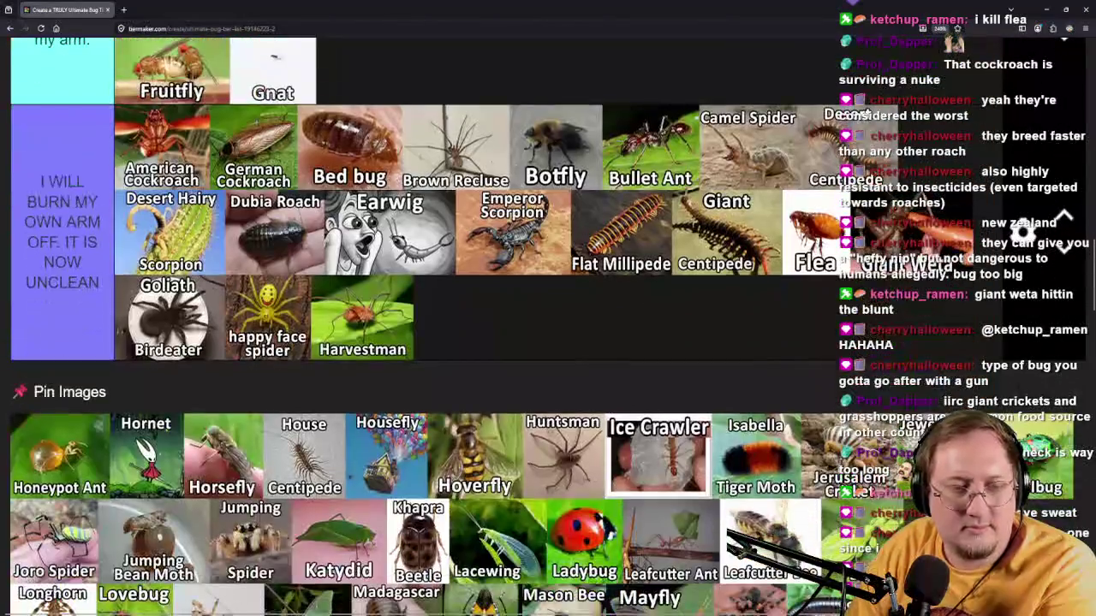
mouse_move(82, 486)
mouse_down()
mouse_move(105, 327)
mouse_move(308, 239)
mouse_move(423, 238)
mouse_move(470, 270)
mouse_move(514, 279)
mouse_move(505, 258)
mouse_move(492, 274)
mouse_move(557, 265)
mouse_move(565, 403)
mouse_up()
Add Hornet and Horsefly to 'I kill you' and House Centipede to the UNCLEAN tier.
scroll(99, 388, up, 10)
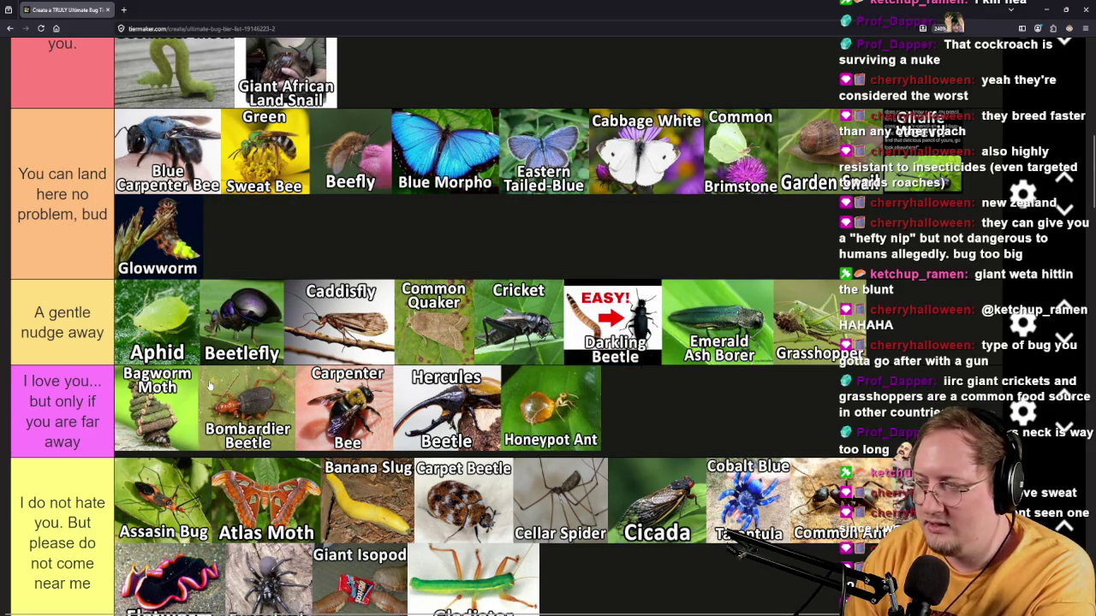
scroll(194, 380, down, 10)
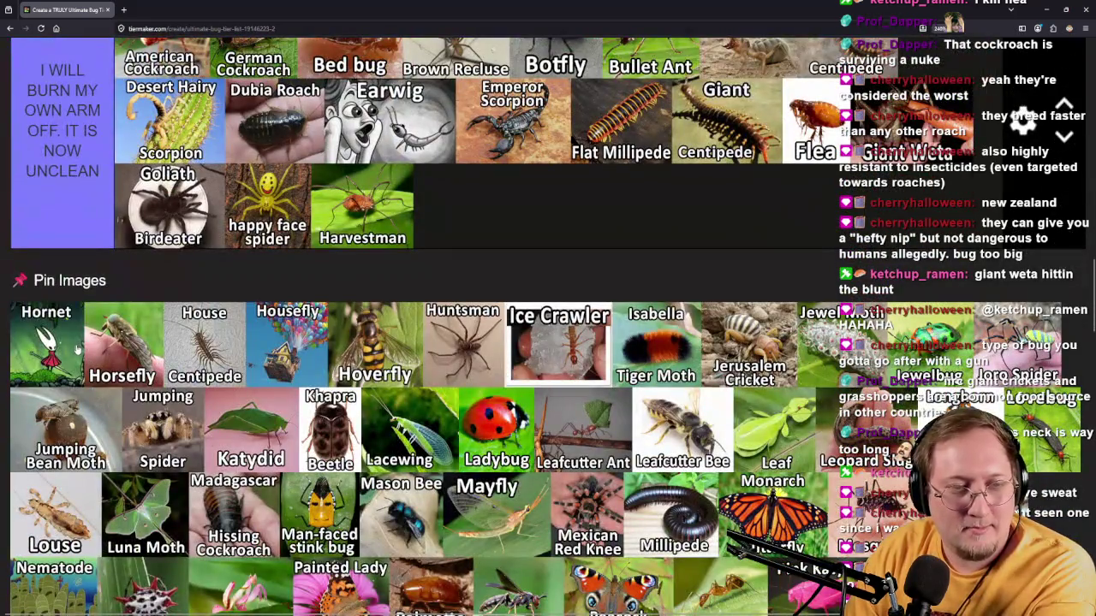
mouse_move(77, 347)
mouse_down()
mouse_move(97, 272)
mouse_move(171, 299)
mouse_move(426, 285)
mouse_up()
scroll(97, 272, up, 4)
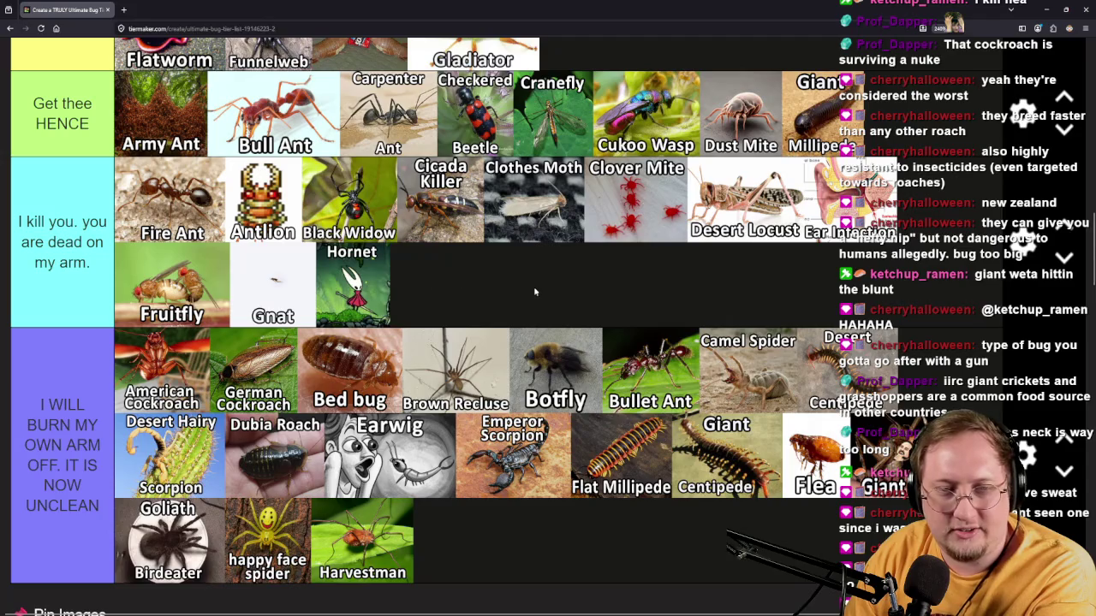
scroll(525, 219, down, 5)
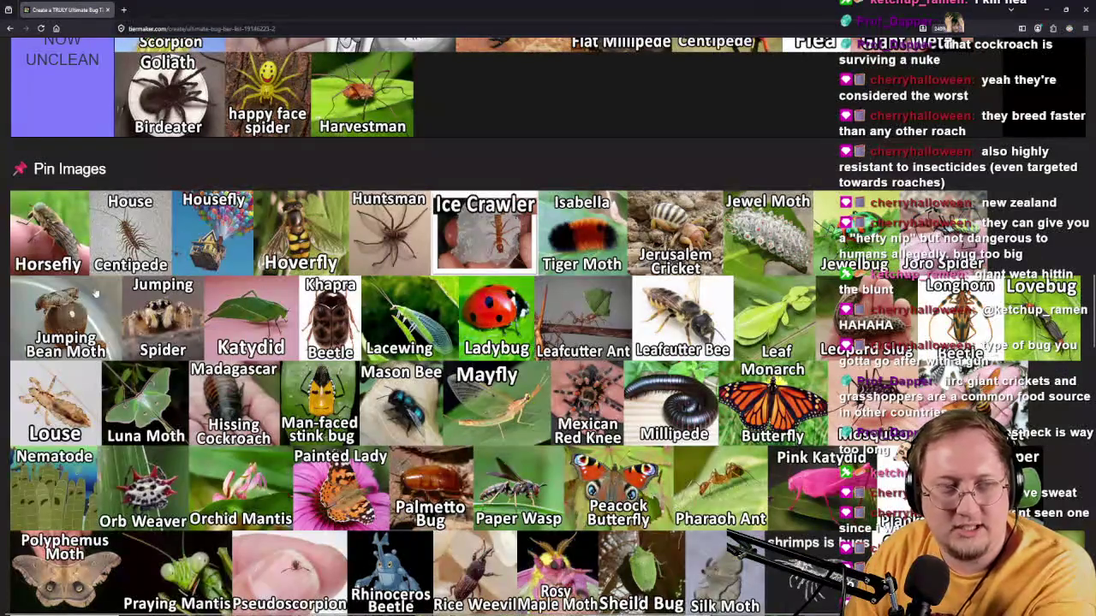
mouse_move(52, 251)
mouse_down()
mouse_move(69, 184)
mouse_move(86, 220)
mouse_move(75, 306)
mouse_move(428, 287)
mouse_up()
scroll(68, 184, up, 5)
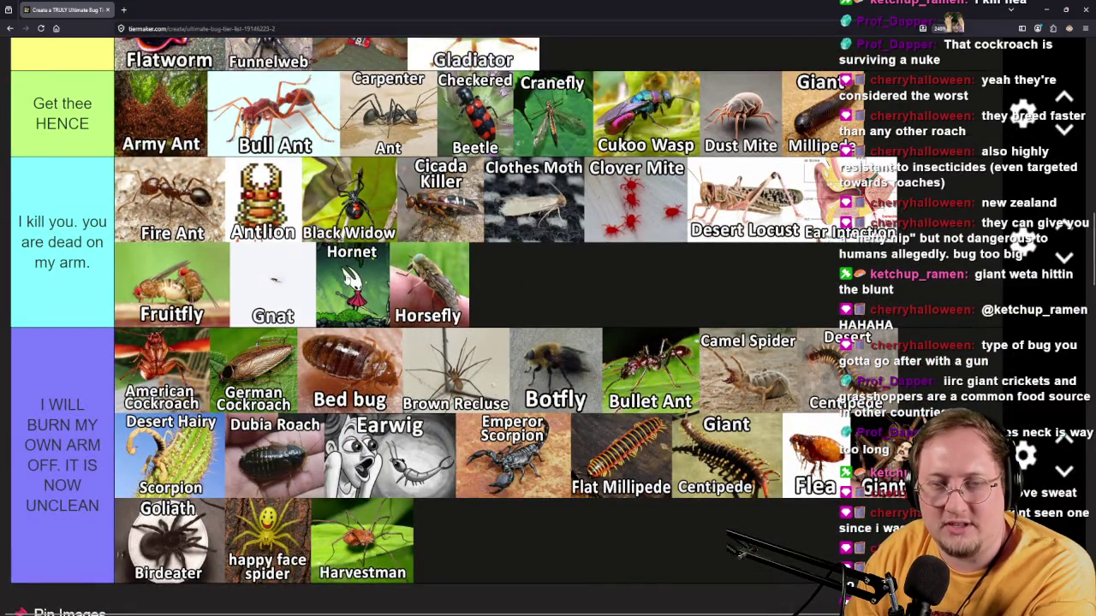
scroll(203, 320, down, 4)
mouse_move(57, 373)
mouse_down()
mouse_move(77, 291)
mouse_move(541, 235)
mouse_up()
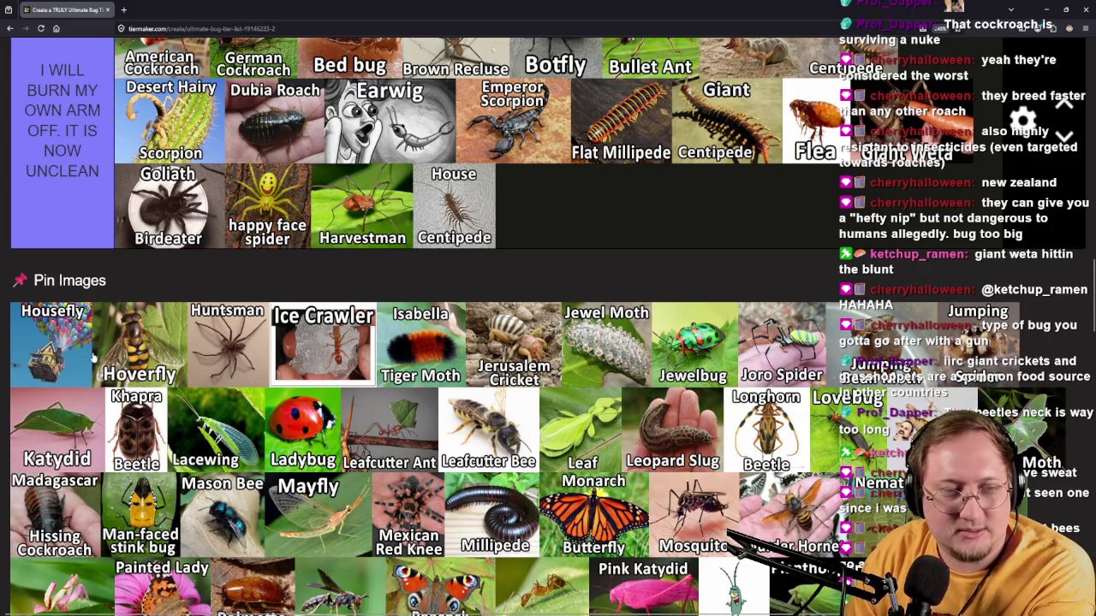
Place House Centipede in a tier and Housefly after Grasshopper in 'A gentle nudge away'.
mouse_move(79, 375)
mouse_down()
mouse_move(92, 215)
mouse_move(73, 264)
mouse_move(117, 366)
mouse_move(172, 368)
mouse_move(184, 400)
mouse_move(377, 377)
mouse_move(565, 387)
mouse_move(839, 454)
mouse_move(694, 506)
mouse_up()
scroll(117, 366, up, 4)
scroll(402, 381, down, 3)
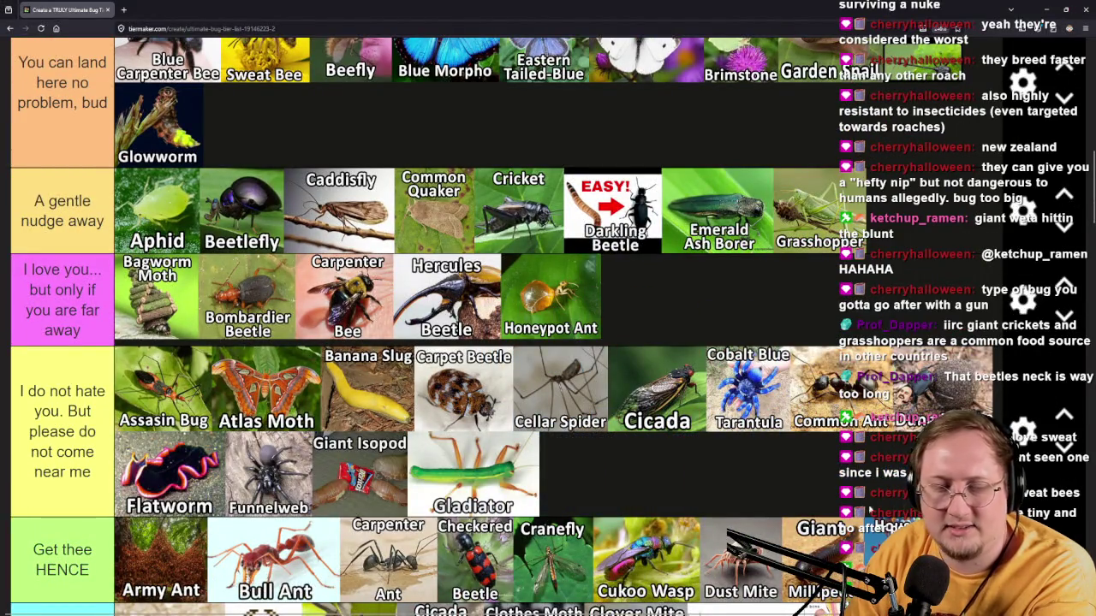
scroll(548, 325, down, 3)
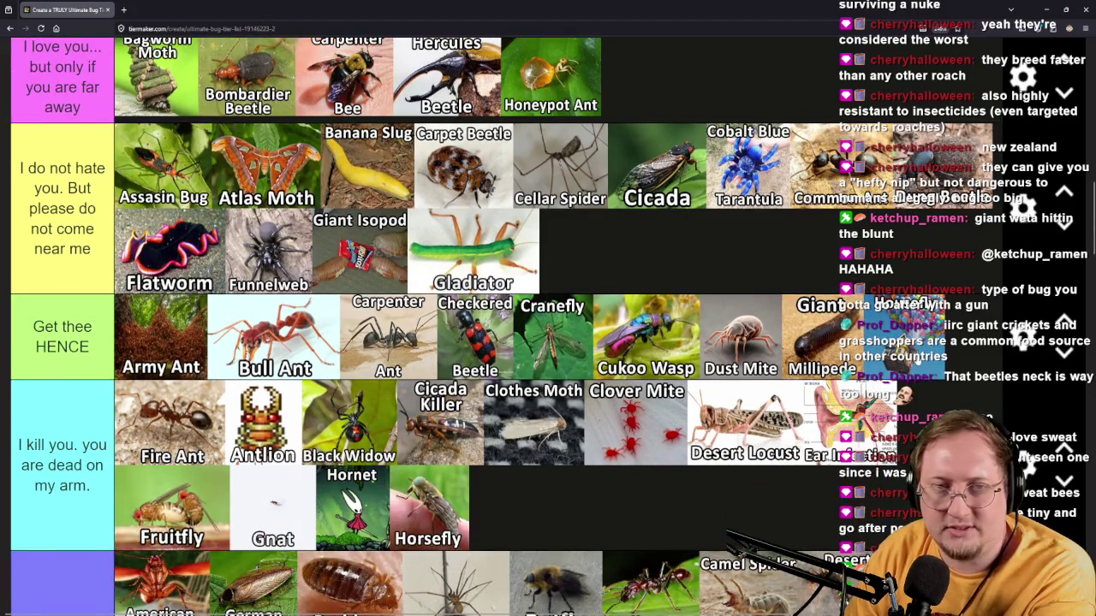
scroll(548, 326, up, 4)
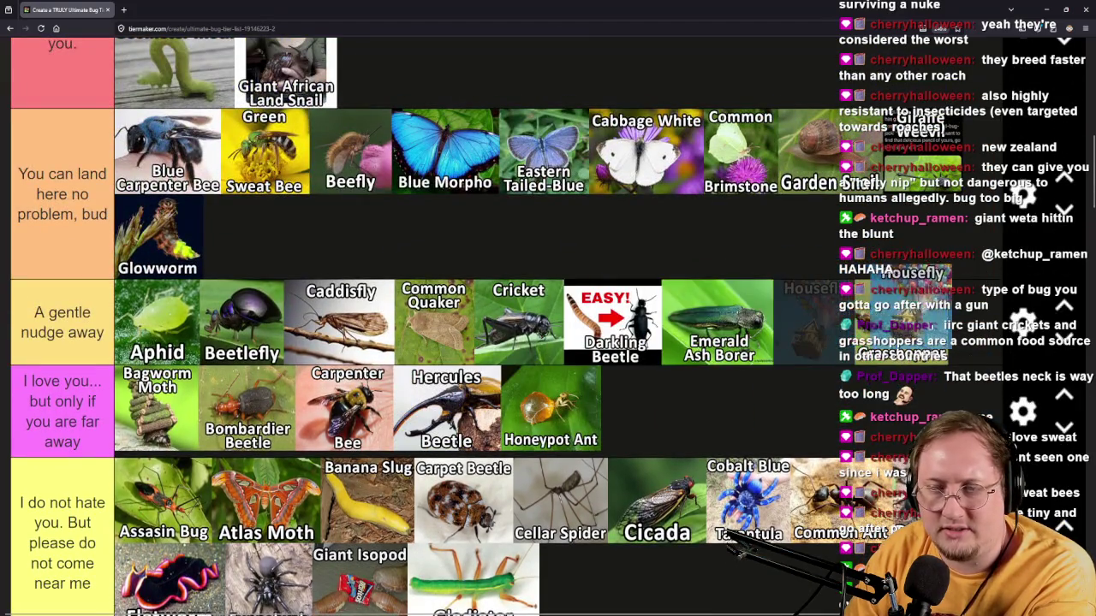
drag(894, 313, 906, 317)
Move Hoverfly out of the pool into a tier and Huntsman into the UNCLEAN tier.
scroll(622, 418, down, 7)
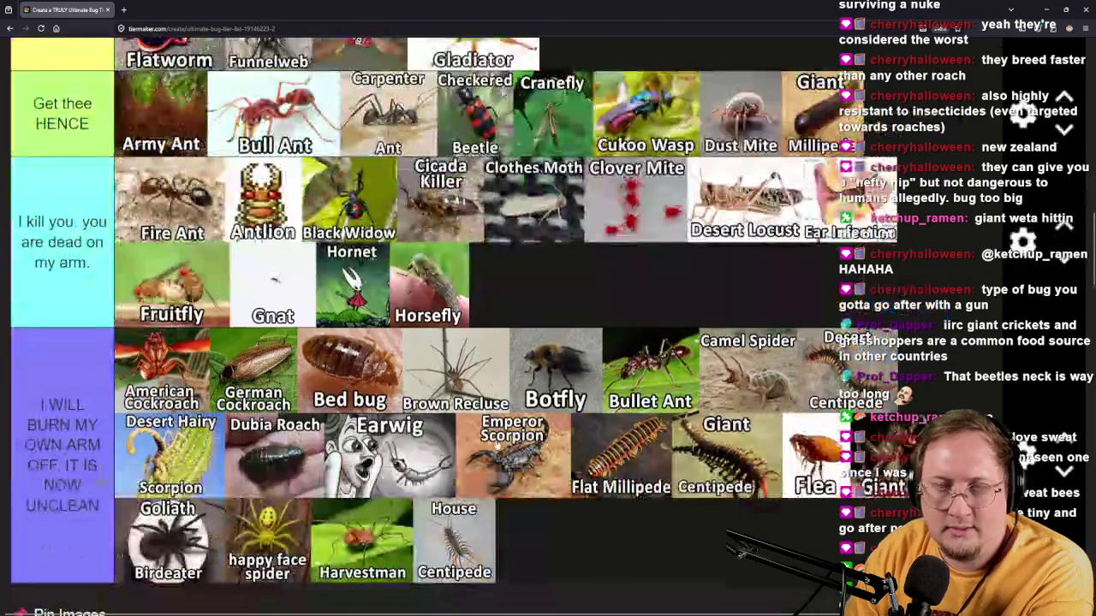
scroll(622, 417, down, 3)
mouse_move(79, 490)
mouse_down()
mouse_move(82, 396)
mouse_move(333, 362)
mouse_move(390, 388)
mouse_move(433, 376)
mouse_move(420, 372)
mouse_move(466, 390)
mouse_move(968, 231)
mouse_move(959, 248)
mouse_up()
scroll(390, 387, up, 7)
scroll(419, 372, down, 3)
scroll(565, 340, down, 5)
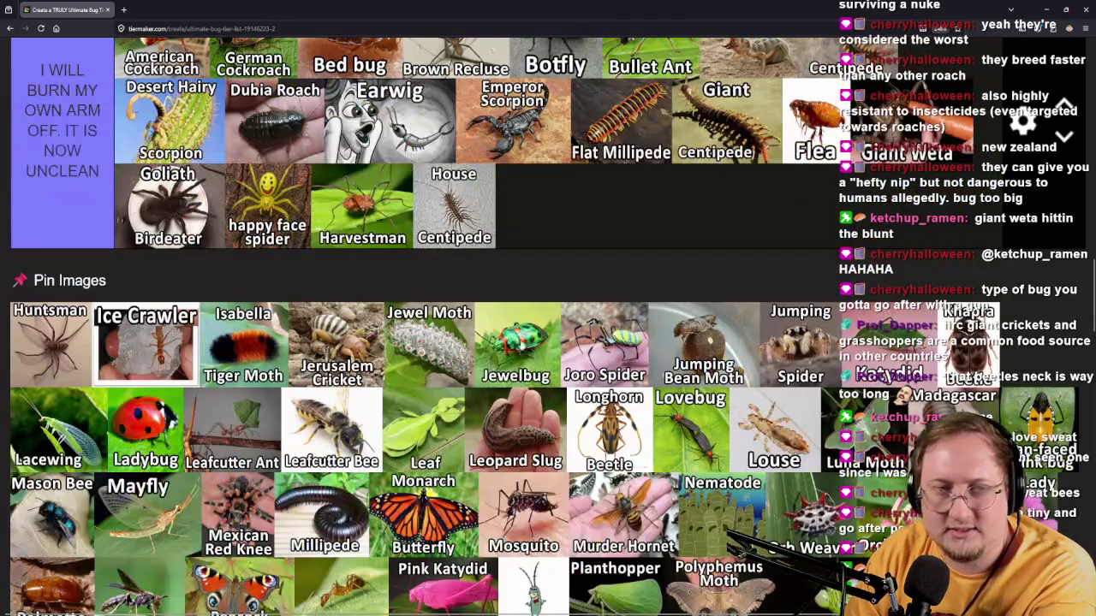
mouse_move(78, 372)
mouse_down()
mouse_move(656, 307)
mouse_move(548, 268)
mouse_up()
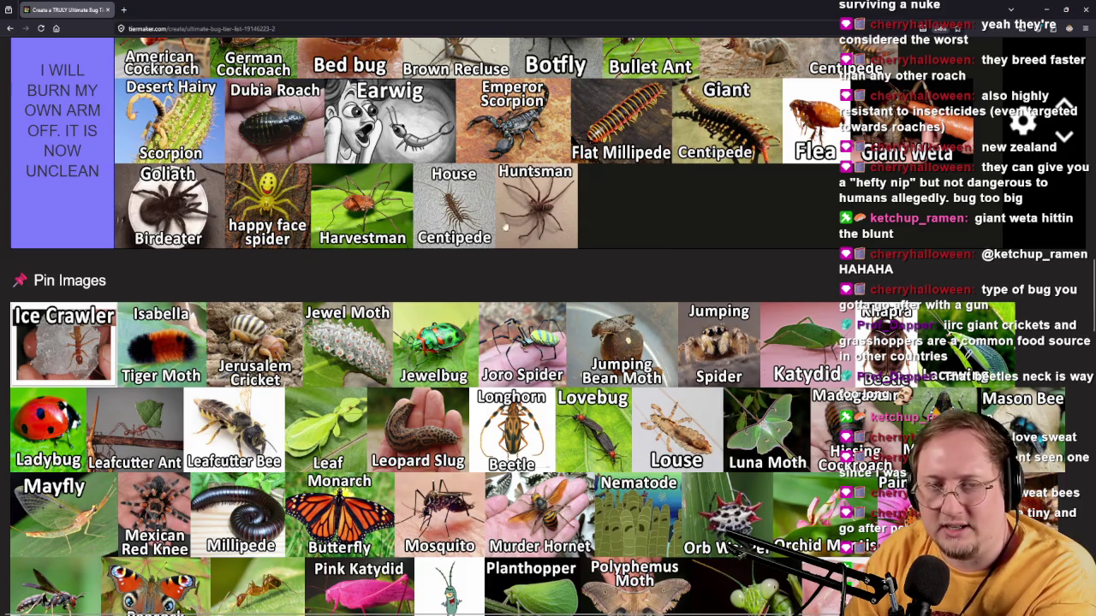
scroll(420, 297, up, 2)
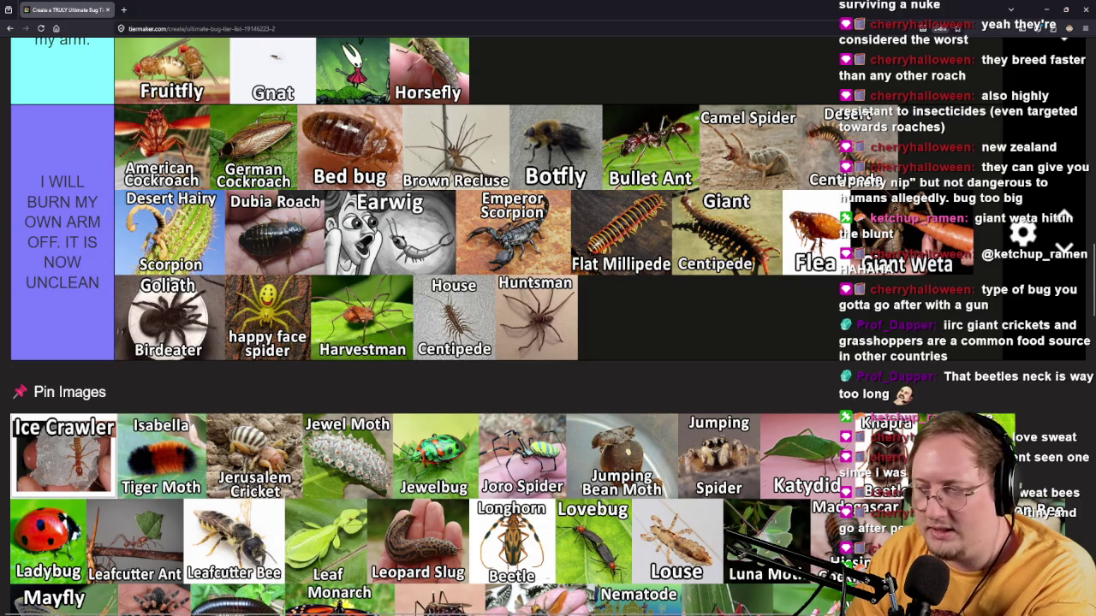
Add Ice Crawler after Huntsman and move Isabella Tiger Moth into a tier.
mouse_move(64, 454)
mouse_down()
mouse_move(128, 428)
mouse_move(713, 324)
mouse_up()
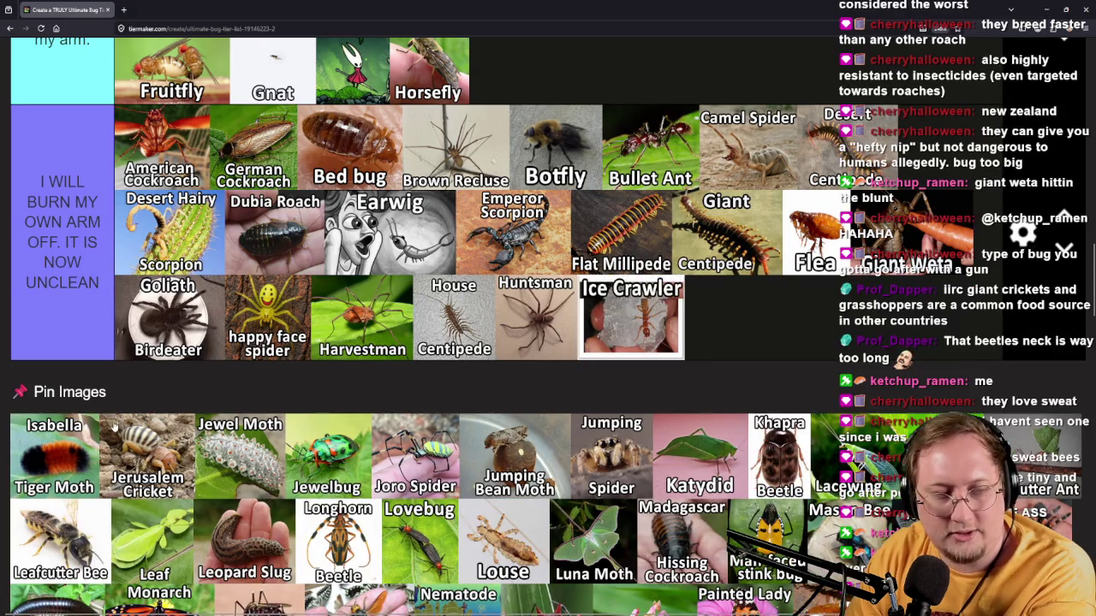
mouse_move(85, 486)
mouse_down()
mouse_move(96, 365)
mouse_move(626, 360)
mouse_move(611, 341)
mouse_move(653, 411)
mouse_move(776, 439)
mouse_move(728, 443)
mouse_up()
scroll(98, 366, up, 10)
scroll(615, 344, down, 2)
scroll(83, 504, down, 9)
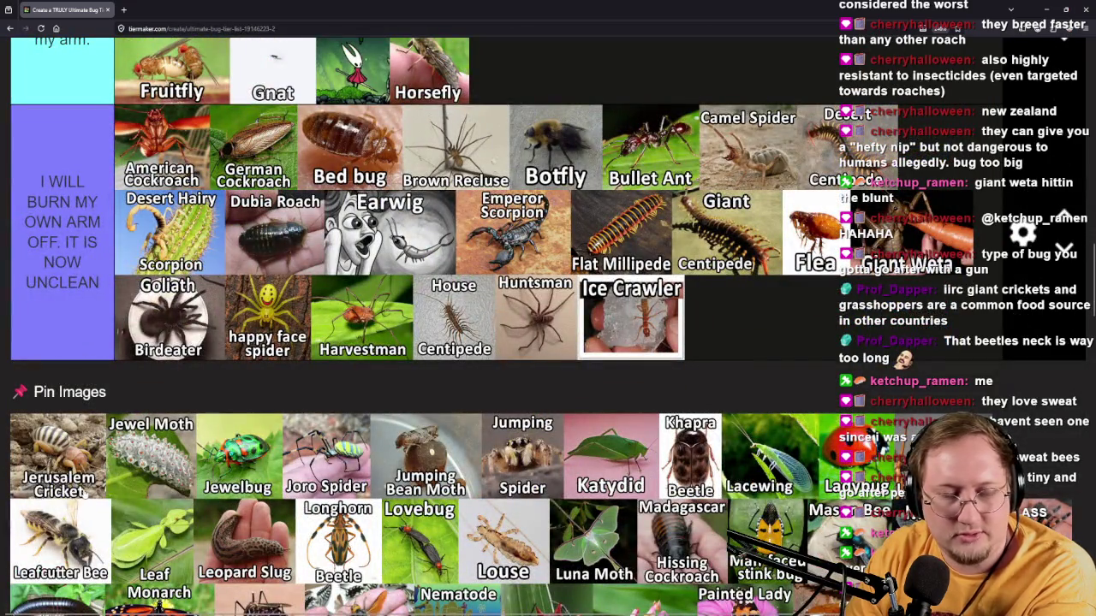
Put Jerusalem Cricket in 'I kill you' and open the Jewel Moth image in a new tab.
mouse_move(75, 493)
mouse_down()
mouse_move(77, 479)
mouse_move(754, 334)
mouse_move(976, 353)
mouse_move(925, 347)
mouse_move(870, 366)
mouse_up()
scroll(807, 360, up, 1)
drag(733, 428, 690, 202)
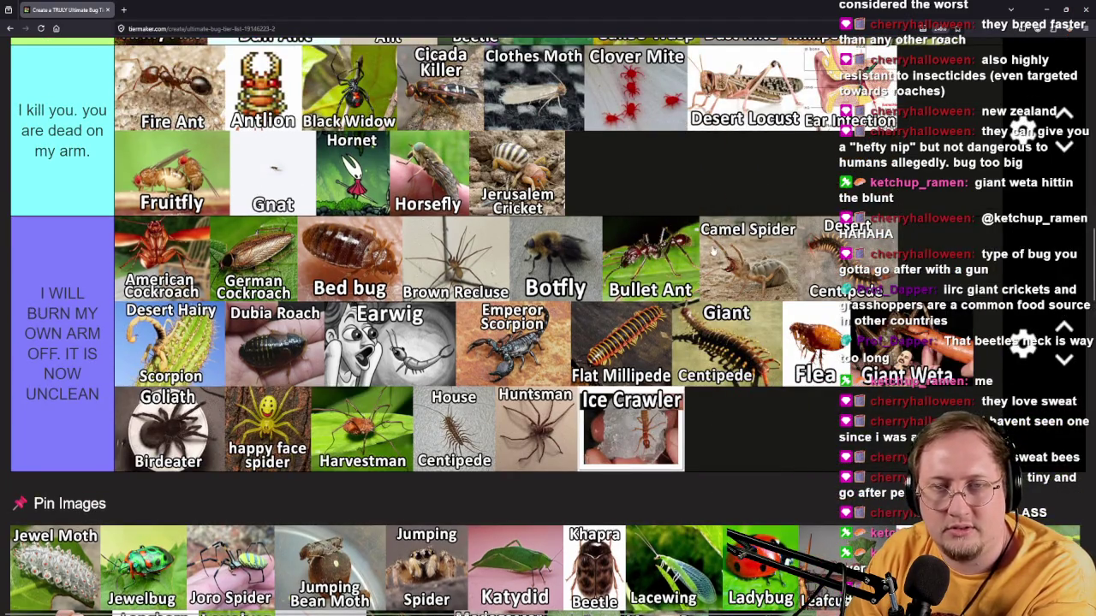
scroll(711, 251, up, 2)
scroll(62, 383, down, 4)
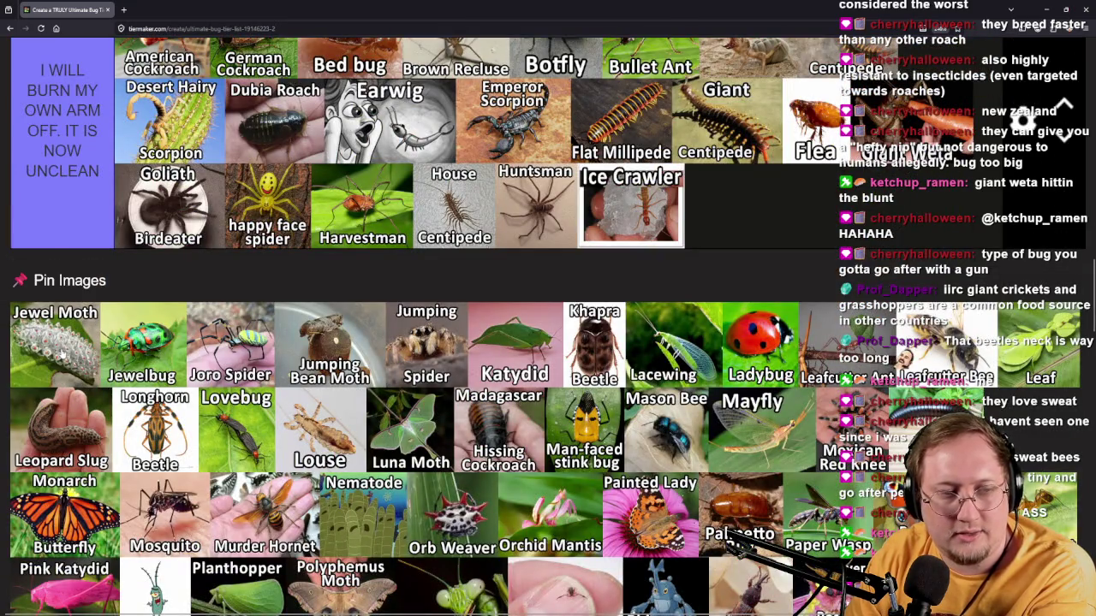
right_click(102, 385)
click(102, 340)
View the full-size Jewel Moth, then place it after Isabella Tiger Moth in the far-away tier.
key(ctrl+Tab)
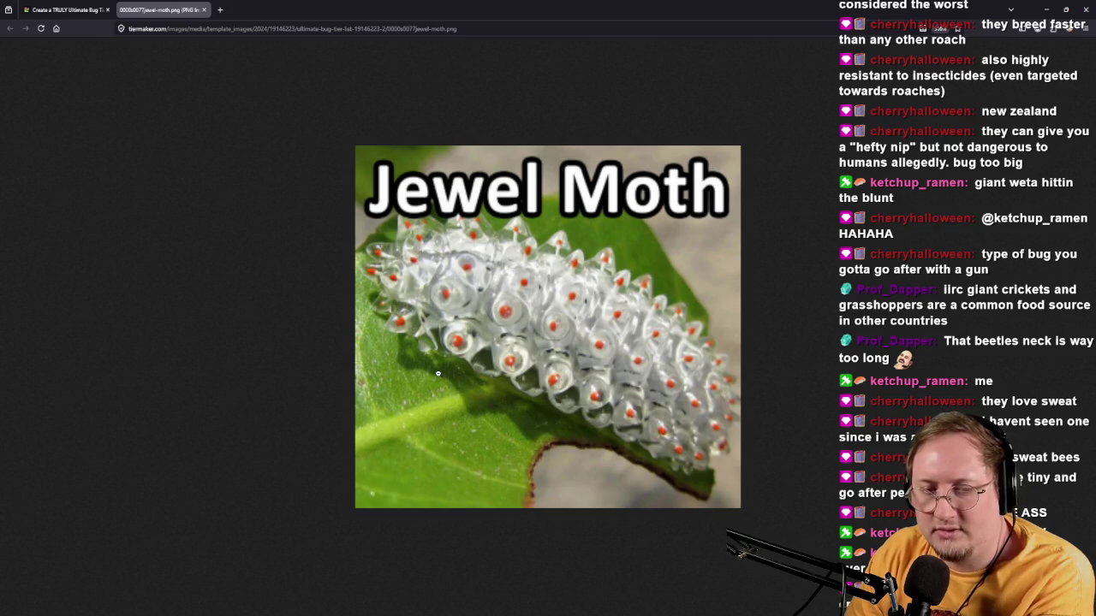
click(68, 9)
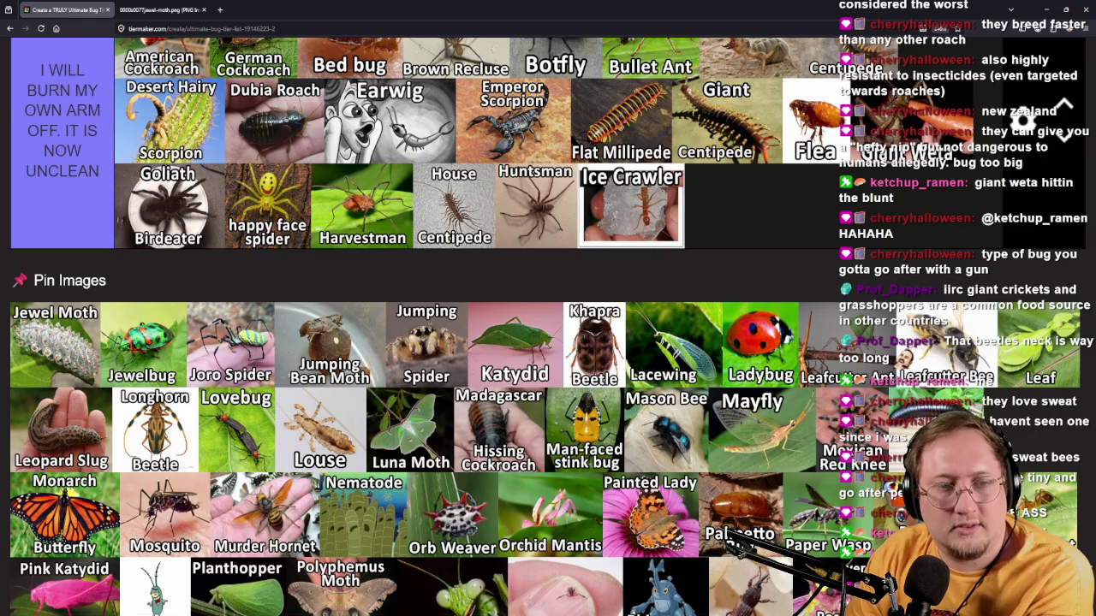
mouse_move(55, 334)
mouse_down()
mouse_move(556, 308)
mouse_move(558, 374)
mouse_move(573, 405)
mouse_move(822, 257)
mouse_move(760, 268)
mouse_up()
Drag Jewelbug from Pin Images into the 'I love you... but only if you are far away' tier.
scroll(556, 309, up, 5)
scroll(558, 372, up, 3)
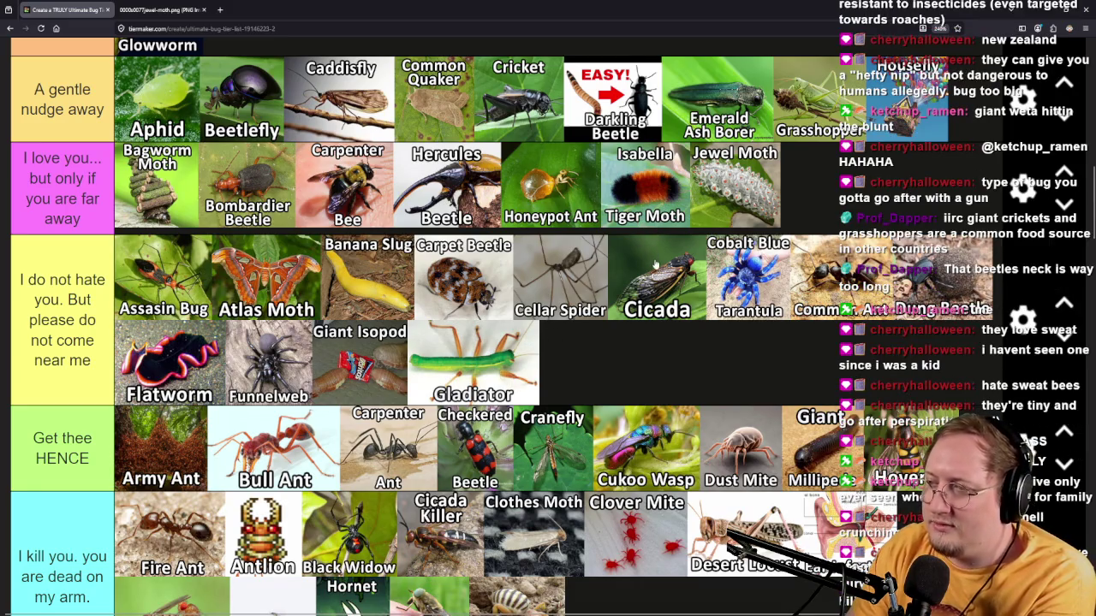
scroll(655, 265, down, 5)
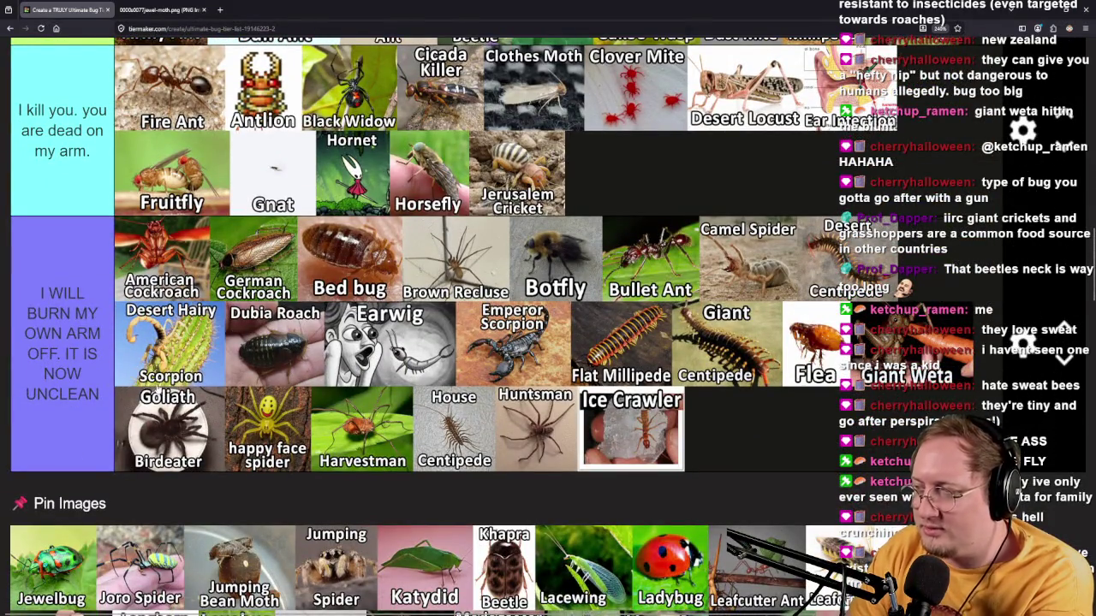
scroll(156, 383, down, 1)
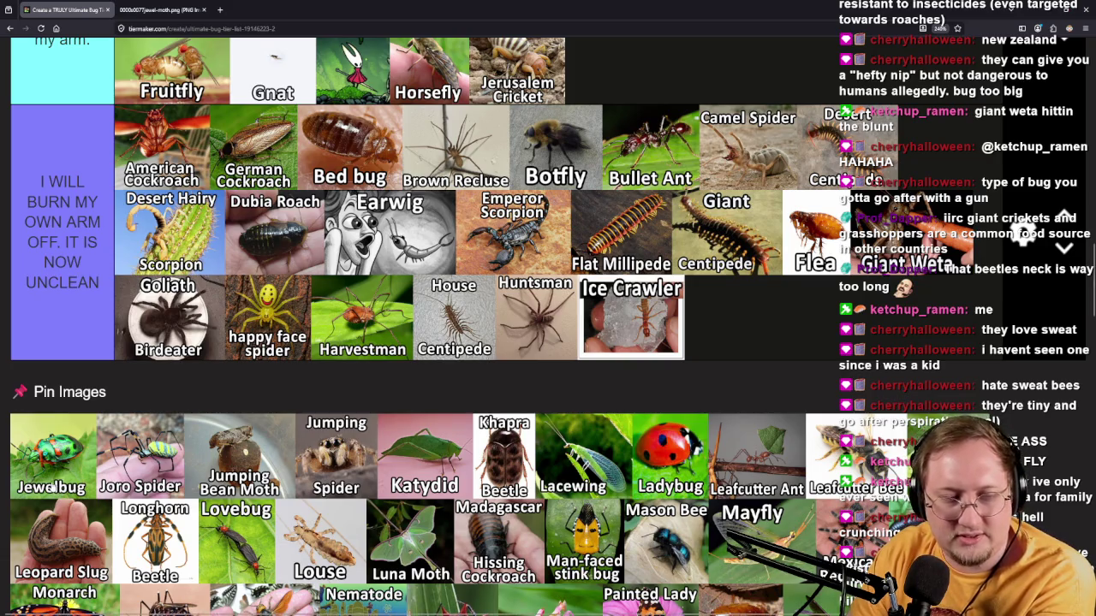
mouse_move(51, 486)
mouse_down()
mouse_move(822, 385)
mouse_move(868, 397)
mouse_move(856, 386)
mouse_move(514, 386)
mouse_move(702, 377)
mouse_move(613, 382)
mouse_move(792, 359)
mouse_move(818, 393)
mouse_move(876, 392)
mouse_move(871, 360)
mouse_move(863, 396)
mouse_up()
scroll(856, 385, up, 6)
scroll(868, 397, up, 4)
scroll(792, 360, down, 2)
drag(168, 420, 296, 413)
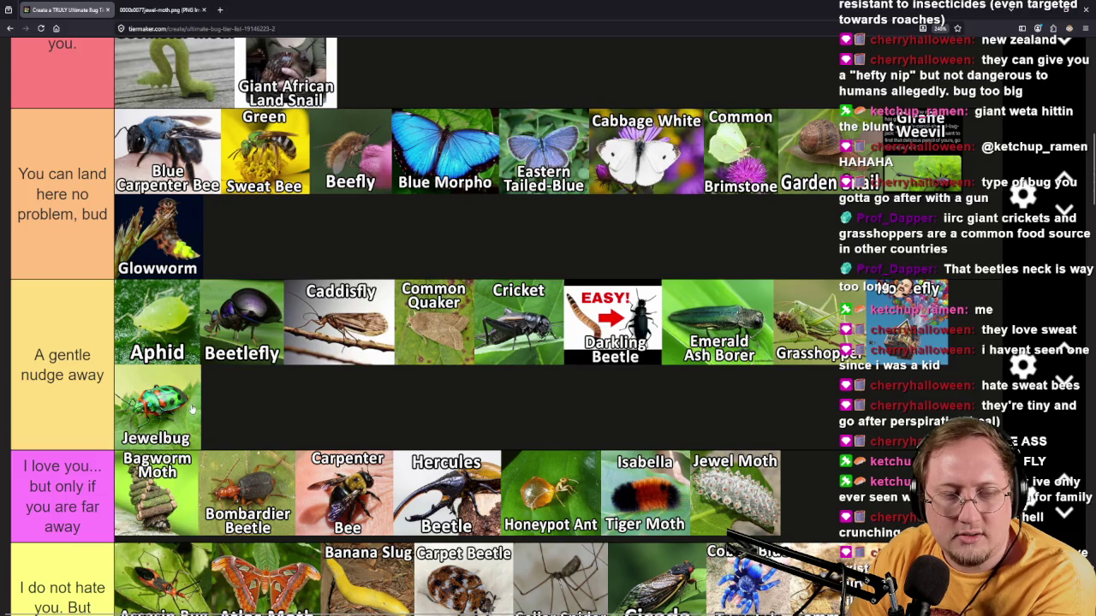
Place Joro Spider right after Ice Crawler in the 'I WILL BURN' tier.
mouse_move(158, 418)
mouse_down()
mouse_move(513, 411)
mouse_move(821, 433)
mouse_up()
scroll(820, 434, down, 1)
scroll(48, 480, down, 10)
mouse_move(284, 343)
mouse_down()
mouse_move(432, 402)
mouse_move(792, 403)
mouse_move(659, 411)
mouse_move(959, 334)
mouse_move(968, 227)
mouse_move(955, 257)
mouse_move(671, 414)
mouse_move(685, 409)
mouse_move(768, 452)
mouse_up()
scroll(792, 403, up, 4)
scroll(685, 410, down, 3)
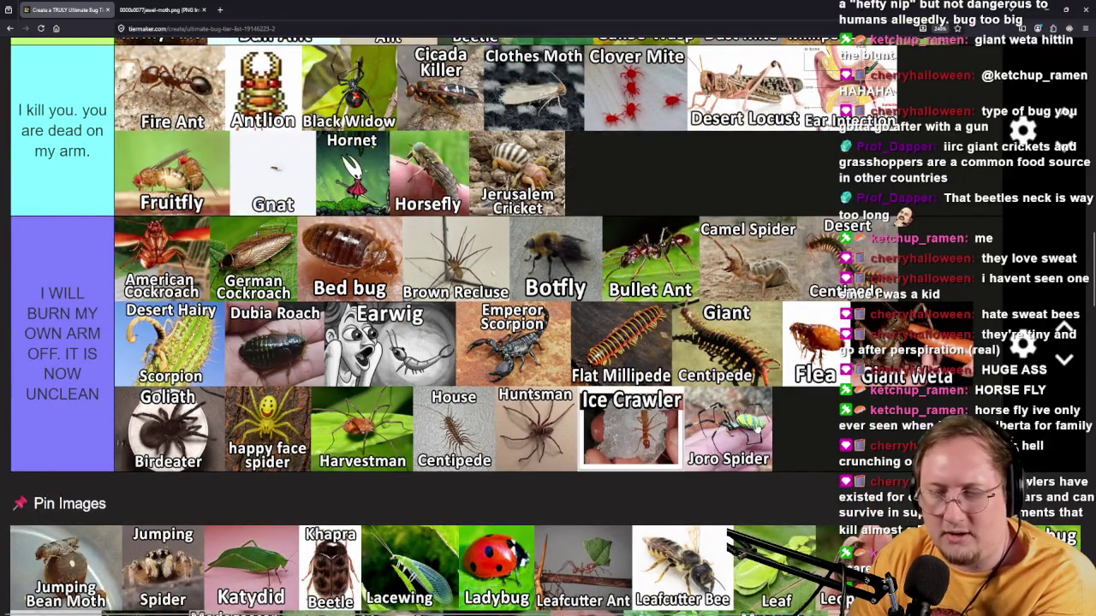
Drag Jumping Bean Moth, Jumping Spider and Katydid from the pool into tier rows.
scroll(167, 430, down, 2)
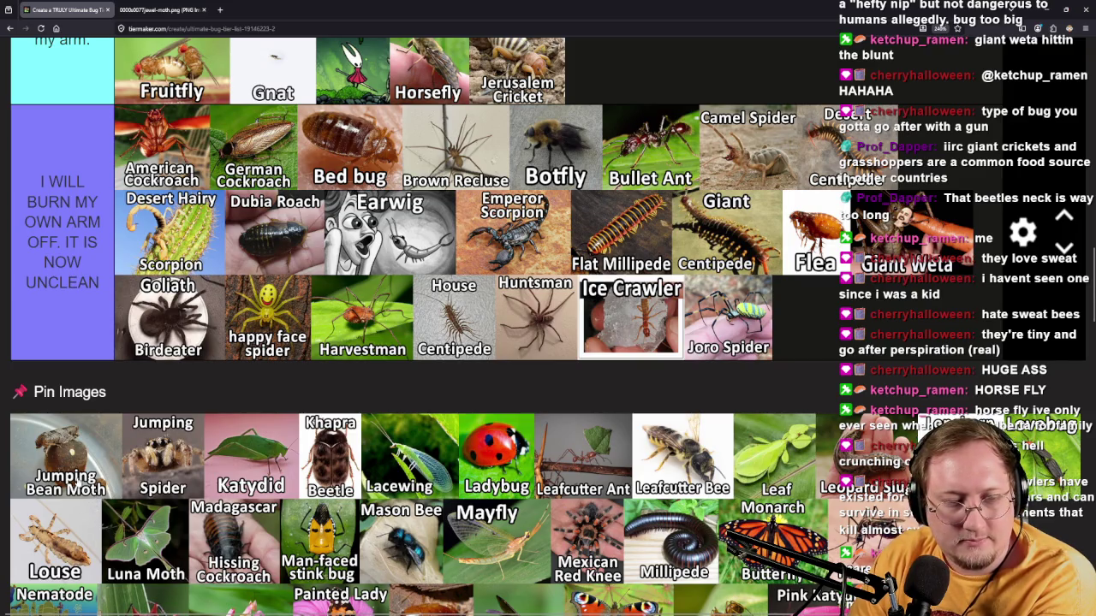
mouse_move(77, 474)
mouse_down()
mouse_move(76, 411)
mouse_move(74, 433)
mouse_move(265, 467)
mouse_move(307, 485)
mouse_up()
scroll(75, 411, up, 6)
scroll(102, 512, down, 7)
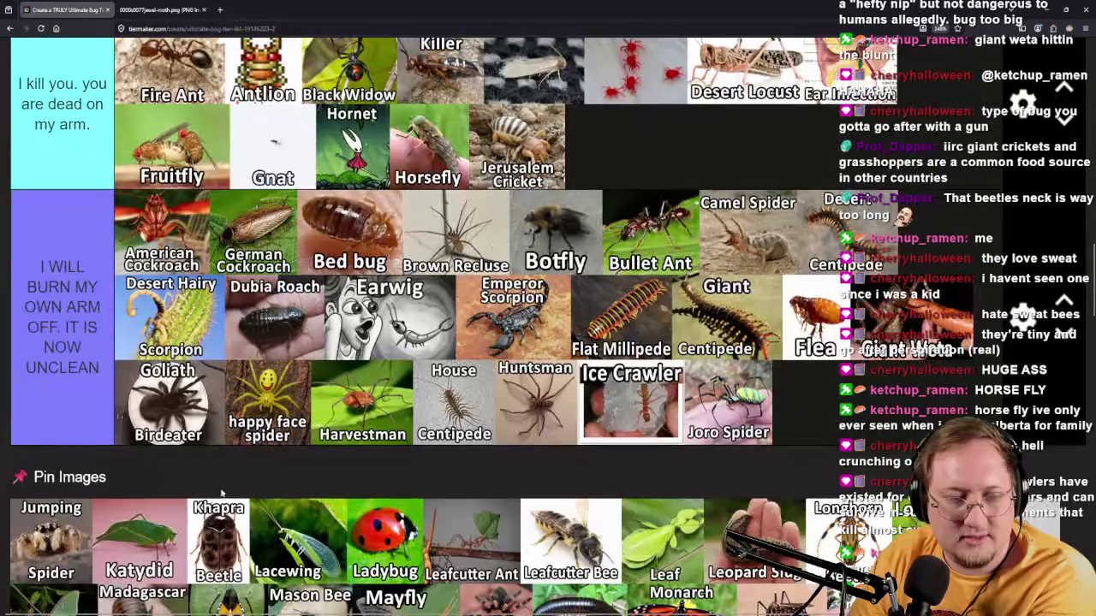
mouse_move(66, 559)
mouse_down()
mouse_move(72, 409)
mouse_move(339, 390)
mouse_move(419, 362)
mouse_move(467, 291)
mouse_move(659, 359)
mouse_move(613, 384)
mouse_up()
scroll(72, 409, up, 4)
scroll(467, 291, up, 3)
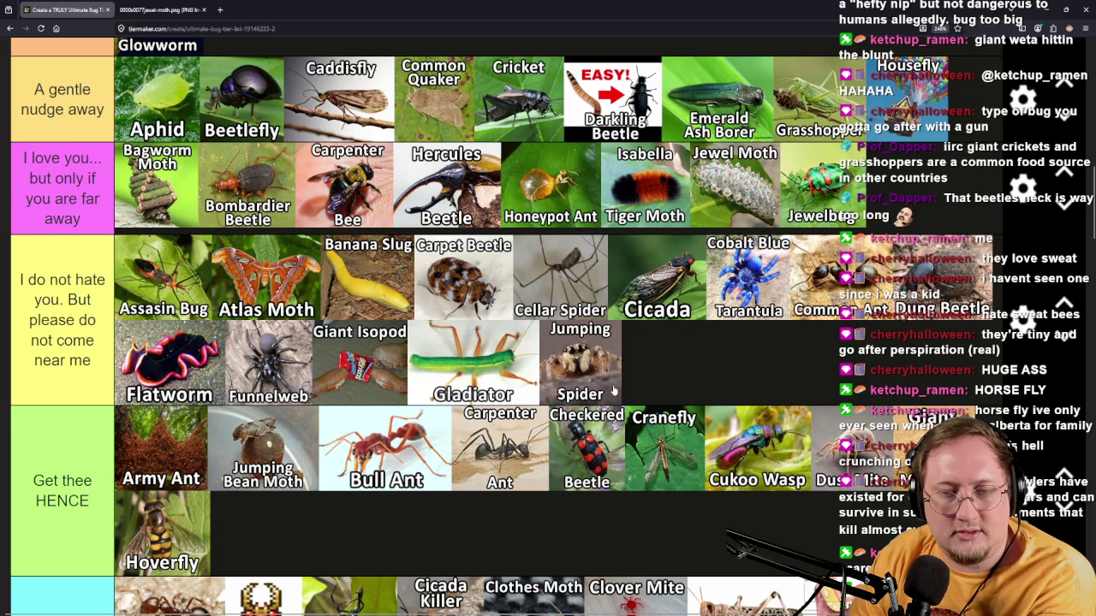
scroll(631, 376, down, 10)
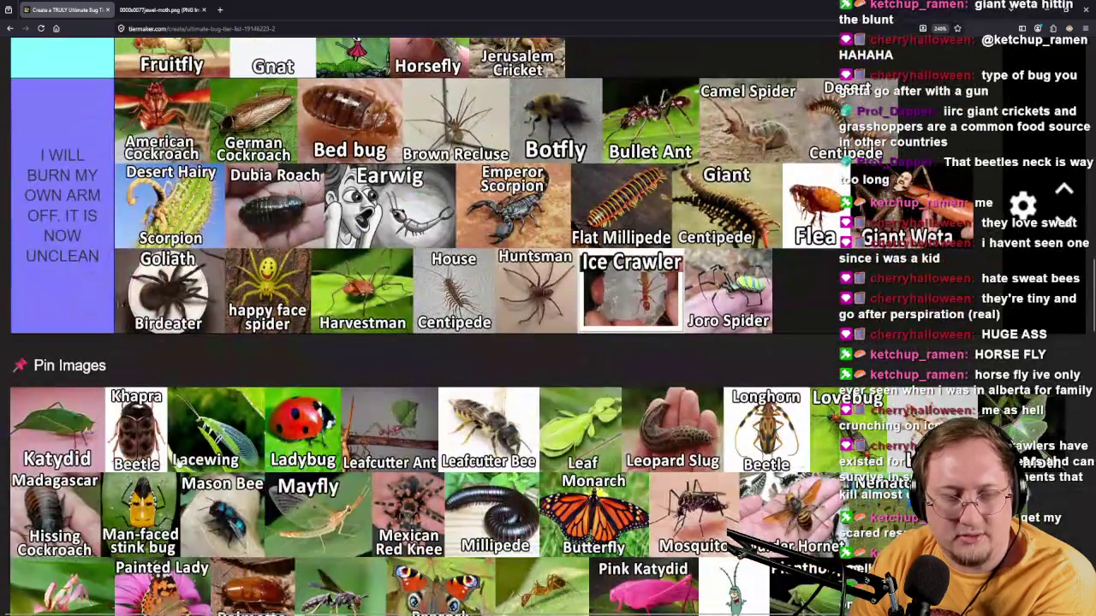
mouse_move(76, 465)
mouse_down()
mouse_move(136, 467)
mouse_move(522, 345)
mouse_move(655, 423)
mouse_move(748, 435)
mouse_move(742, 428)
mouse_up()
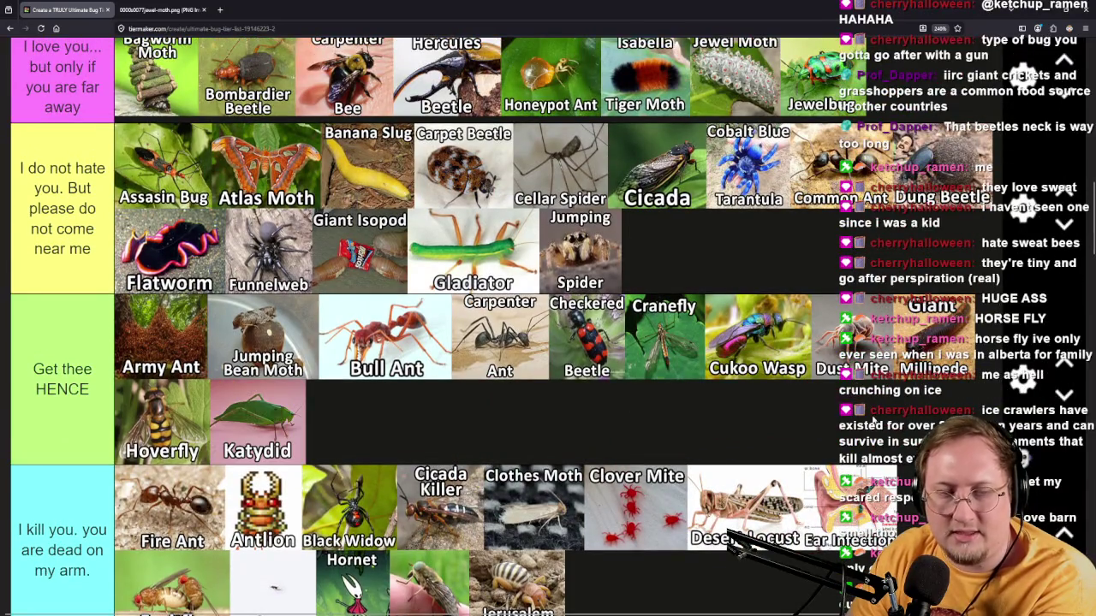
mouse_move(273, 423)
mouse_down()
mouse_move(514, 436)
mouse_move(462, 453)
mouse_move(315, 322)
mouse_move(327, 419)
mouse_up()
Move Jumping Spider up into the 'I love you' tier.
scroll(513, 437, up, 10)
scroll(514, 436, down, 3)
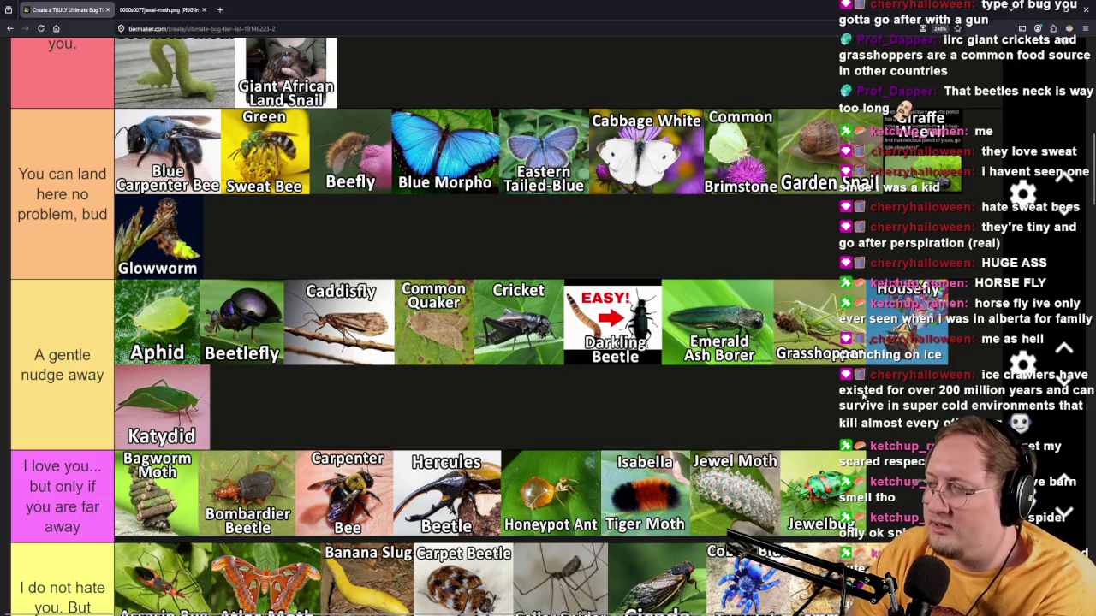
scroll(589, 462, down, 4)
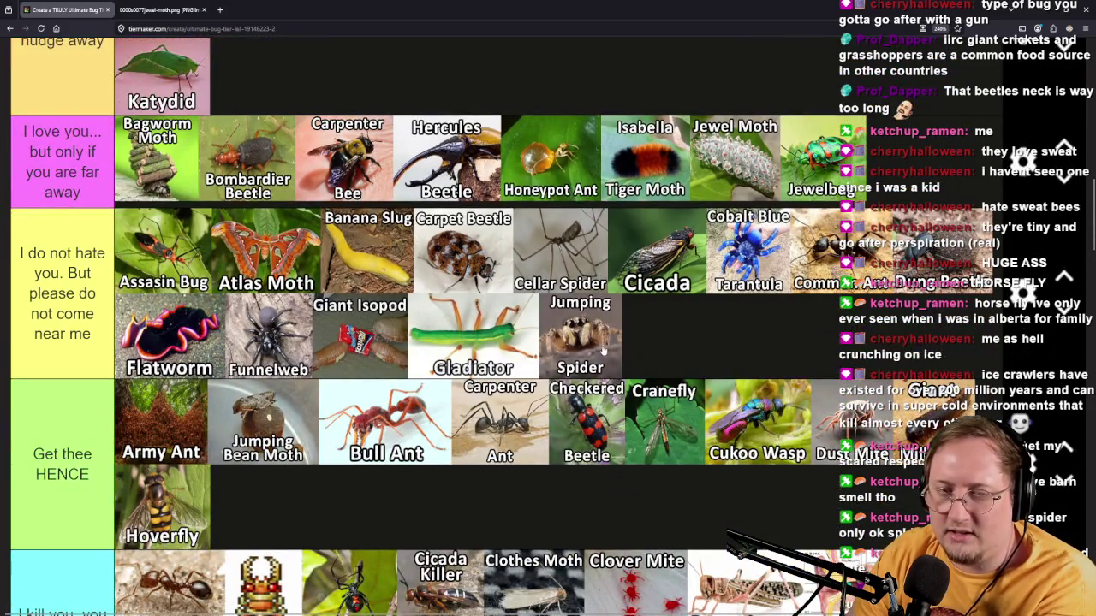
mouse_move(602, 354)
mouse_down()
mouse_move(603, 321)
mouse_move(822, 171)
mouse_move(927, 175)
mouse_up()
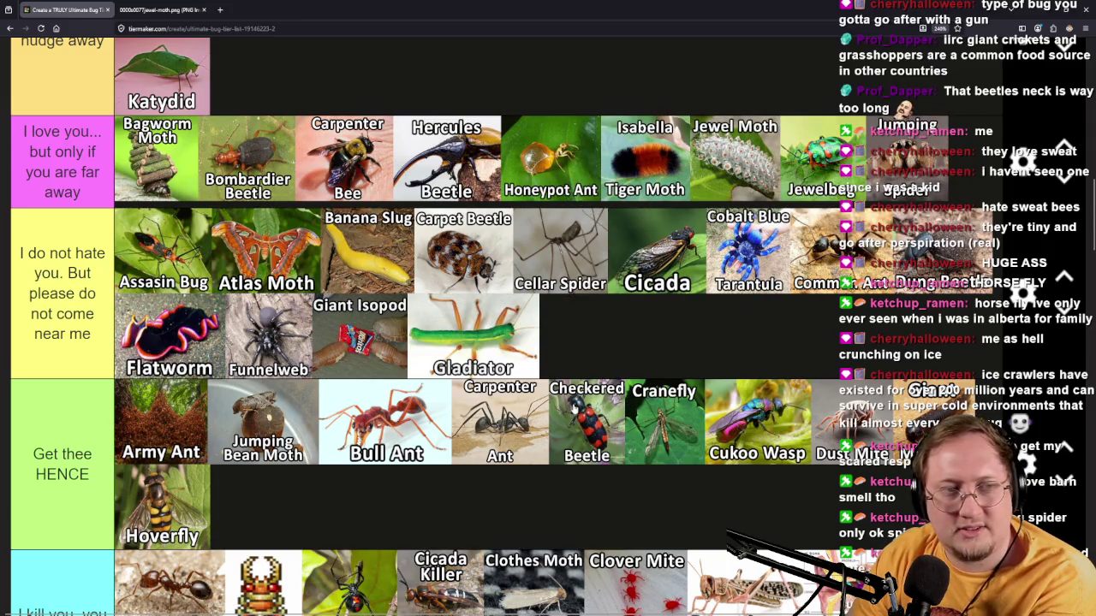
scroll(537, 361, down, 10)
scroll(158, 458, up, 3)
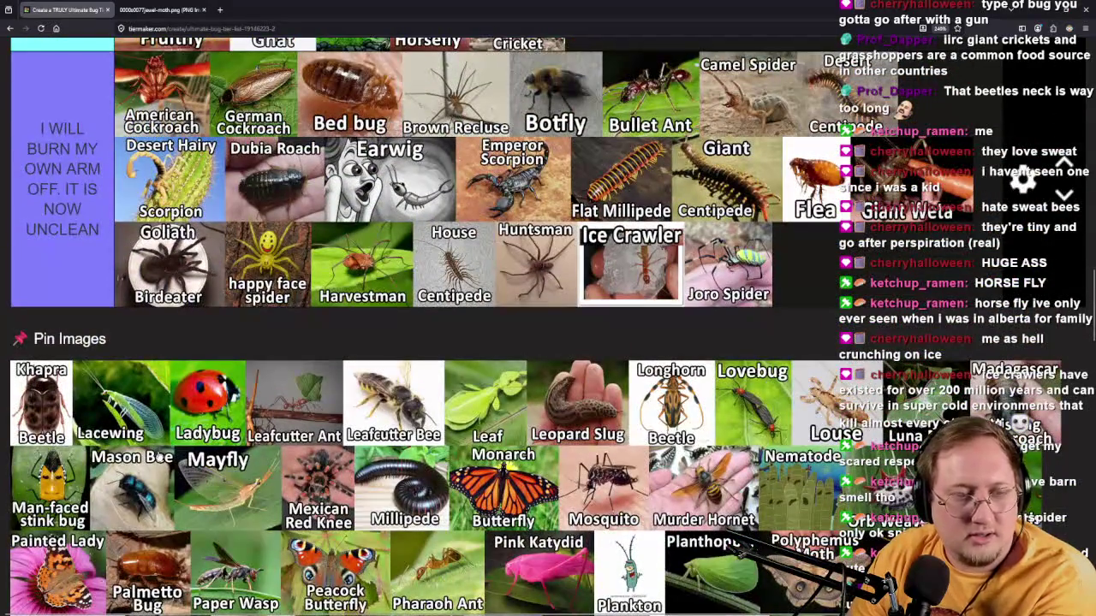
Rank Khapra Beetle, Lacewing and Ladybug from the pool into their tiers.
mouse_move(41, 402)
mouse_down()
mouse_move(78, 291)
mouse_move(62, 282)
mouse_move(62, 253)
mouse_move(91, 301)
mouse_move(92, 466)
mouse_move(745, 505)
mouse_move(725, 541)
mouse_up()
scroll(78, 291, up, 4)
scroll(62, 283, up, 3)
scroll(62, 253, up, 4)
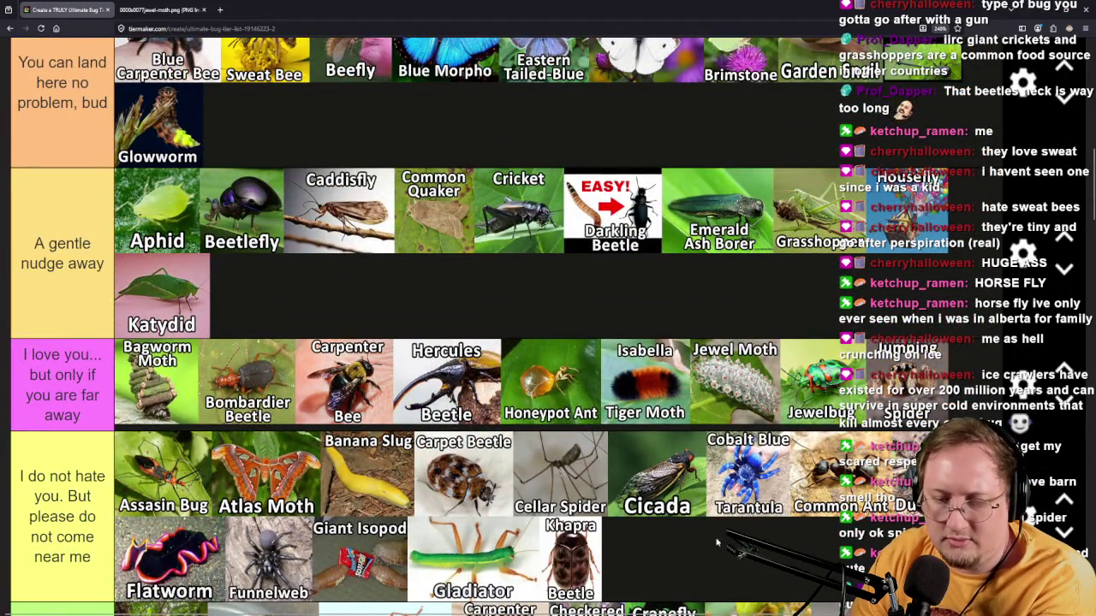
scroll(255, 423, down, 10)
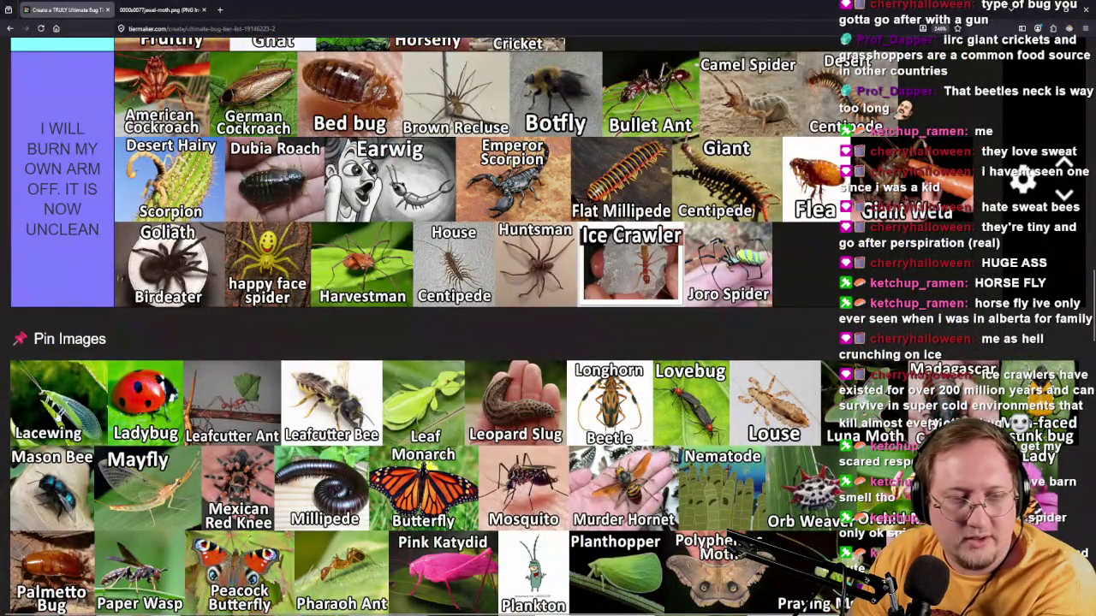
mouse_move(58, 419)
mouse_down()
mouse_move(64, 250)
mouse_move(64, 293)
mouse_move(318, 505)
mouse_move(309, 512)
mouse_up()
scroll(64, 252, up, 10)
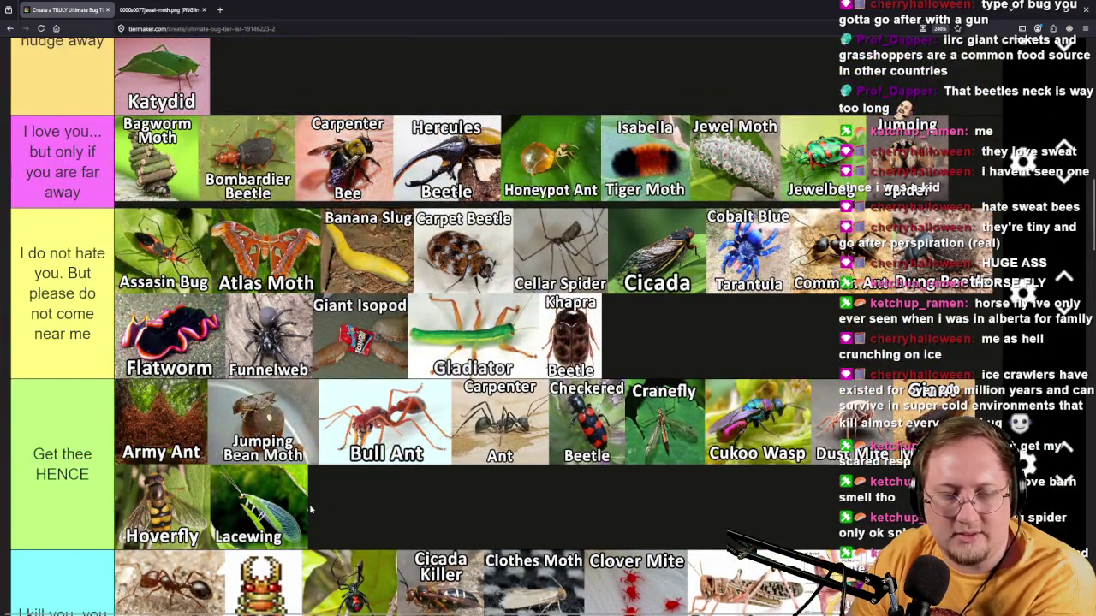
scroll(308, 512, down, 10)
mouse_move(45, 548)
mouse_down()
mouse_move(94, 326)
mouse_move(86, 303)
mouse_move(445, 313)
mouse_up()
scroll(94, 325, up, 10)
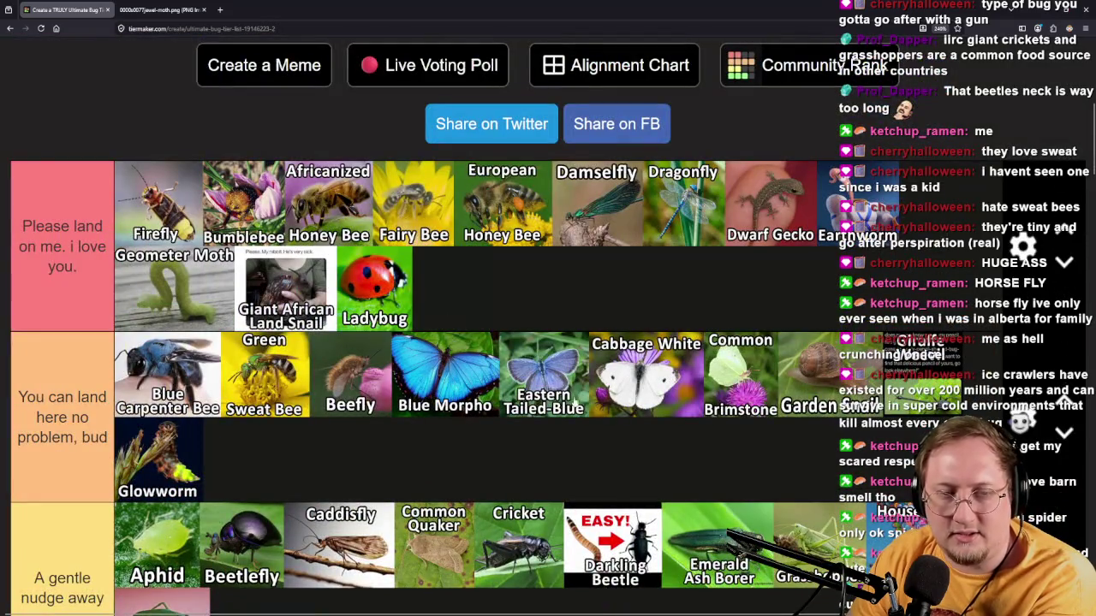
scroll(414, 431, down, 10)
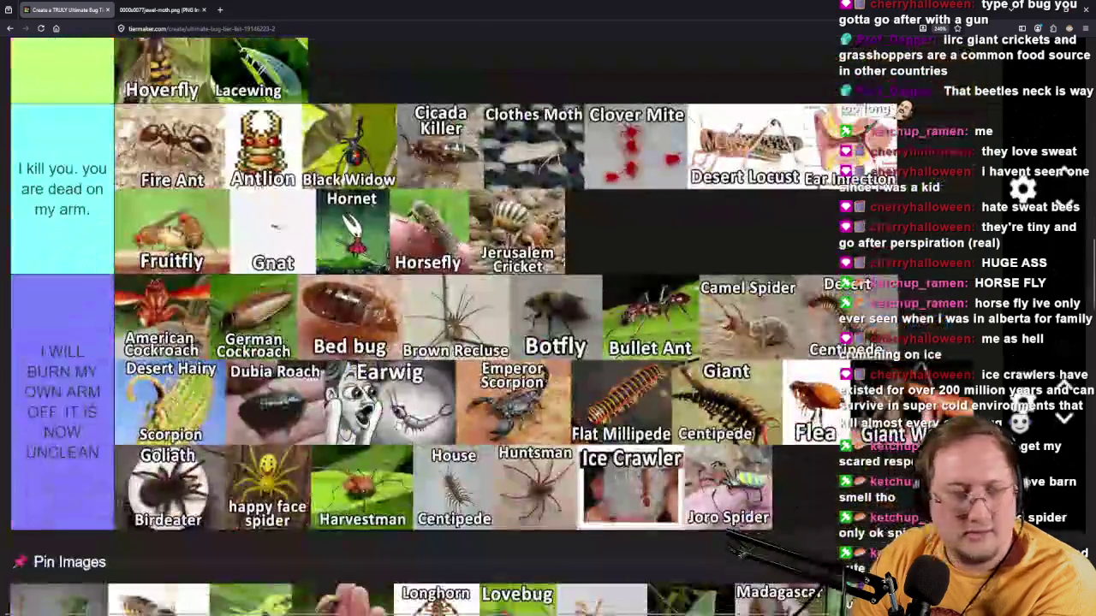
Place Leafcutter Ant after Glowworm, then move it to the top tier after Ladybug.
mouse_move(62, 418)
mouse_down()
mouse_move(64, 336)
mouse_move(69, 377)
mouse_move(525, 261)
mouse_move(633, 399)
mouse_move(648, 444)
mouse_up()
scroll(67, 373, up, 6)
scroll(68, 377, up, 5)
scroll(527, 263, up, 4)
scroll(633, 400, down, 1)
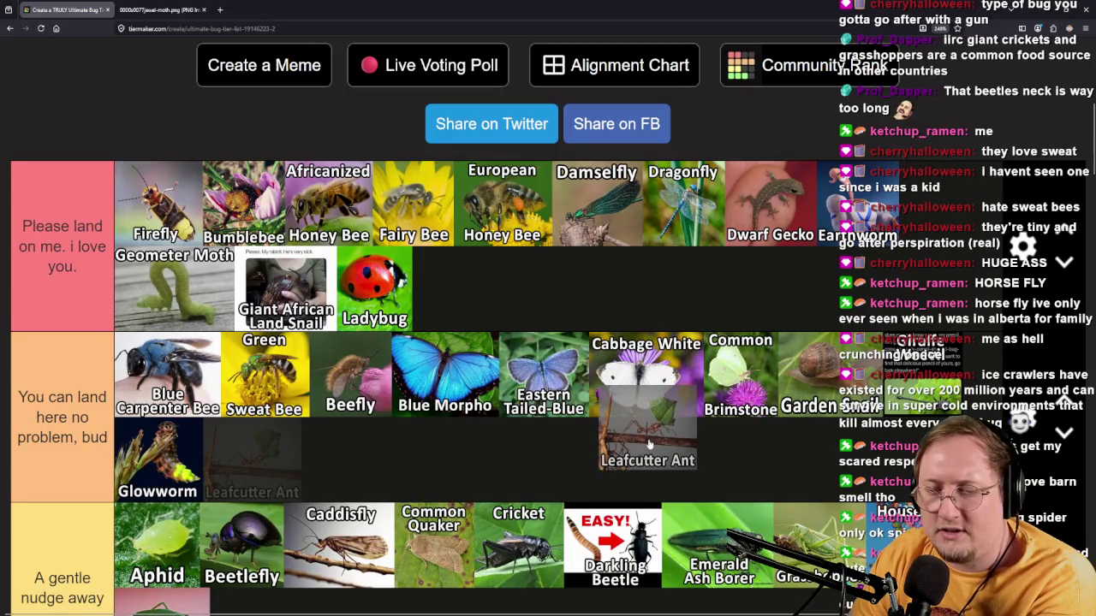
drag(648, 443, 647, 445)
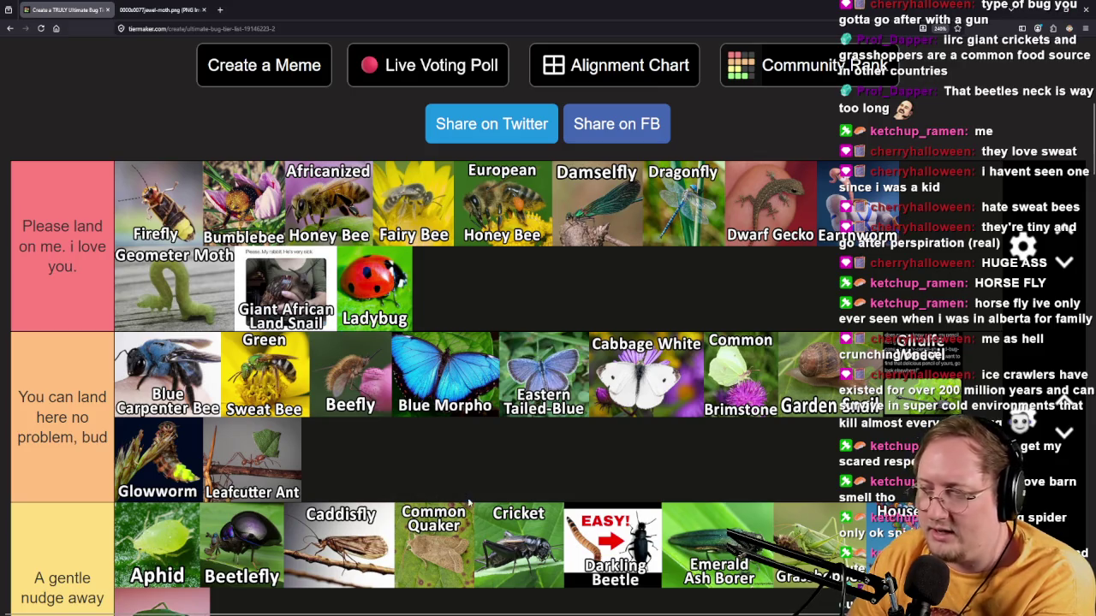
mouse_move(248, 478)
mouse_down()
mouse_move(560, 282)
mouse_move(565, 291)
mouse_up()
scroll(561, 282, down, 1)
drag(574, 254, 462, 176)
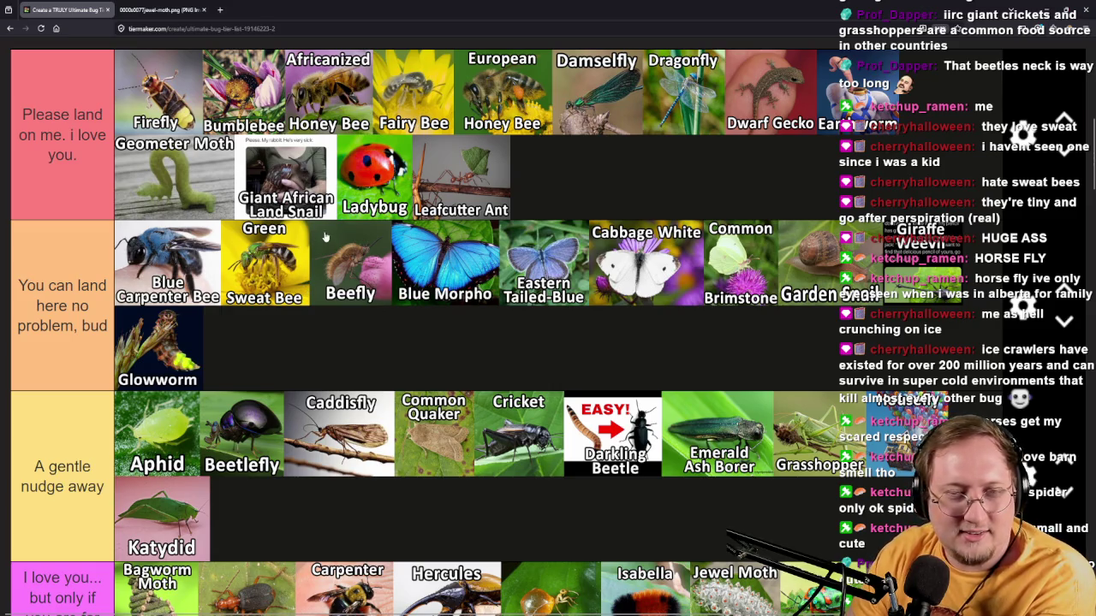
Put Leafcutter Bee in the far-away 'I love you' tier.
scroll(324, 237, down, 10)
mouse_move(88, 542)
mouse_down()
mouse_move(113, 396)
mouse_move(96, 393)
mouse_move(93, 404)
mouse_move(128, 381)
mouse_move(590, 313)
mouse_move(596, 364)
mouse_move(434, 390)
mouse_move(438, 376)
mouse_move(506, 388)
mouse_move(446, 469)
mouse_up()
scroll(96, 393, up, 6)
scroll(591, 313, up, 1)
scroll(595, 334, up, 5)
scroll(472, 385, down, 3)
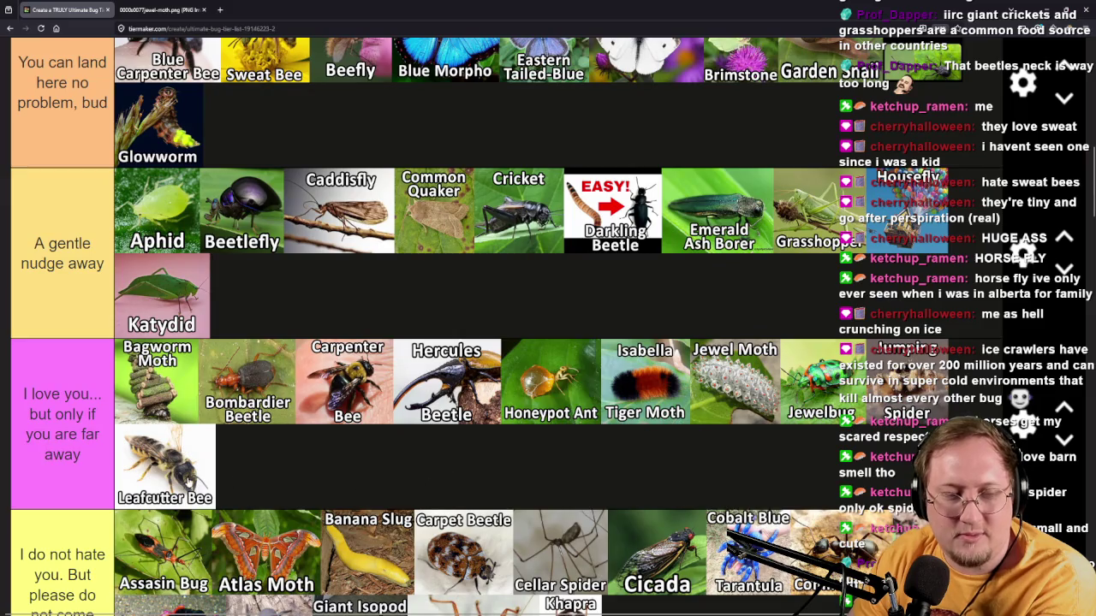
scroll(189, 483, down, 15)
scroll(50, 453, up, 3)
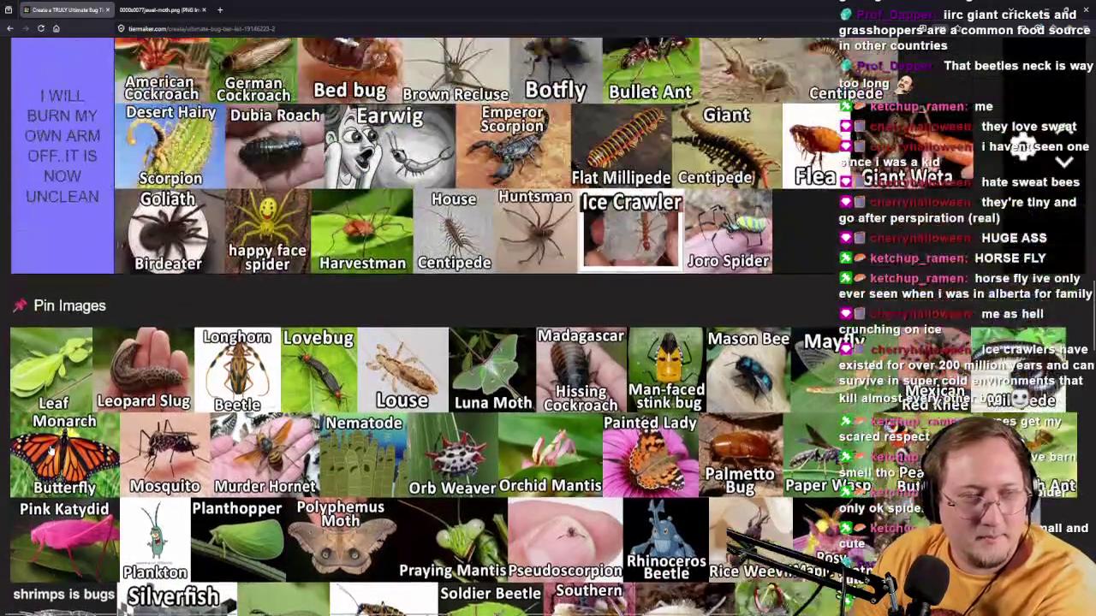
Place the Leaf card in the tiers right after Khapra Beetle.
mouse_move(55, 400)
mouse_down()
mouse_move(98, 370)
mouse_move(64, 291)
mouse_up()
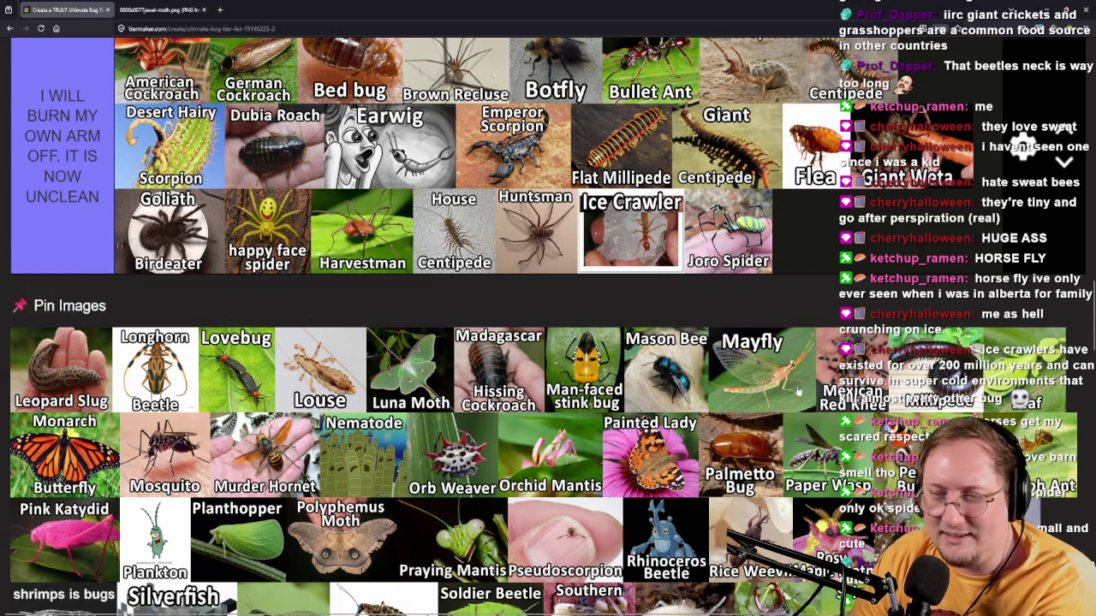
mouse_move(1040, 377)
mouse_down()
mouse_move(634, 231)
mouse_move(676, 244)
mouse_move(545, 270)
mouse_move(387, 279)
mouse_move(429, 308)
mouse_move(647, 201)
mouse_up()
scroll(634, 231, up, 5)
scroll(389, 282, up, 2)
scroll(505, 414, down, 10)
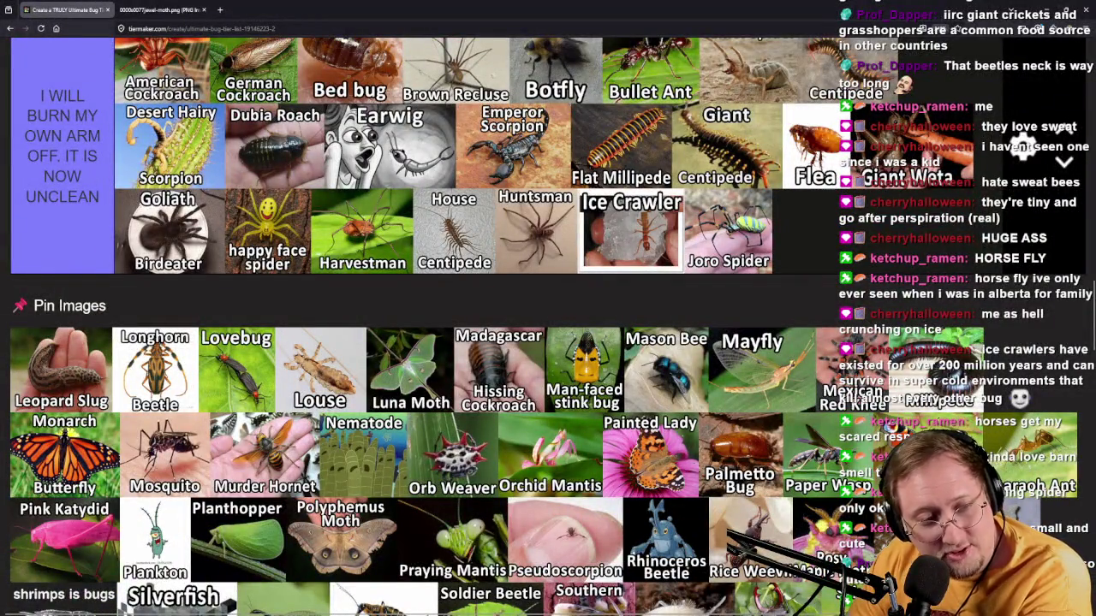
Add Leopard Slug after Glowworm in 'You can land here' and open its image in a new tab.
mouse_move(108, 386)
mouse_down()
mouse_move(187, 231)
mouse_move(199, 280)
mouse_move(192, 219)
mouse_move(475, 296)
mouse_move(475, 257)
mouse_move(520, 385)
mouse_up()
scroll(186, 231, up, 15)
scroll(475, 257, up, 3)
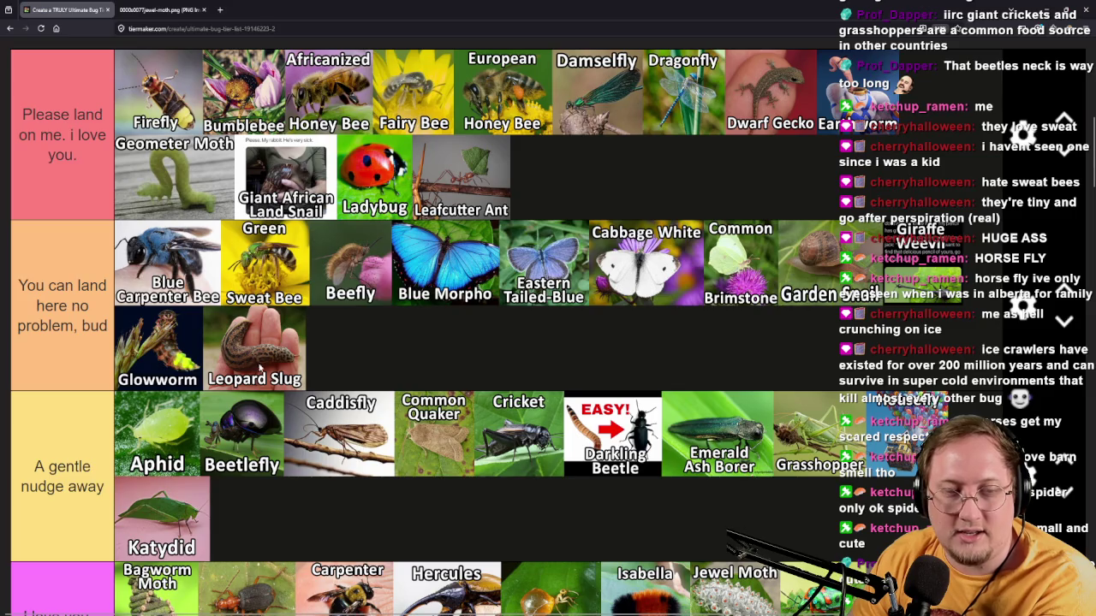
middle_click(283, 391)
View the Leopard Slug image enlarged in its own tab, then close it to return to the tier list.
key(ctrl+Tab)
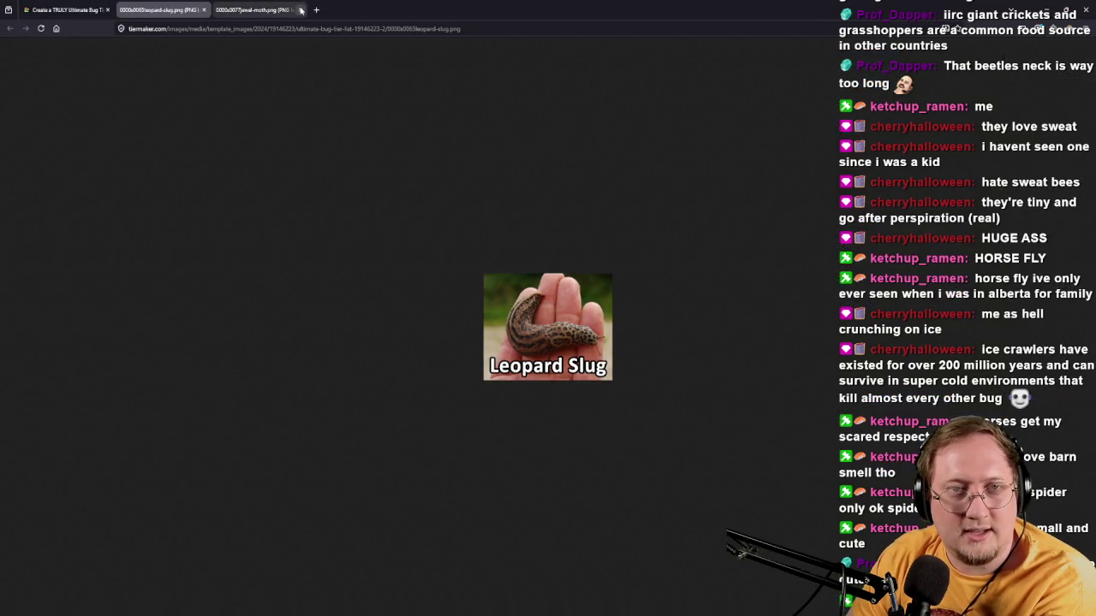
scroll(548, 317, up, 9)
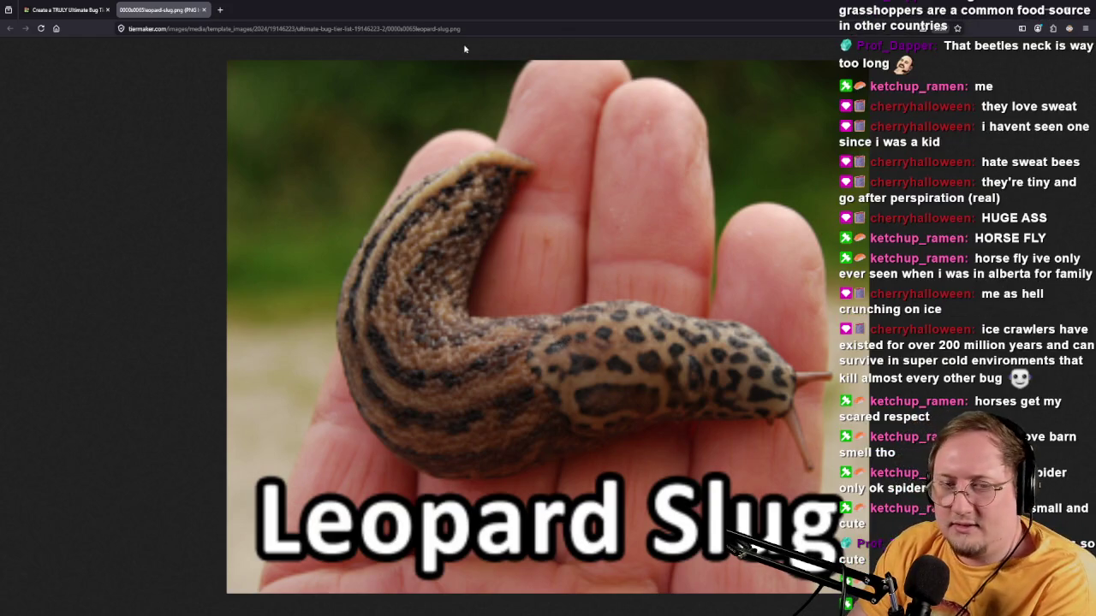
click(206, 10)
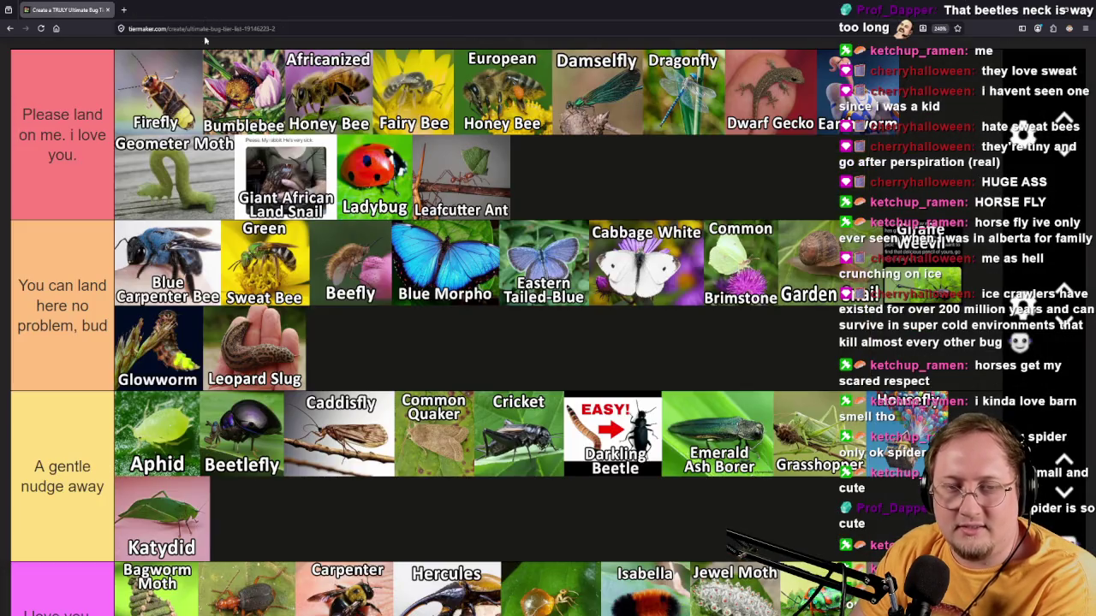
Rank Longhorn Beetle and Lovebug in the 'Get thee HENCE' tier.
scroll(254, 384, down, 15)
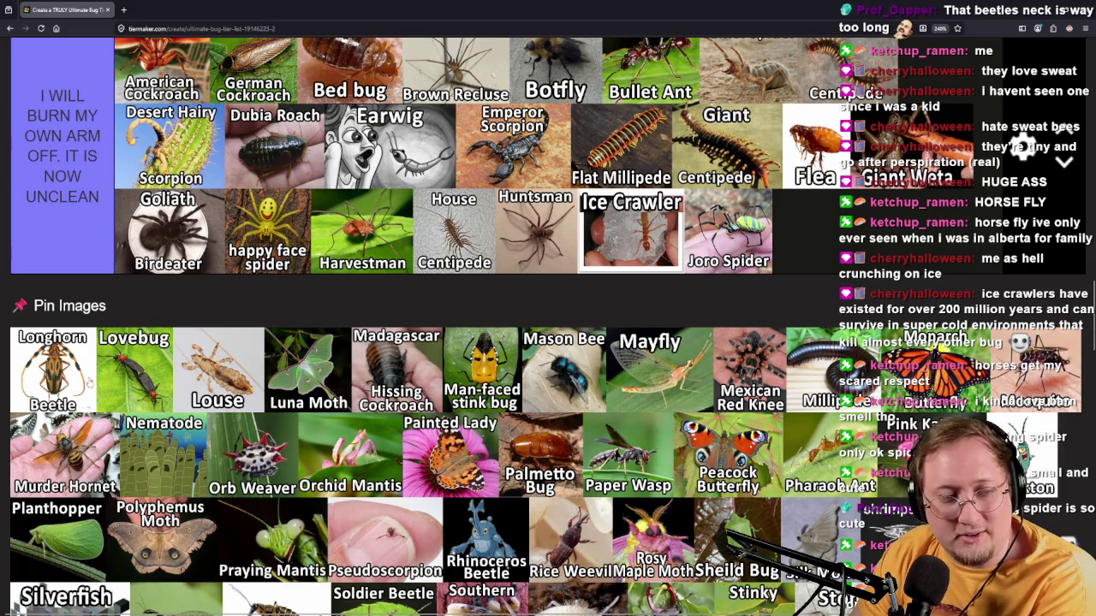
mouse_move(68, 370)
mouse_down()
mouse_move(127, 214)
mouse_move(126, 286)
mouse_move(197, 291)
mouse_move(520, 254)
mouse_up()
scroll(28, 445, down, 5)
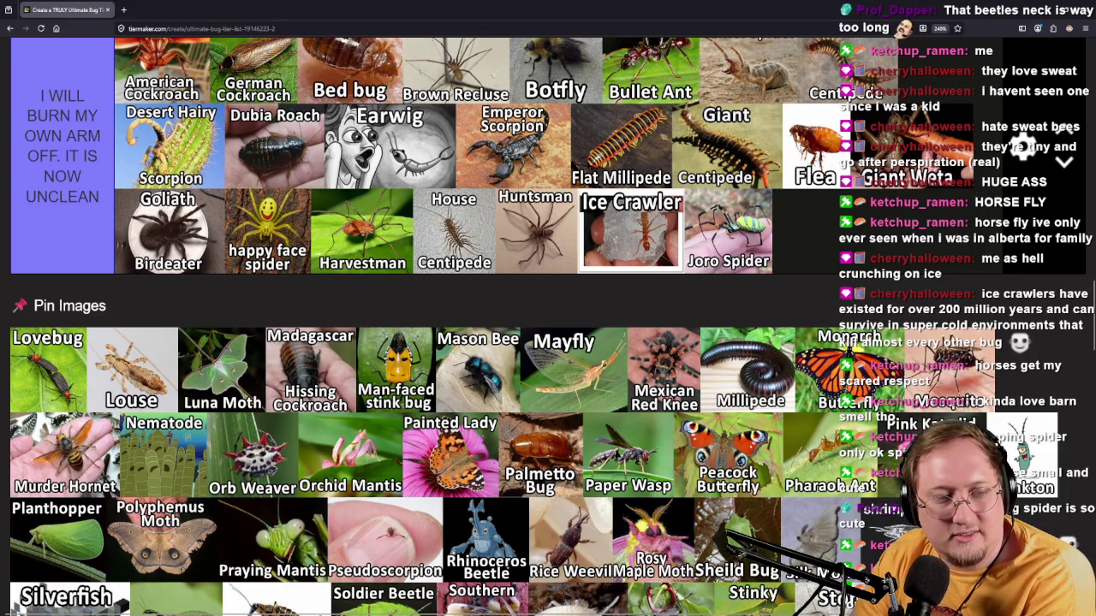
mouse_move(57, 399)
mouse_down()
mouse_move(108, 325)
mouse_move(106, 257)
mouse_move(79, 358)
mouse_move(523, 248)
mouse_move(432, 248)
mouse_up()
scroll(115, 481, down, 5)
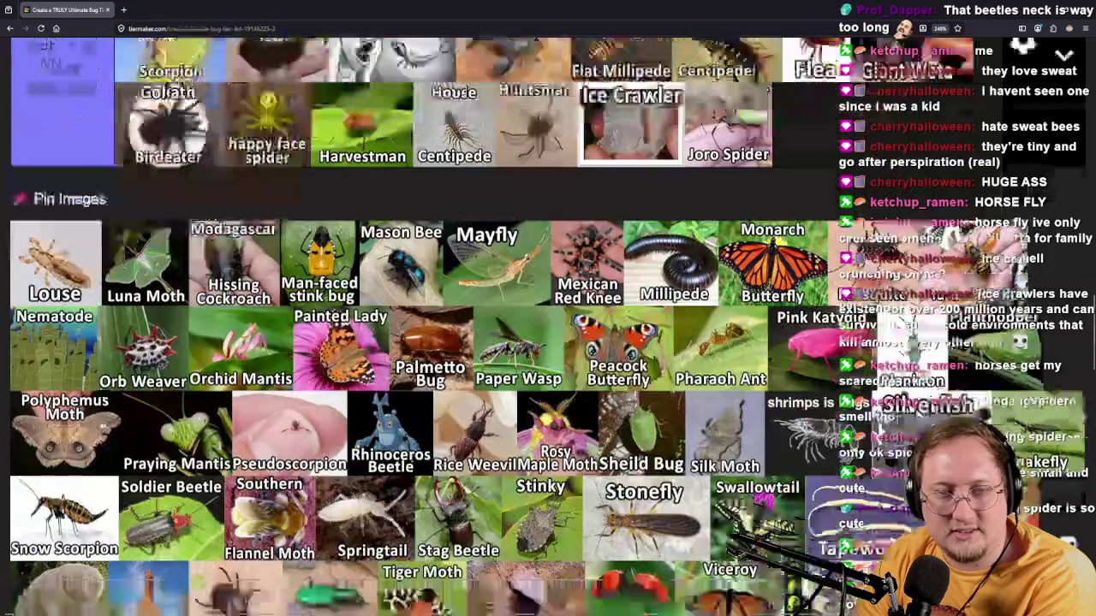
scroll(41, 497, up, 3)
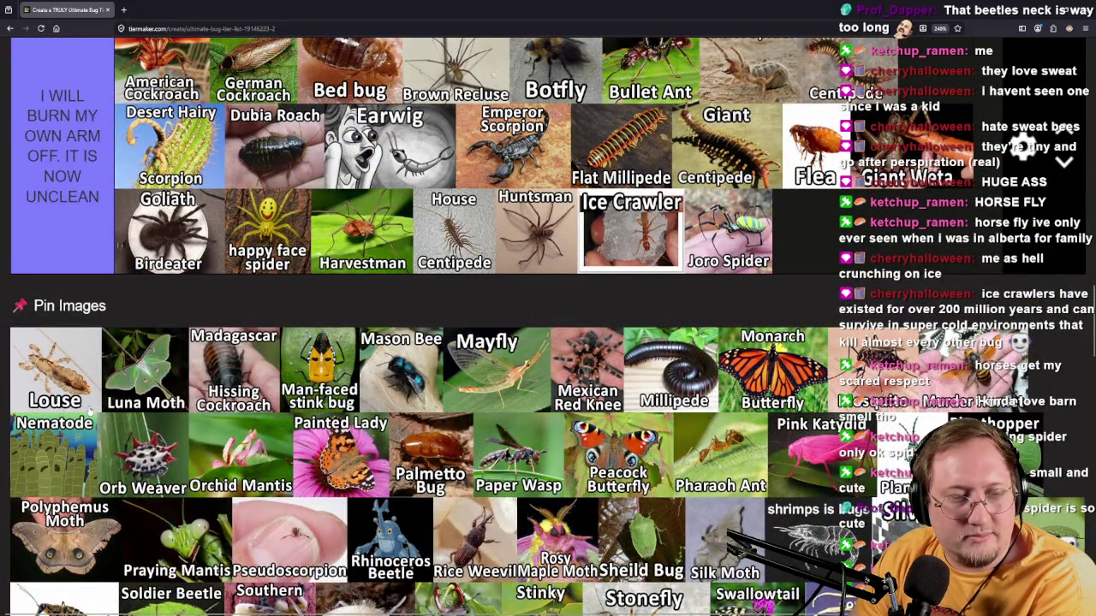
Rank Louse and Madagascar Hissing Cockroach as UNCLEAN and Luna Moth in the top tier.
mouse_move(90, 411)
mouse_down()
mouse_move(97, 319)
mouse_move(454, 315)
mouse_move(839, 275)
mouse_up()
scroll(97, 318, up, 5)
scroll(97, 319, down, 8)
scroll(257, 317, down, 4)
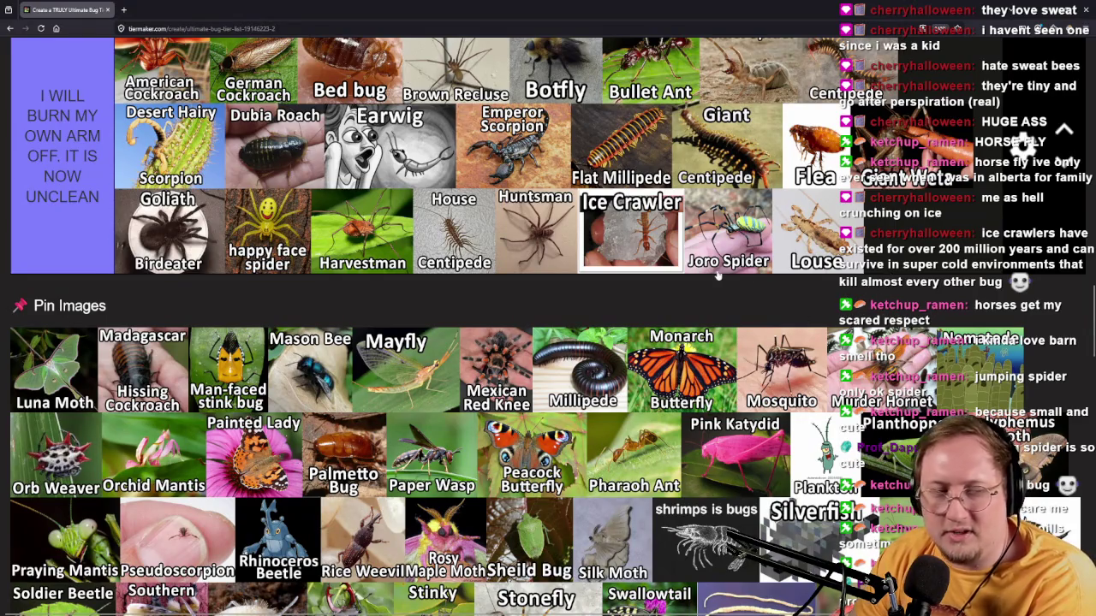
mouse_move(71, 396)
mouse_down()
mouse_move(70, 291)
mouse_move(90, 287)
mouse_move(786, 407)
mouse_move(745, 425)
mouse_up()
scroll(90, 290, up, 10)
scroll(91, 295, up, 5)
scroll(745, 425, down, 15)
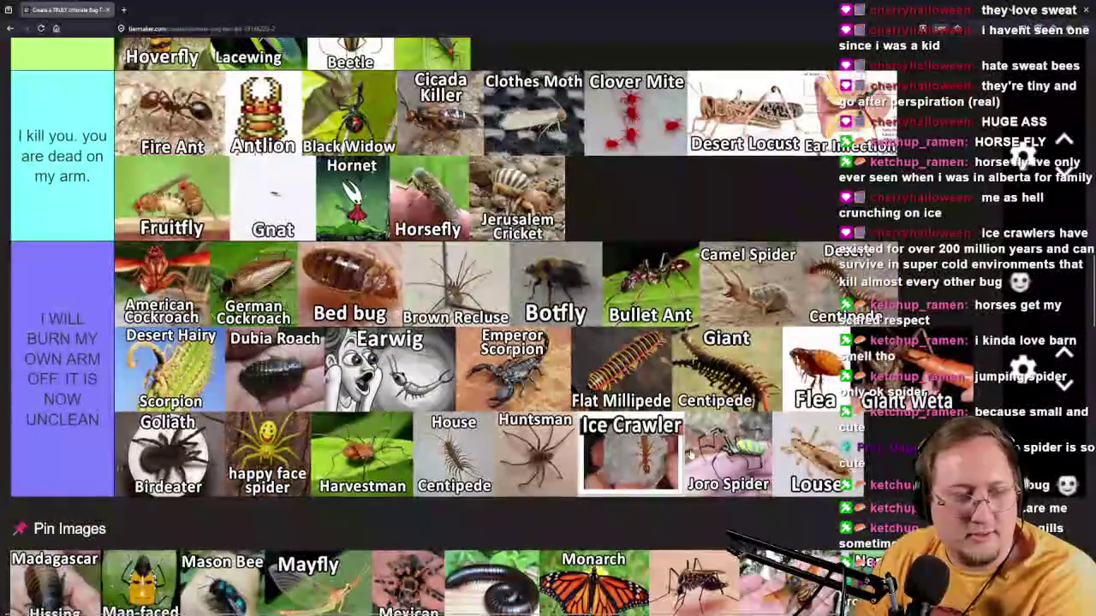
scroll(743, 435, down, 3)
mouse_move(57, 368)
mouse_down()
mouse_move(87, 264)
mouse_move(351, 280)
mouse_move(128, 501)
mouse_move(510, 452)
mouse_move(895, 481)
mouse_up()
scroll(351, 281, up, 3)
scroll(446, 469, down, 4)
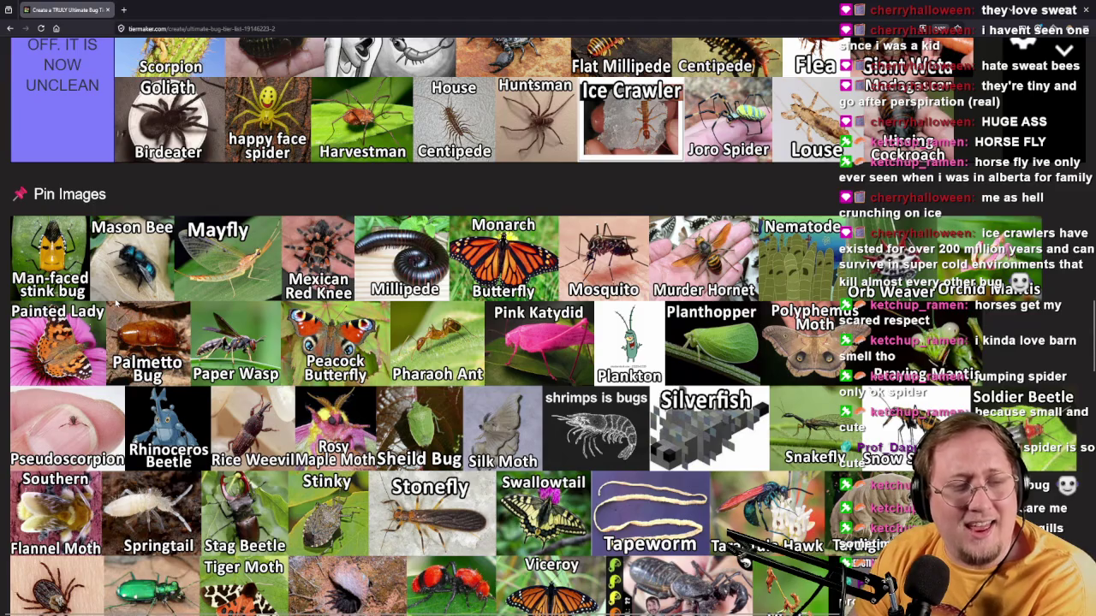
click(163, 12)
Zoom in on the full-size Man-faced stink bug picture, then go back to the tier list.
ctrl+scroll(512, 310, up, 8)
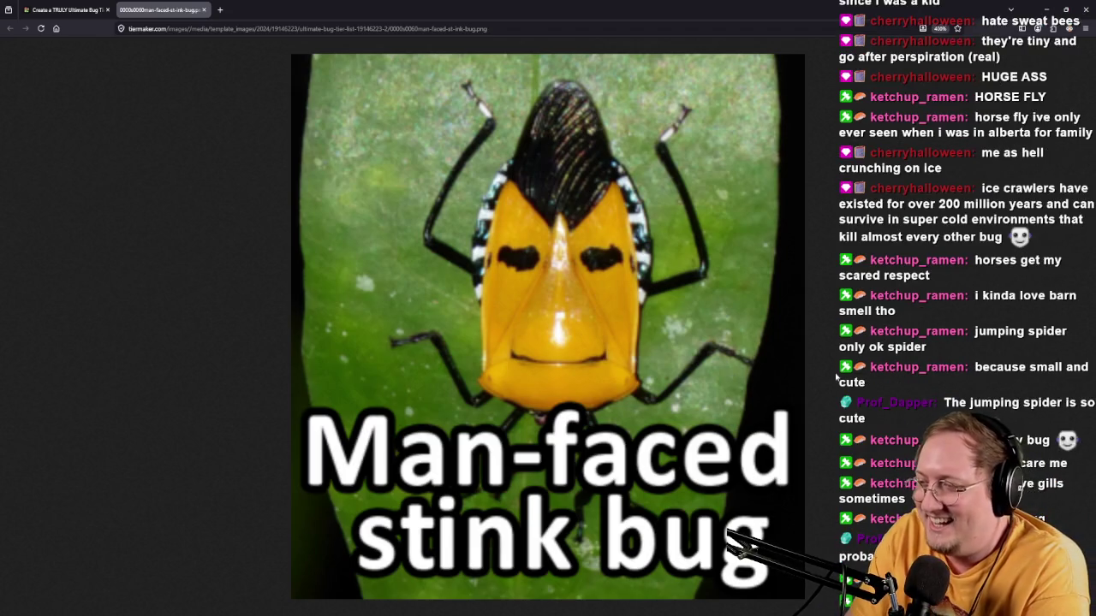
click(50, 9)
Put Man-faced stink bug in 'You can land here no problem, bud' after Leopard Slug.
mouse_move(53, 267)
mouse_down()
mouse_move(81, 291)
mouse_move(208, 338)
mouse_move(452, 317)
mouse_up()
scroll(81, 291, up, 10)
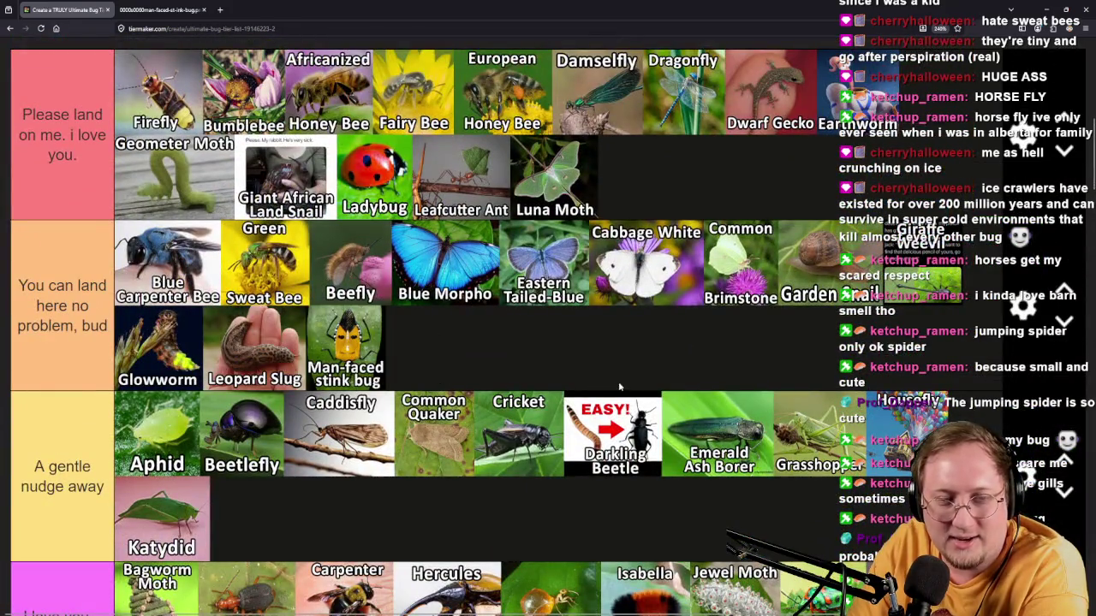
scroll(670, 390, down, 15)
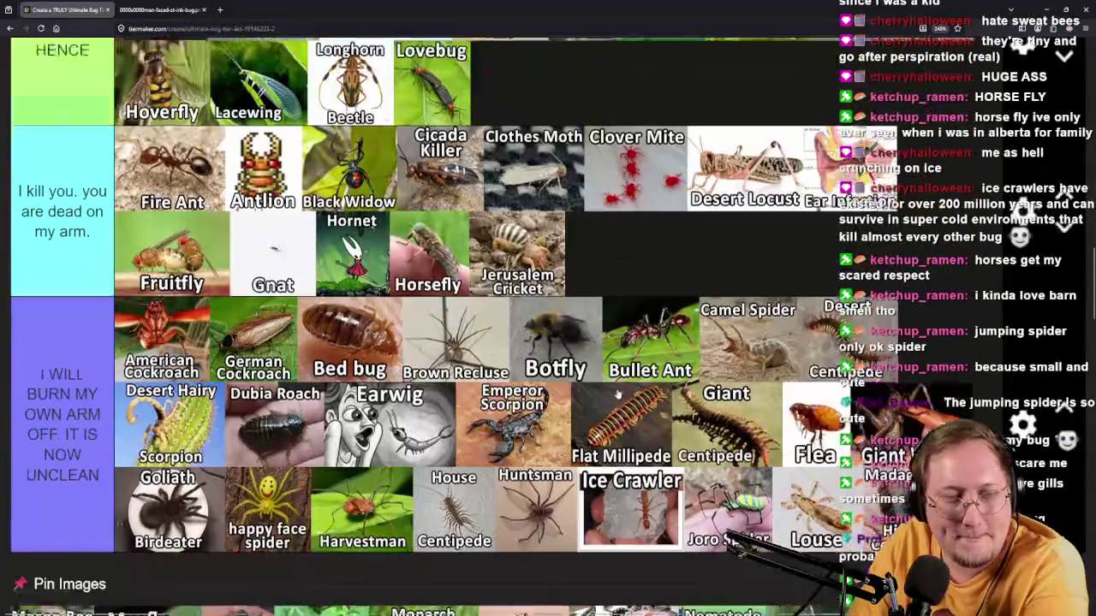
scroll(306, 392, up, 3)
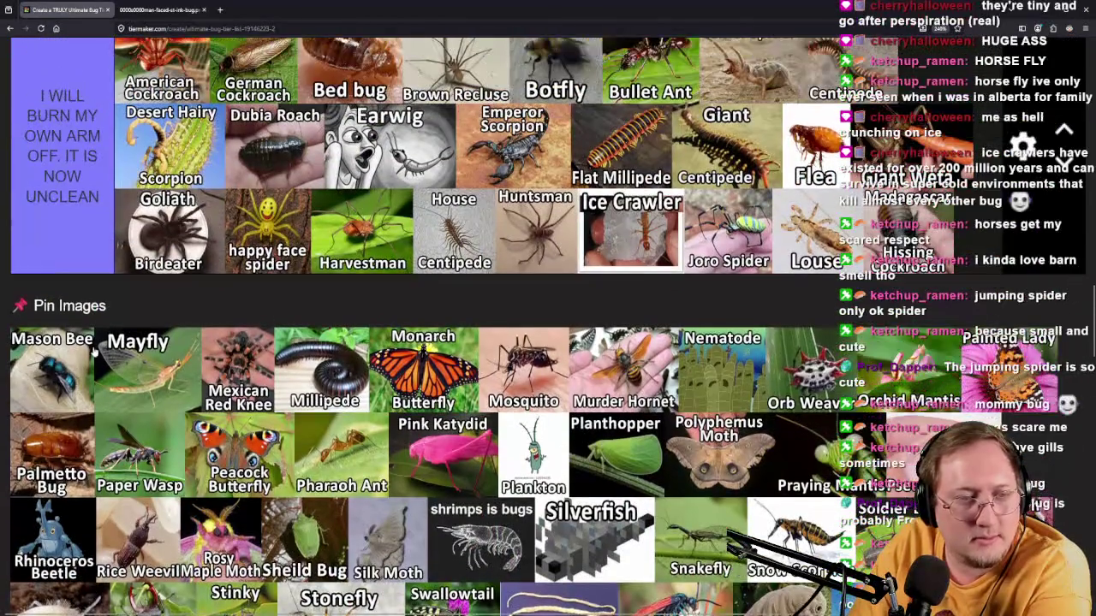
Preview the Mason Bee image full-size in a new tab, then close it.
middle_click(69, 385)
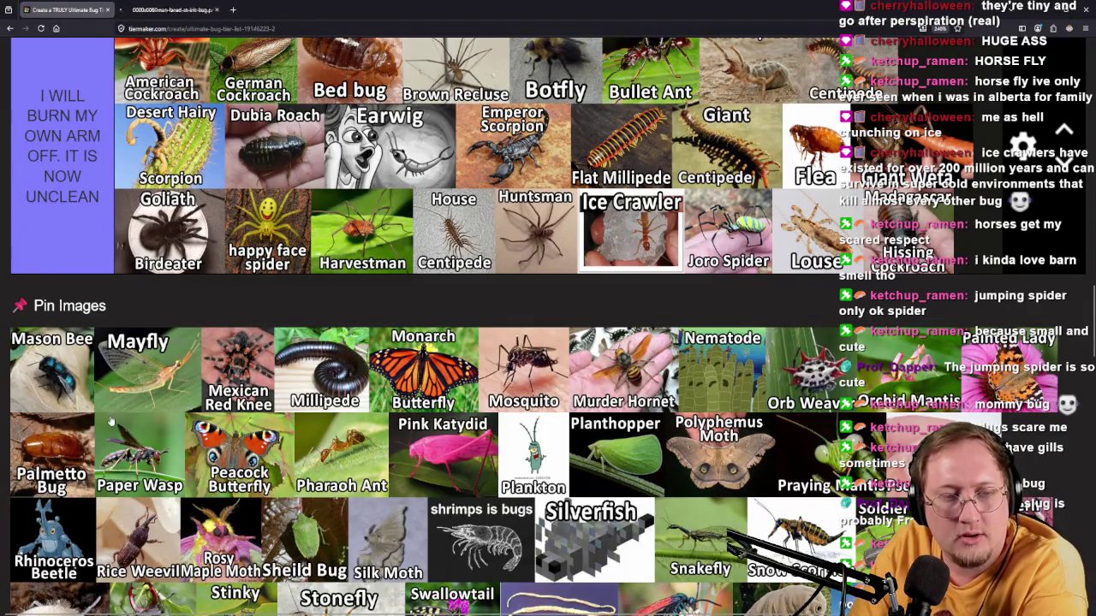
click(180, 11)
scroll(599, 368, up, 5)
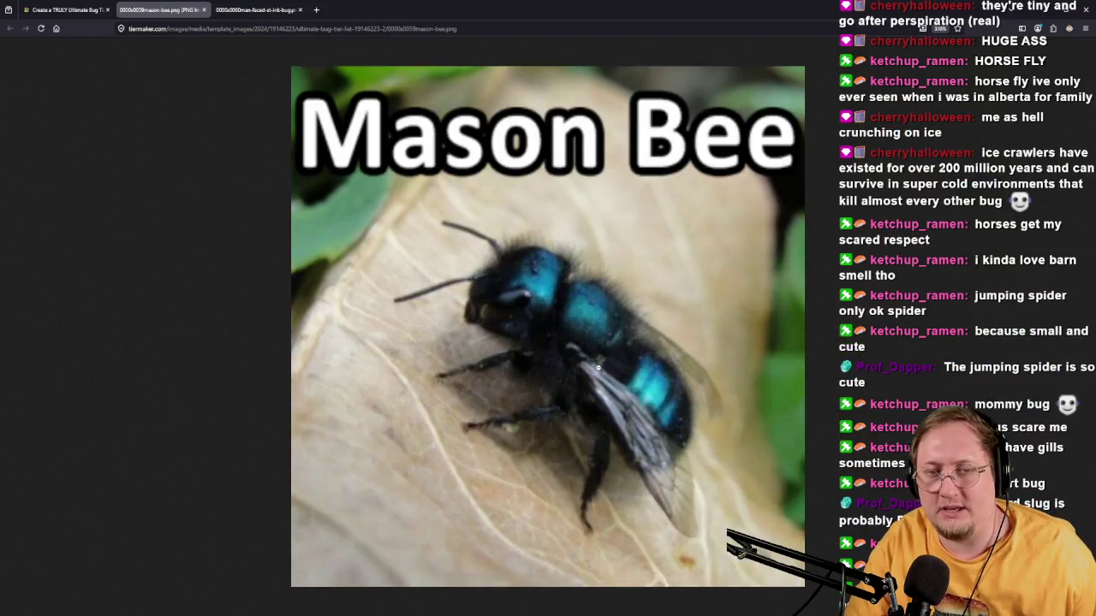
scroll(599, 368, down, 1)
scroll(599, 368, down, 3)
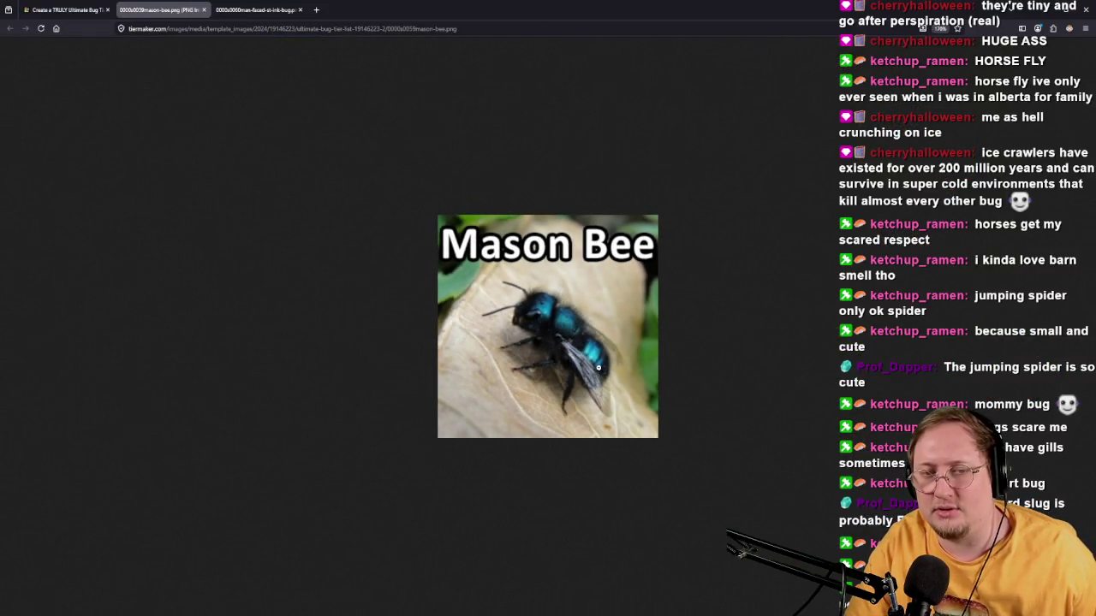
click(204, 10)
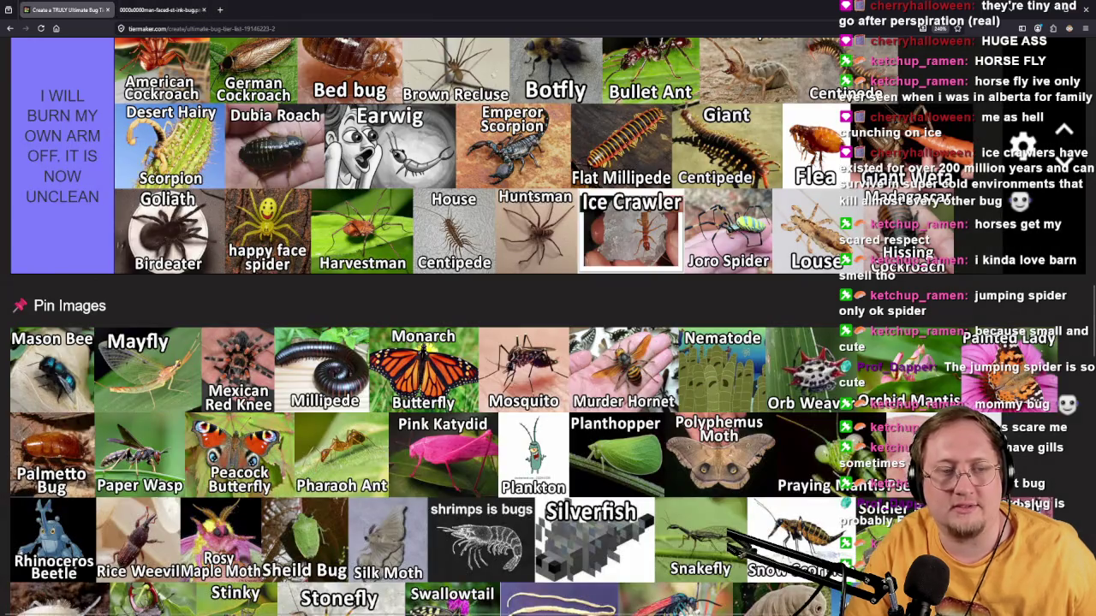
Rank Mason Bee in 'You can land here' and Mayfly in 'I kill you'.
mouse_move(52, 368)
mouse_down()
mouse_move(343, 47)
mouse_move(386, 51)
mouse_move(476, 394)
mouse_move(296, 376)
mouse_move(278, 406)
mouse_up()
scroll(23, 334, down, 15)
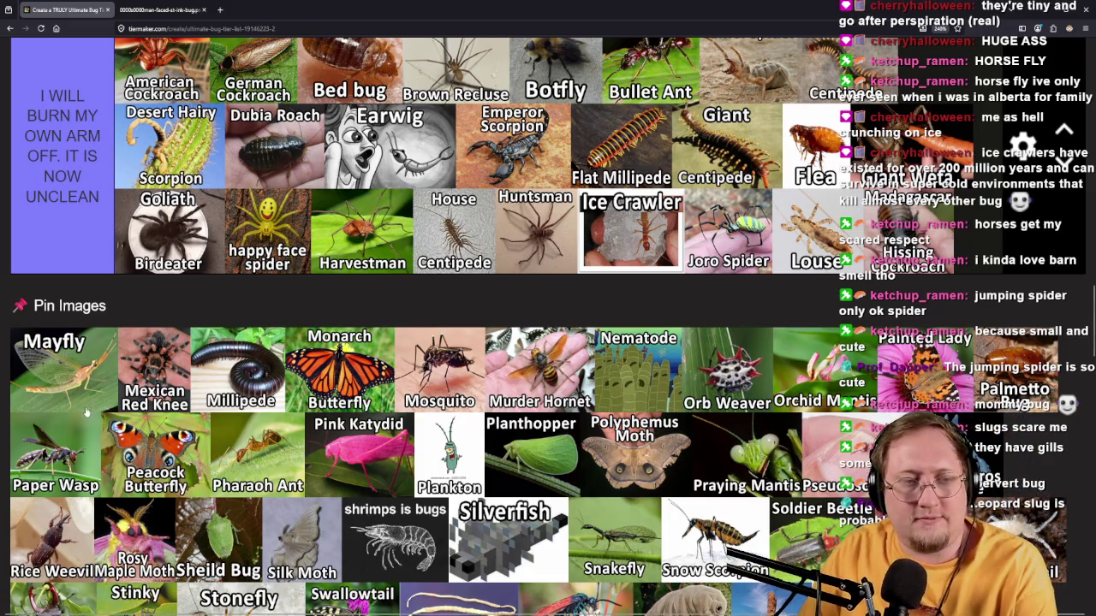
mouse_move(85, 399)
mouse_down()
mouse_move(477, 317)
mouse_move(656, 318)
mouse_move(662, 339)
mouse_move(555, 405)
mouse_move(454, 497)
mouse_move(580, 487)
mouse_up()
scroll(655, 338, up, 5)
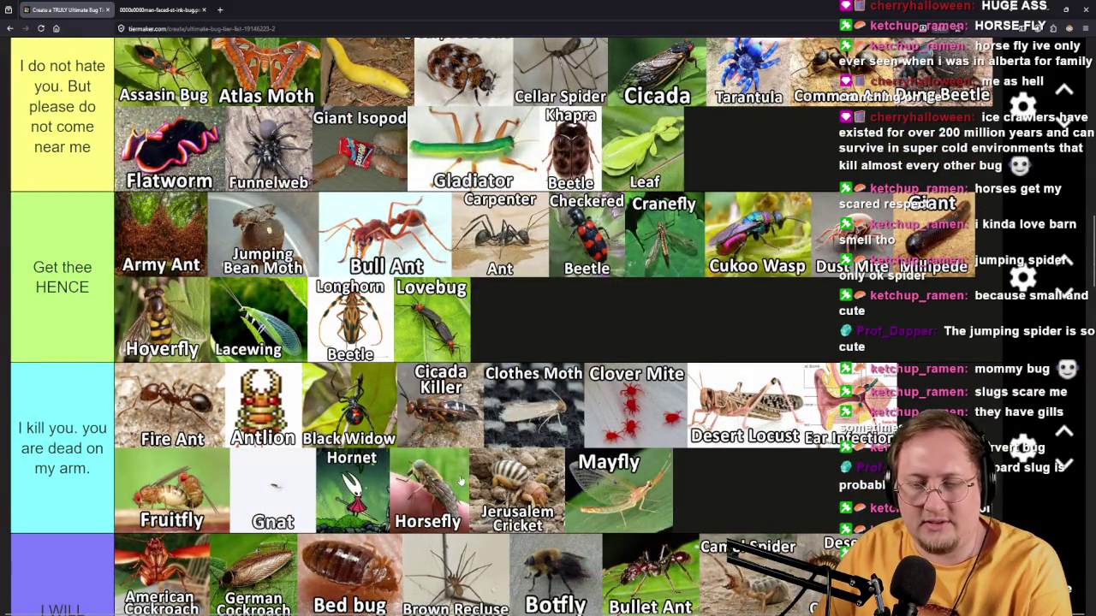
scroll(630, 477, down, 6)
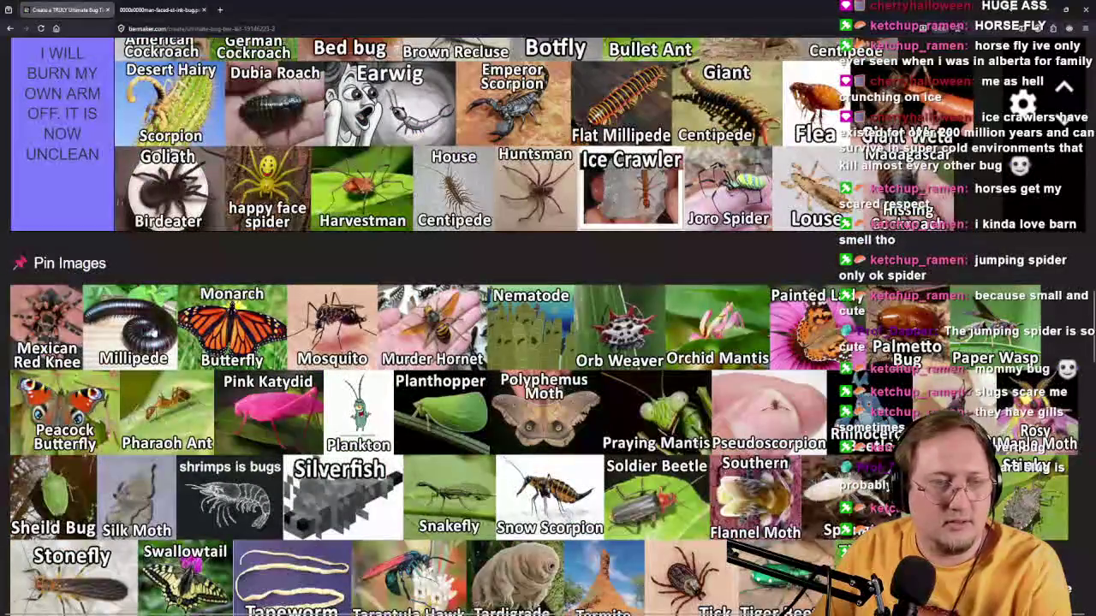
Put Mexican Red Knee in 'I do not hate you' and Millipede in the UNCLEAN tier.
mouse_move(50, 352)
mouse_down()
mouse_move(41, 272)
mouse_move(77, 200)
mouse_move(69, 314)
mouse_move(589, 383)
mouse_move(728, 377)
mouse_up()
scroll(41, 272, up, 5)
scroll(76, 214, up, 4)
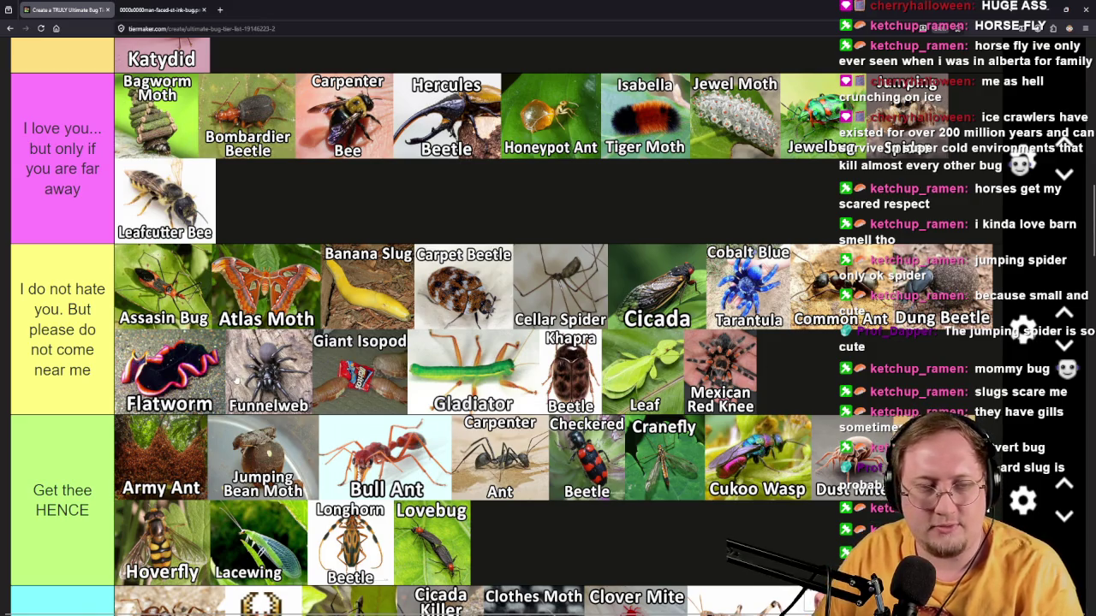
scroll(259, 376, down, 10)
scroll(196, 374, down, 1)
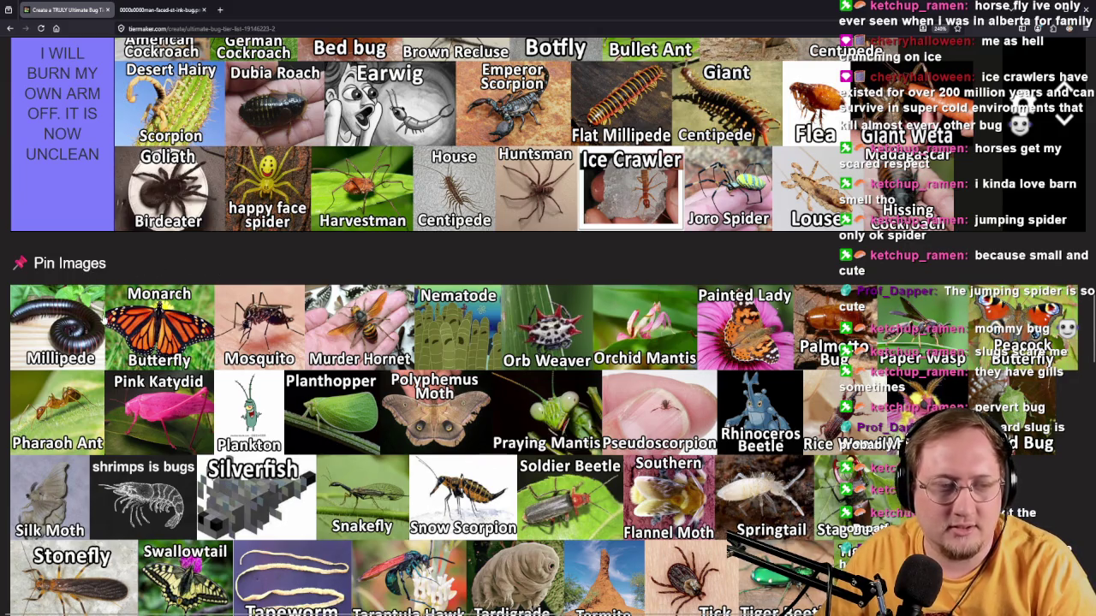
mouse_move(53, 345)
mouse_down()
mouse_move(550, 245)
mouse_move(565, 287)
mouse_move(557, 274)
mouse_move(163, 496)
mouse_move(758, 513)
mouse_move(736, 503)
mouse_up()
Place Monarch Butterfly in the red top tier and reposition a card within the tiers.
scroll(551, 245, up, 3)
scroll(736, 504, up, 4)
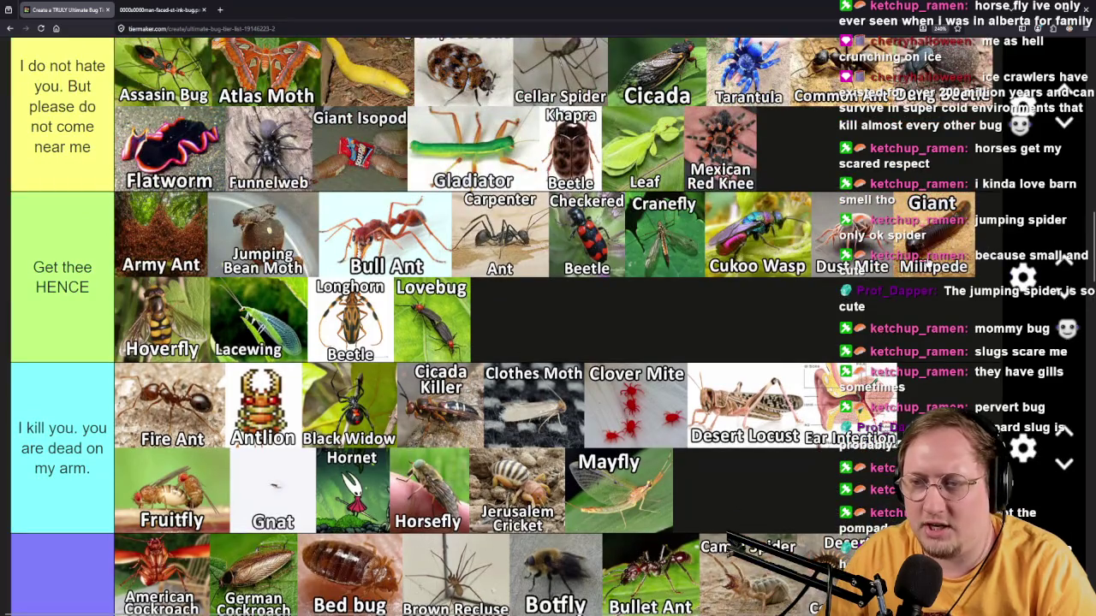
scroll(749, 328, down, 6)
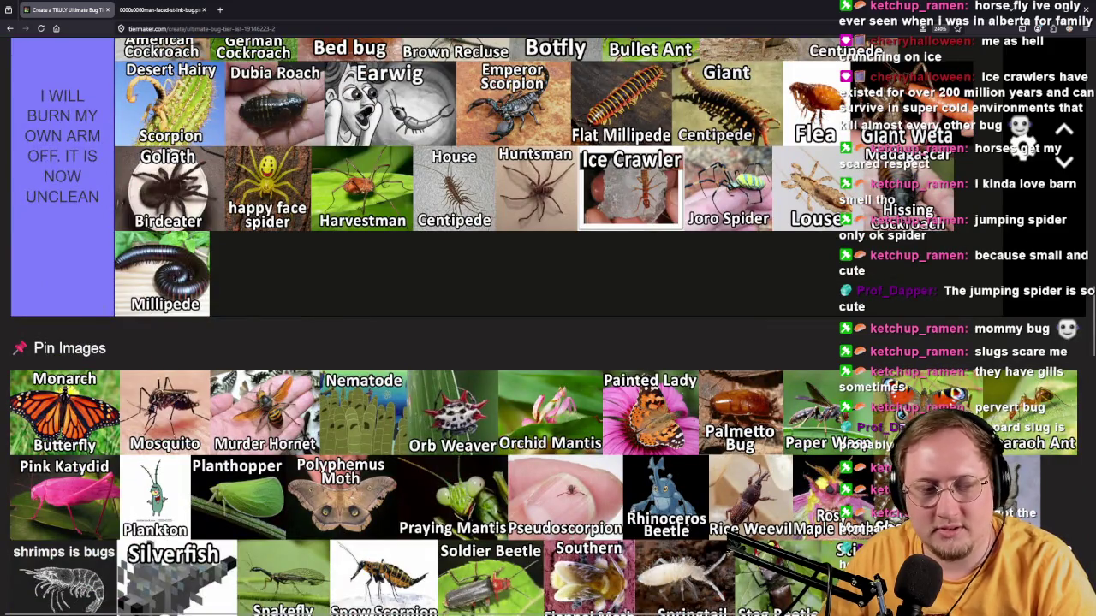
mouse_move(90, 388)
mouse_down()
mouse_move(172, 355)
mouse_move(506, 368)
mouse_move(730, 428)
mouse_up()
scroll(172, 355, up, 15)
scroll(558, 376, up, 4)
drag(869, 462, 571, 279)
Add Mosquito after Mayfly in 'I kill you' and Murder Hornet after Millipede in UNCLEAN.
scroll(869, 462, down, 3)
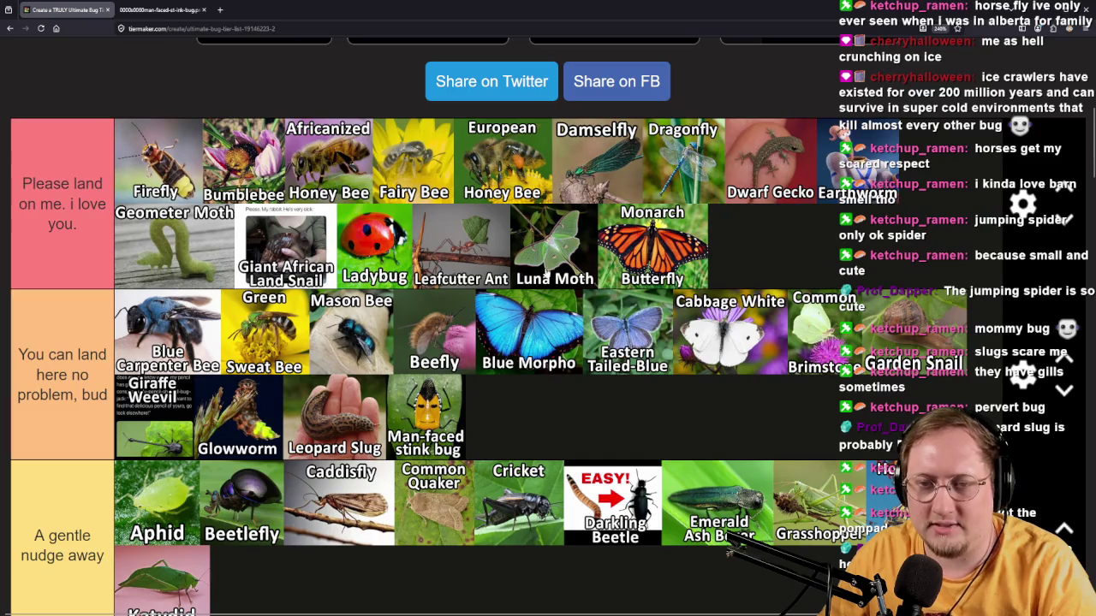
scroll(490, 268, down, 15)
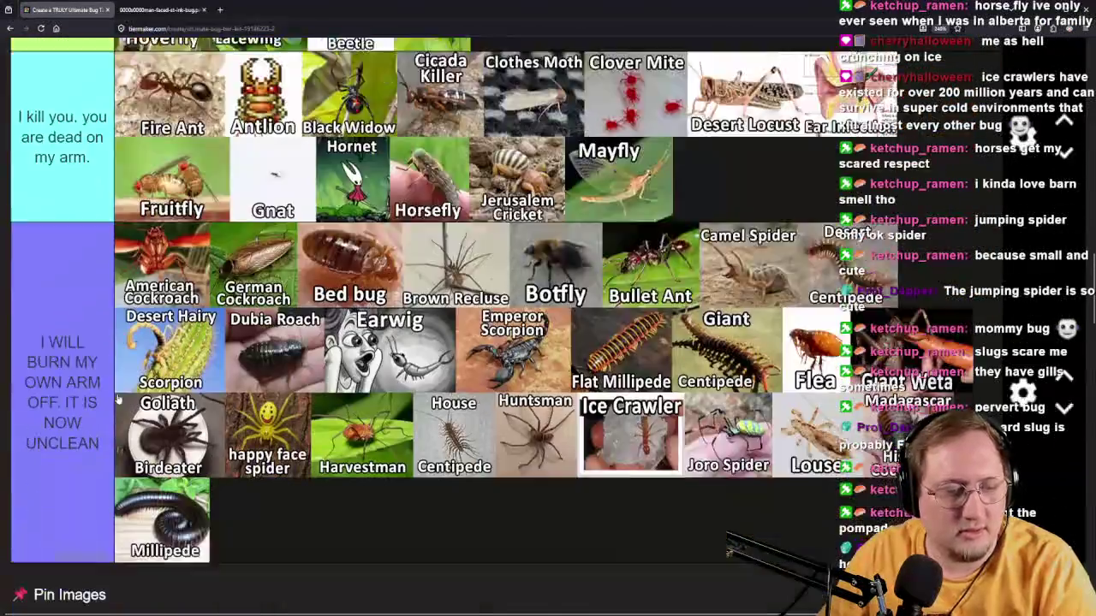
scroll(120, 400, down, 3)
mouse_move(85, 420)
mouse_down()
mouse_move(75, 345)
mouse_move(195, 221)
mouse_move(771, 221)
mouse_up()
scroll(76, 345, up, 5)
scroll(718, 317, down, 5)
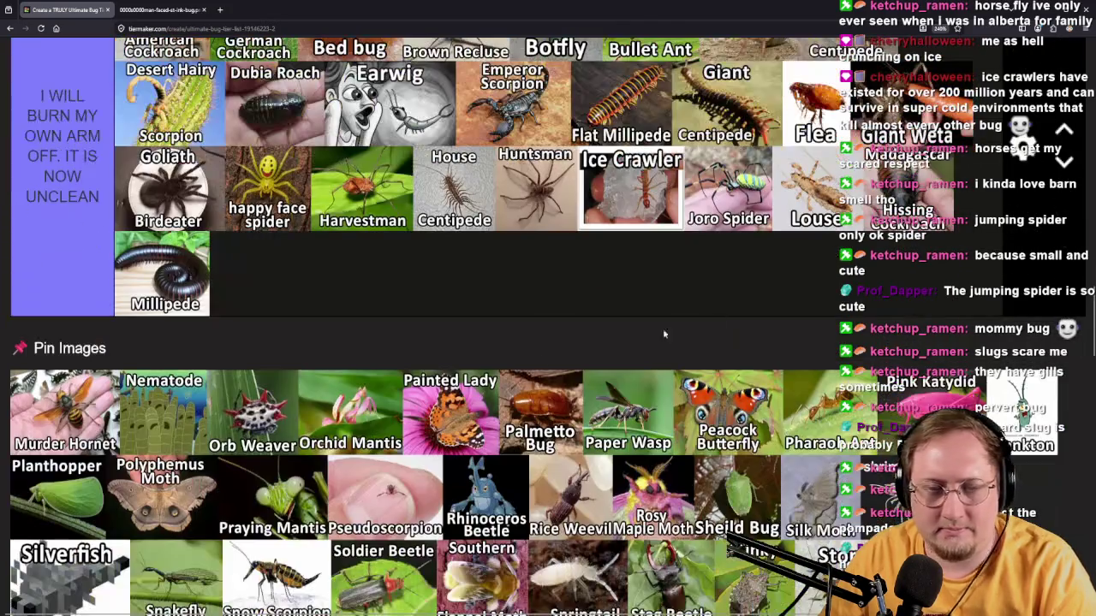
mouse_move(96, 414)
mouse_down()
mouse_move(119, 265)
mouse_move(224, 313)
mouse_move(675, 291)
mouse_move(681, 459)
mouse_move(363, 552)
mouse_move(329, 506)
mouse_up()
scroll(682, 385, up, 3)
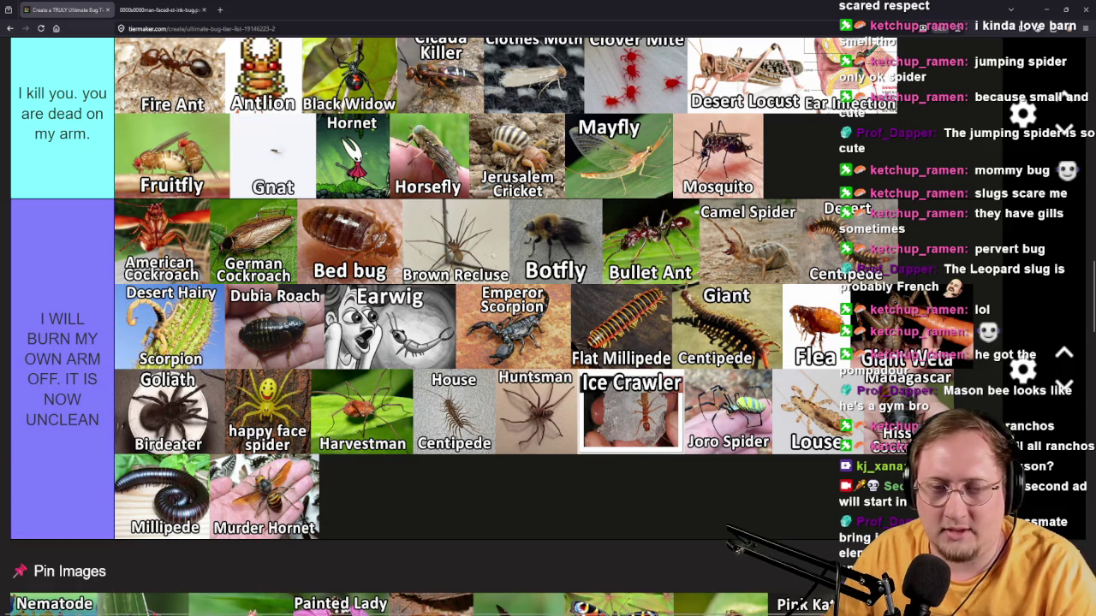
scroll(411, 343, down, 4)
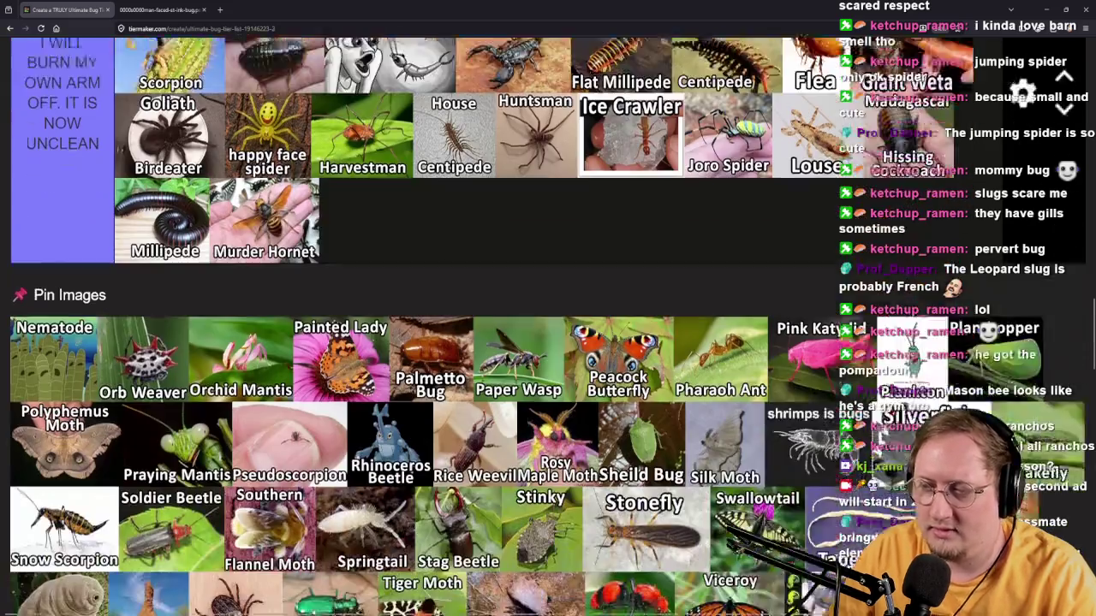
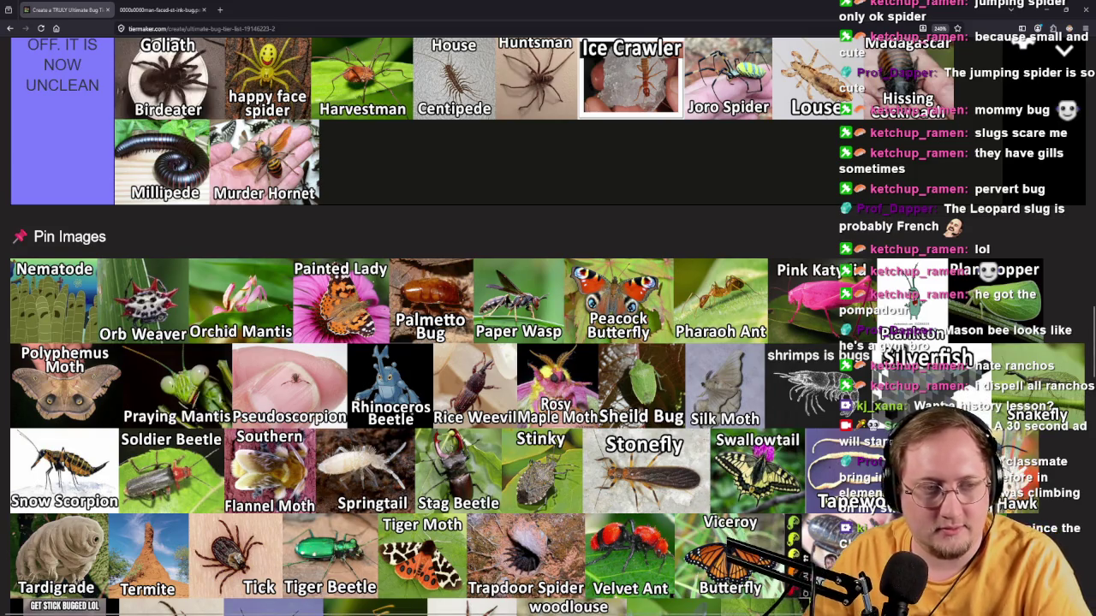
Open a new blank Firefox tab next to the bug tier list.
scroll(548, 325, up, 3)
scroll(548, 325, down, 2)
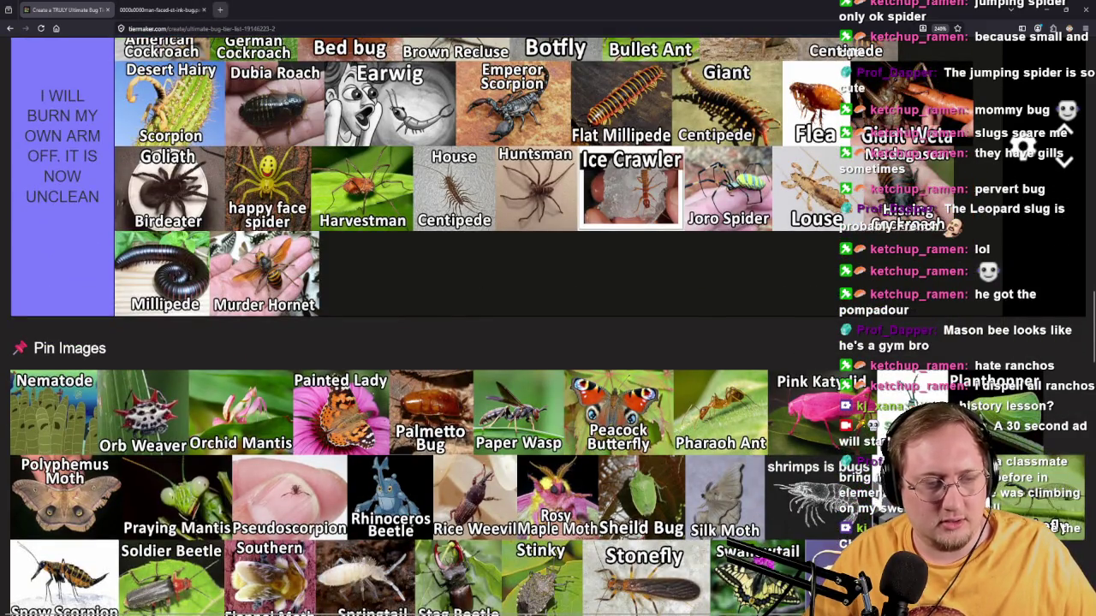
click(219, 10)
Search Google for 'nematode' and scroll through the image results.
text(nematode)
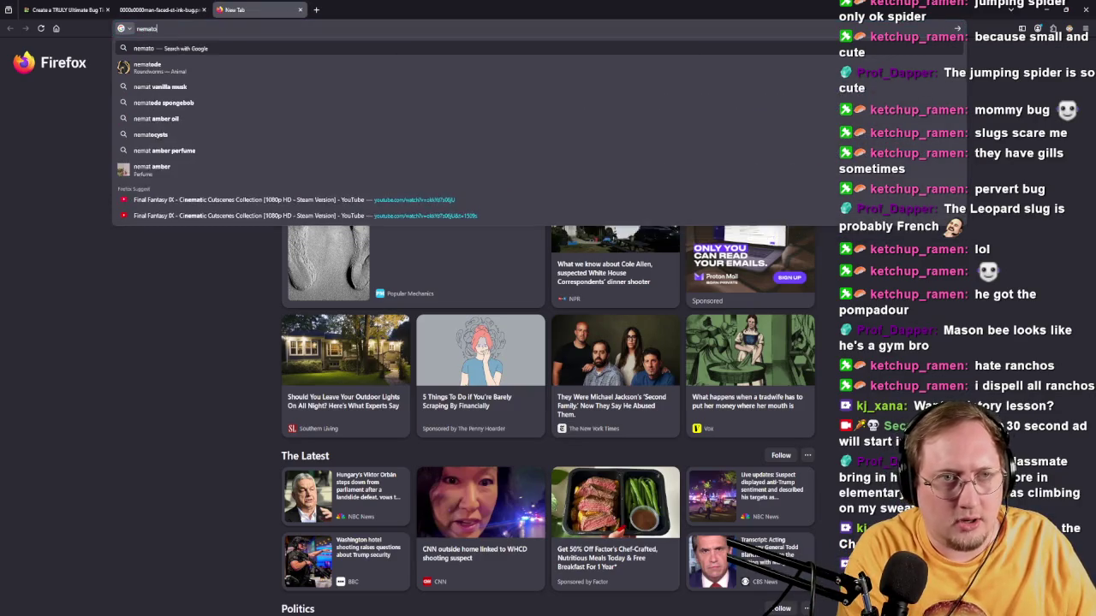
key(Return)
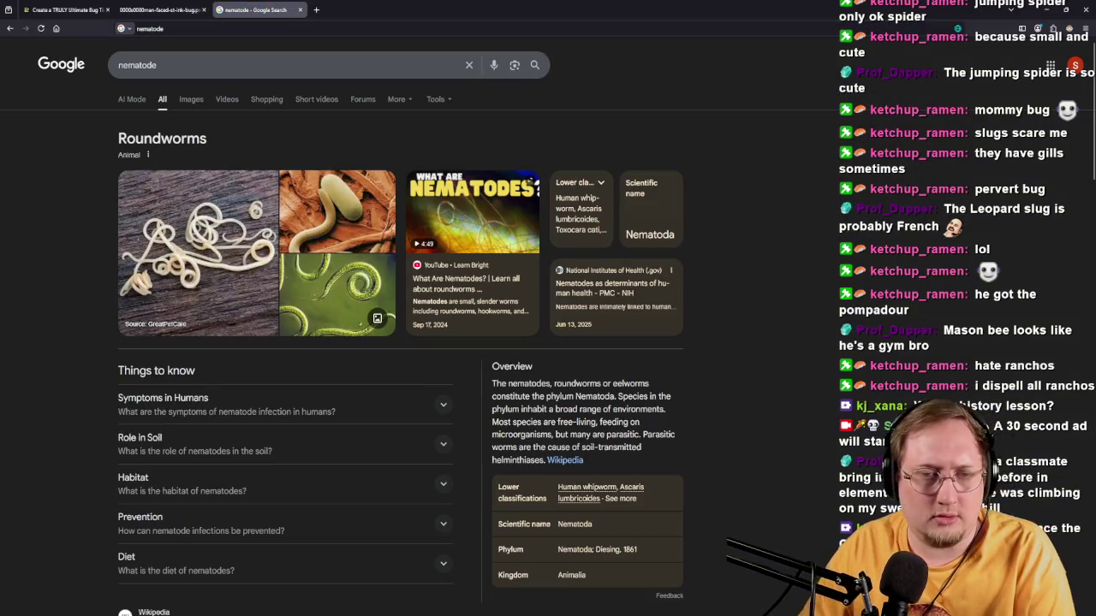
click(188, 97)
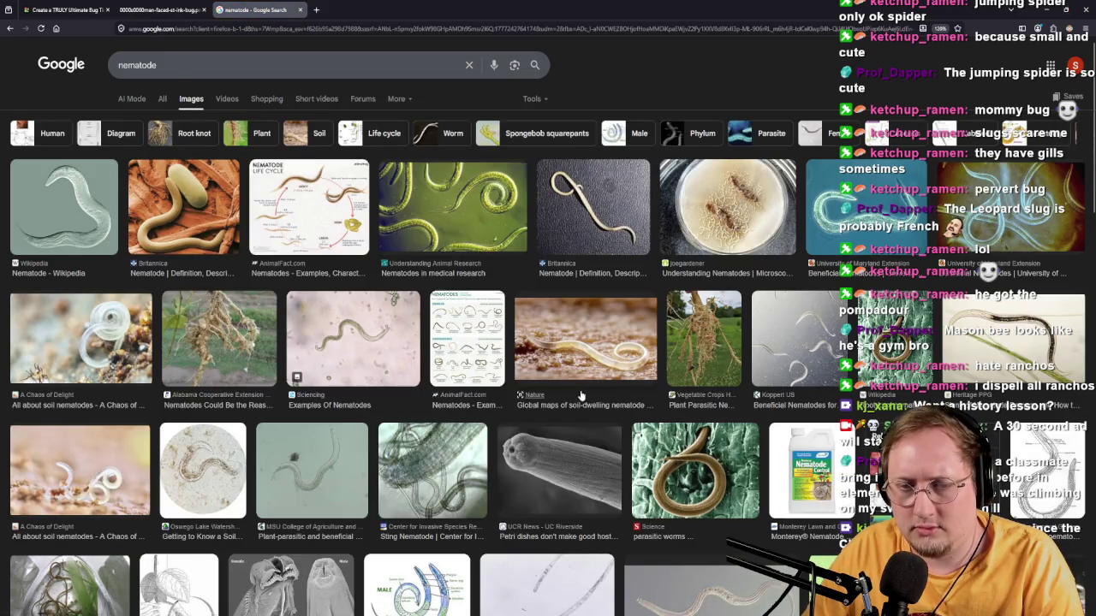
scroll(234, 479, down, 4)
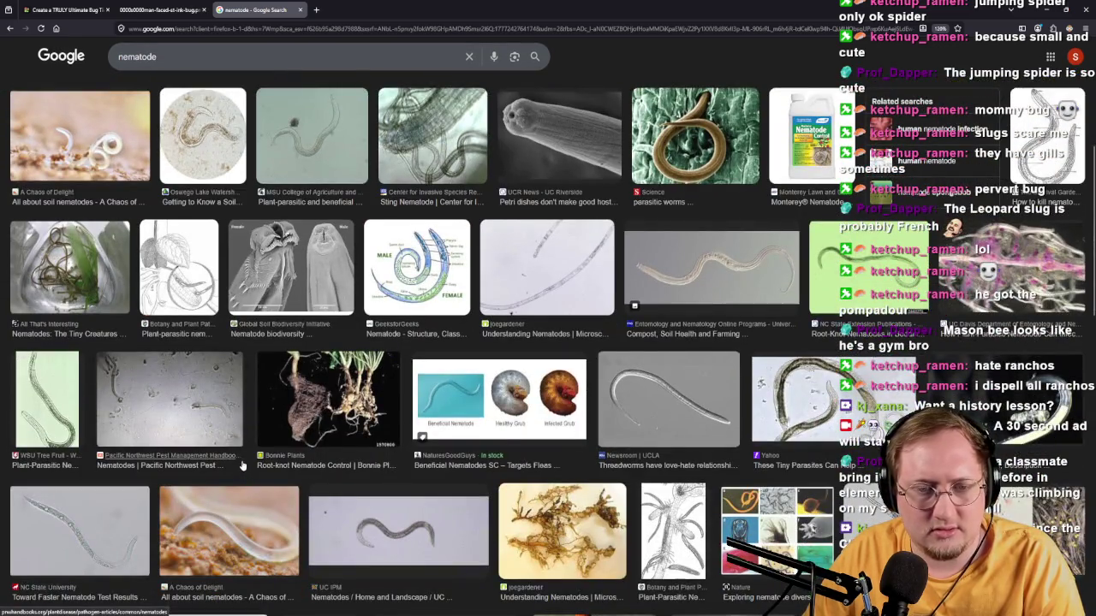
scroll(324, 428, down, 3)
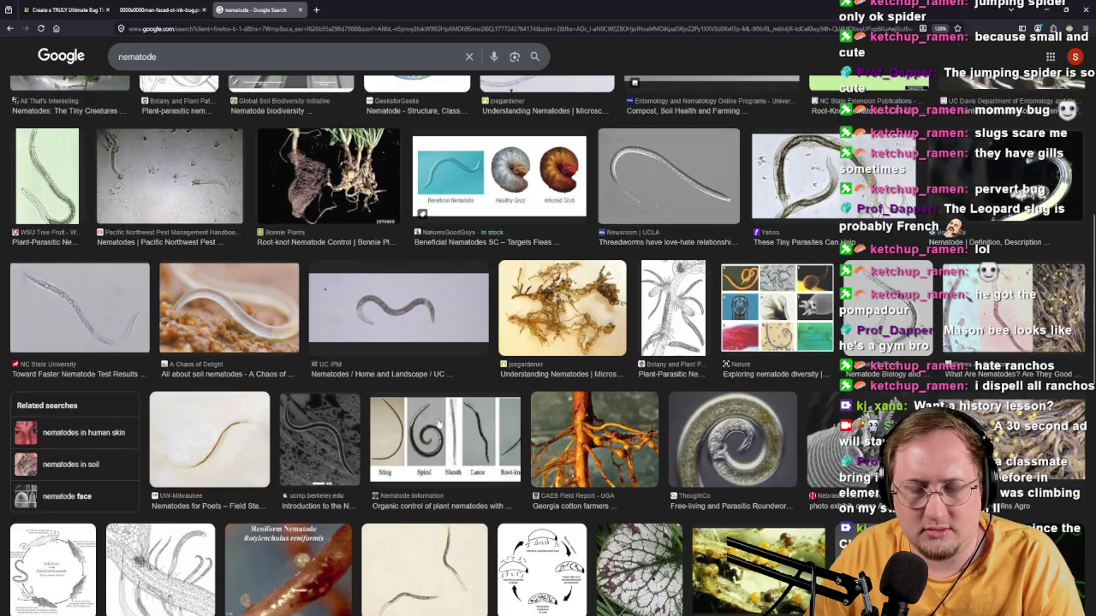
scroll(531, 420, down, 4)
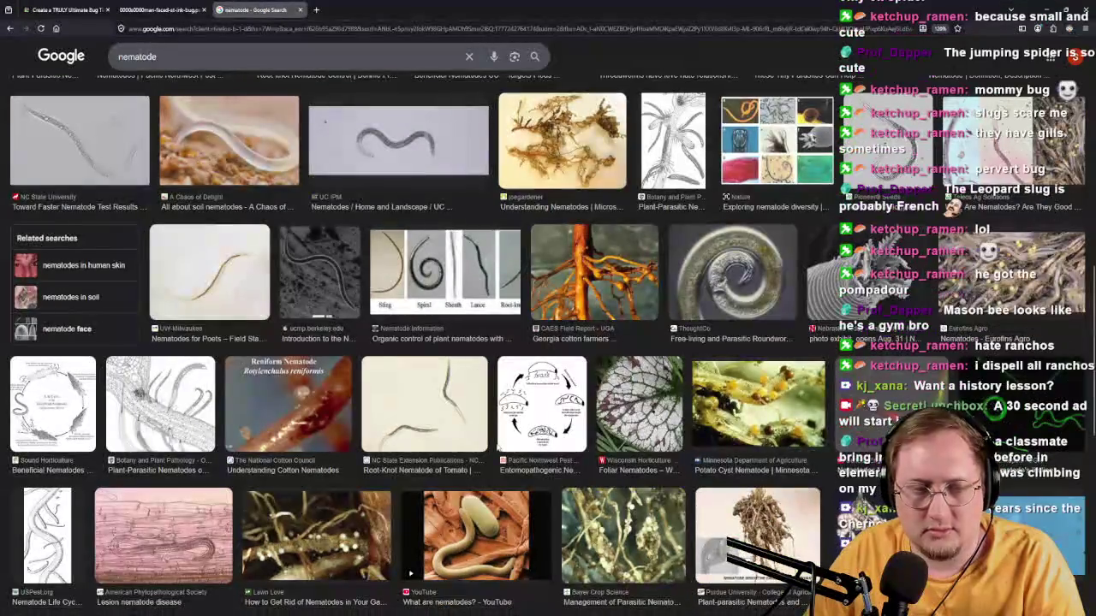
scroll(493, 445, down, 1)
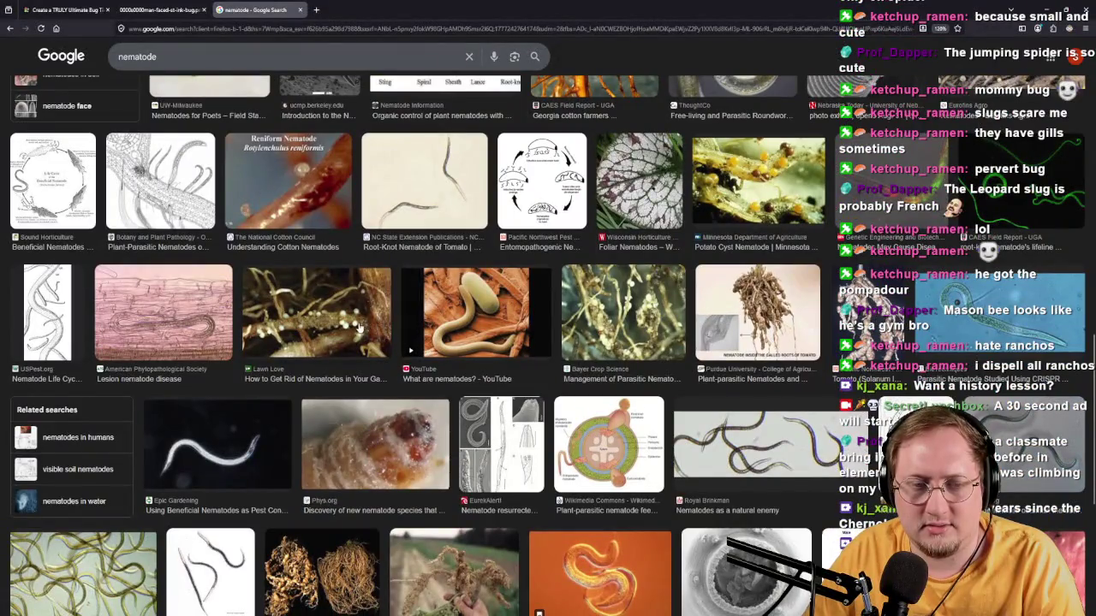
Preview the garden nematode and Root Knot Nematode pictures, then close the search tab.
click(387, 332)
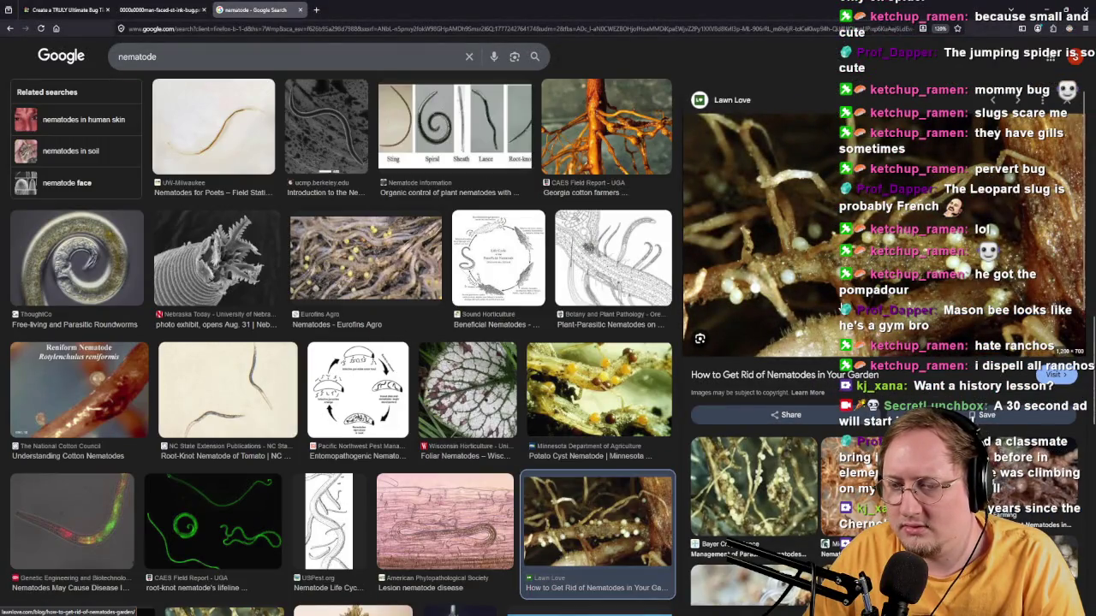
scroll(829, 321, down, 3)
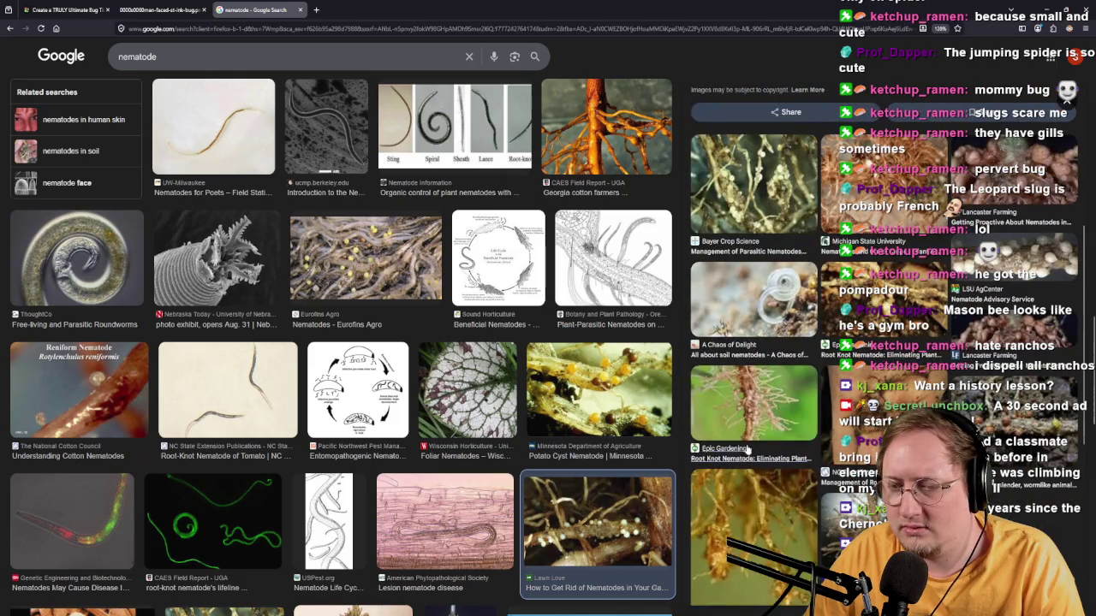
click(754, 407)
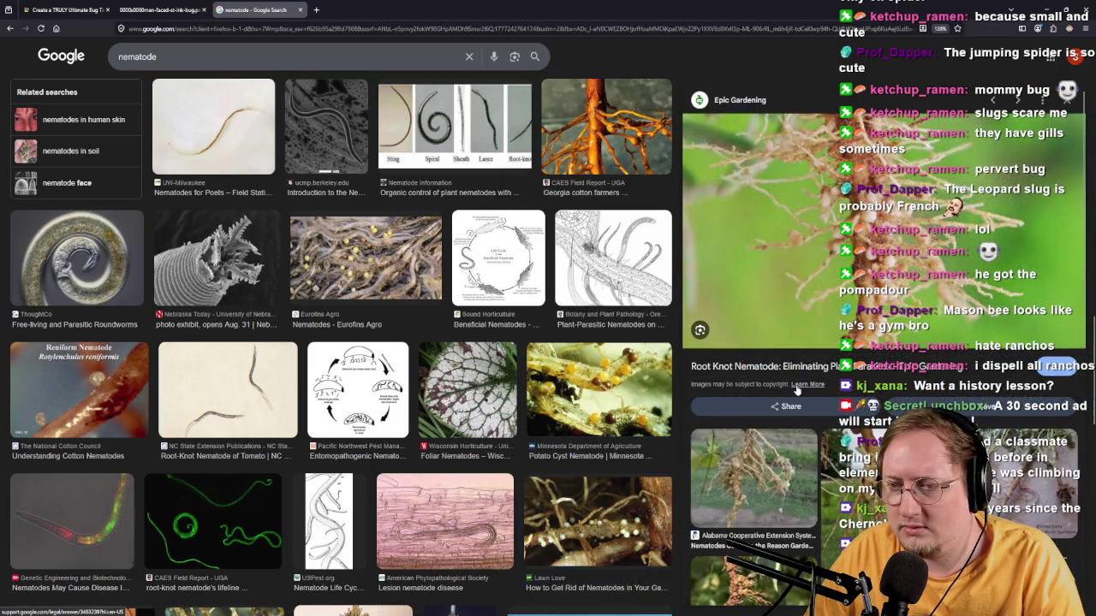
click(299, 10)
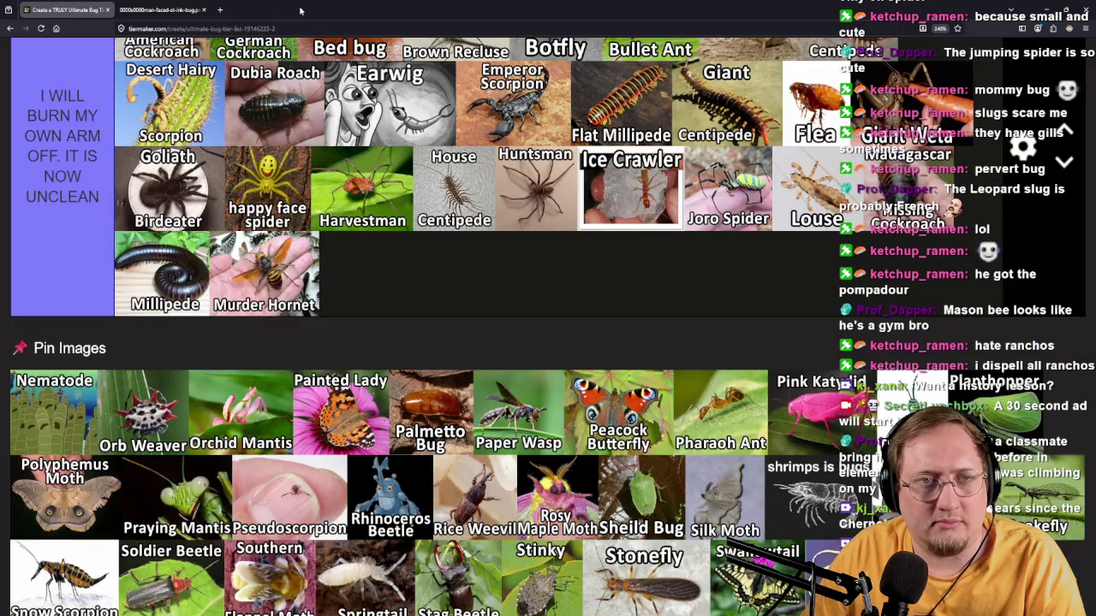
Drag Nematode into Get thee HENCE, Orb Weaver into I do not hate you, and Orchid Mantis into the top tier.
mouse_move(43, 418)
mouse_down()
mouse_move(424, 309)
mouse_move(599, 214)
mouse_move(711, 336)
mouse_move(715, 196)
mouse_up()
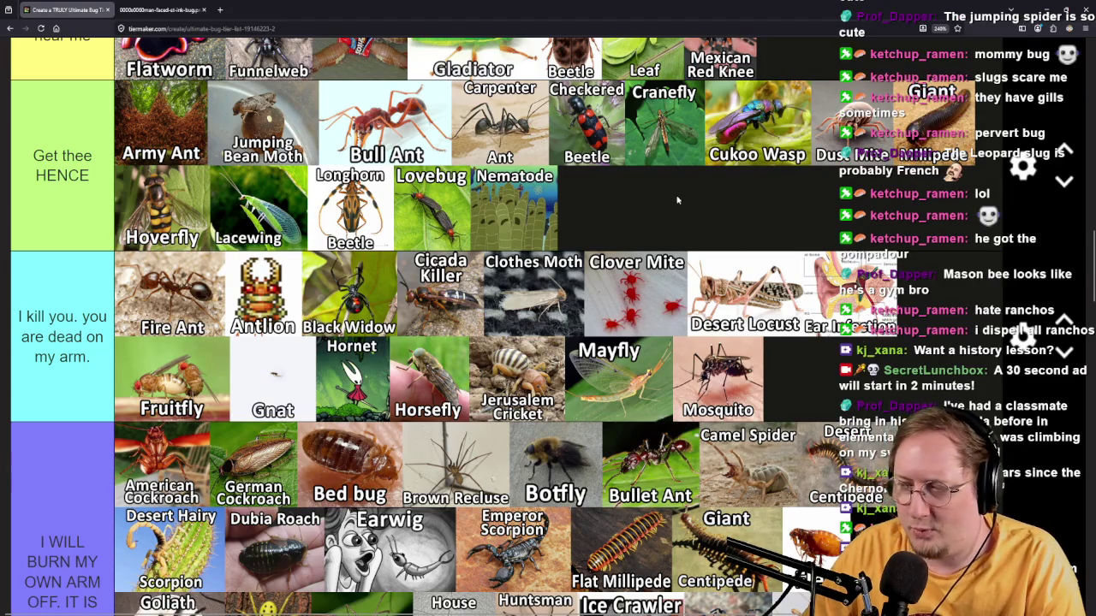
scroll(671, 277, down, 5)
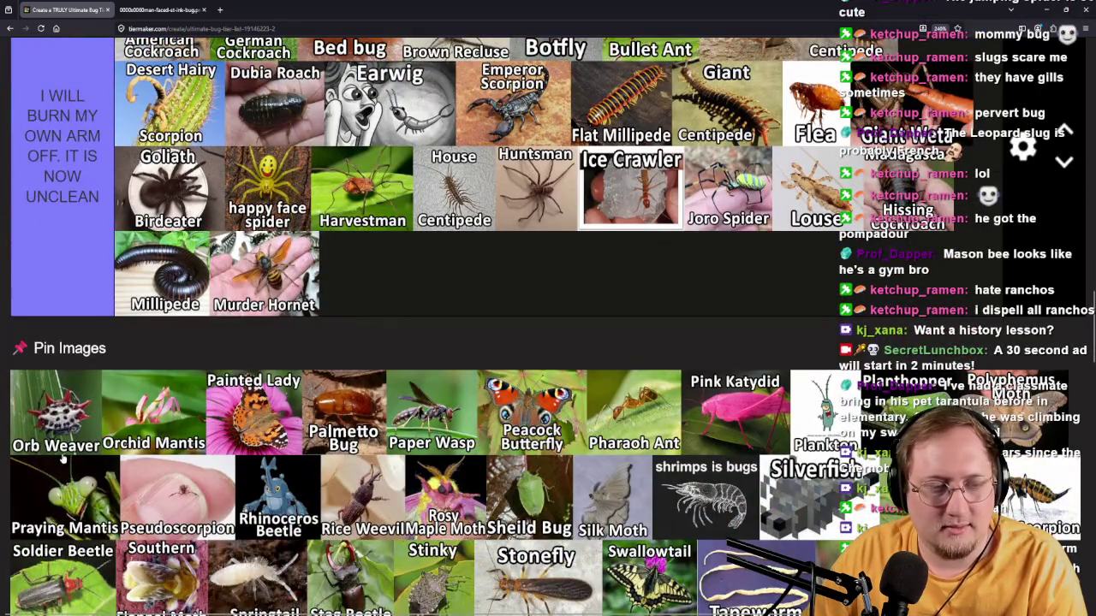
mouse_move(69, 447)
mouse_down()
mouse_move(833, 293)
mouse_move(997, 304)
mouse_move(844, 306)
mouse_move(608, 399)
mouse_move(514, 319)
mouse_move(514, 283)
mouse_up()
scroll(845, 306, up, 8)
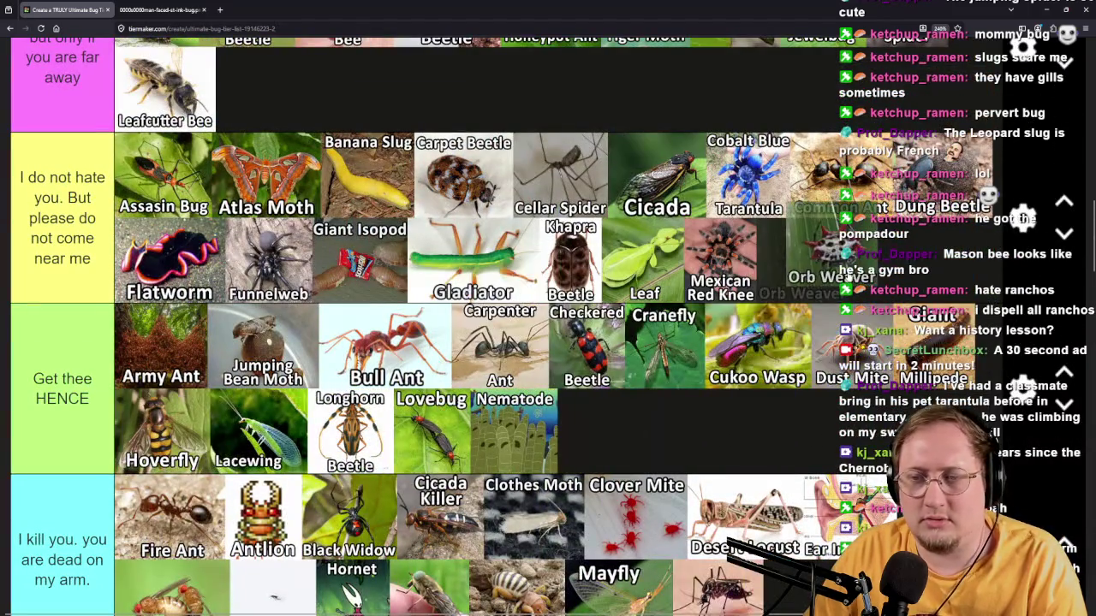
scroll(513, 326, down, 10)
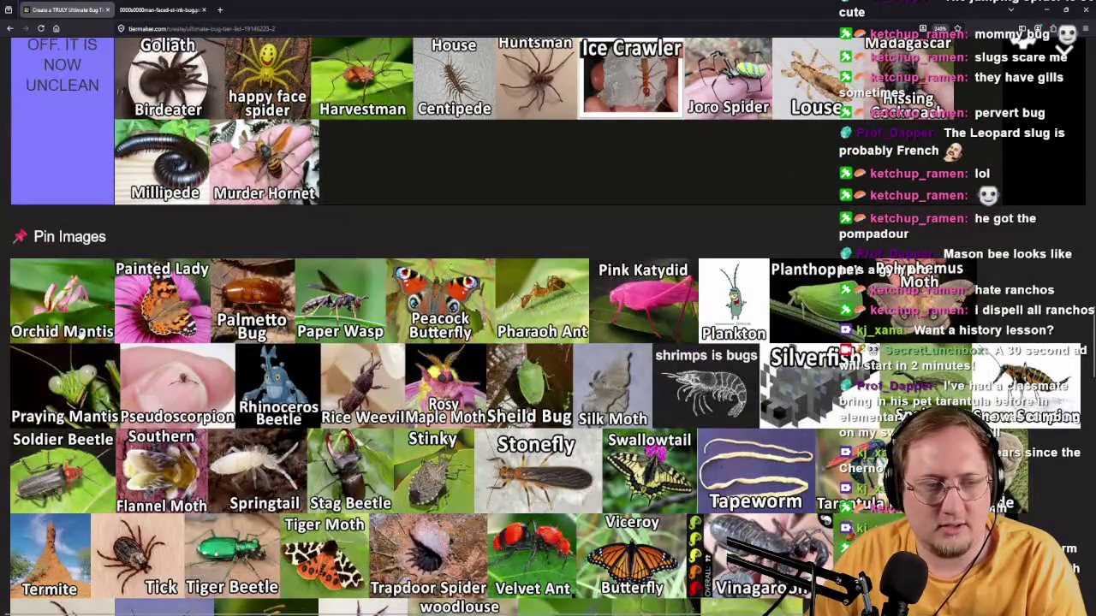
mouse_move(73, 341)
mouse_down()
mouse_move(149, 295)
mouse_move(552, 201)
mouse_move(547, 268)
mouse_move(806, 272)
mouse_up()
scroll(553, 201, up, 15)
scroll(548, 268, up, 6)
scroll(548, 268, down, 4)
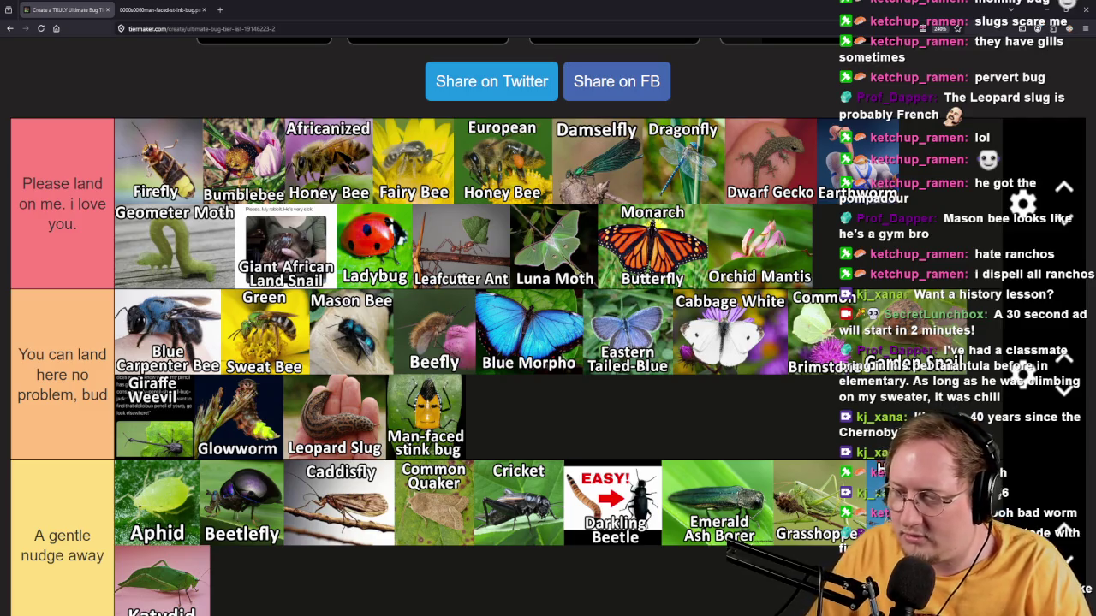
scroll(548, 325, down, 15)
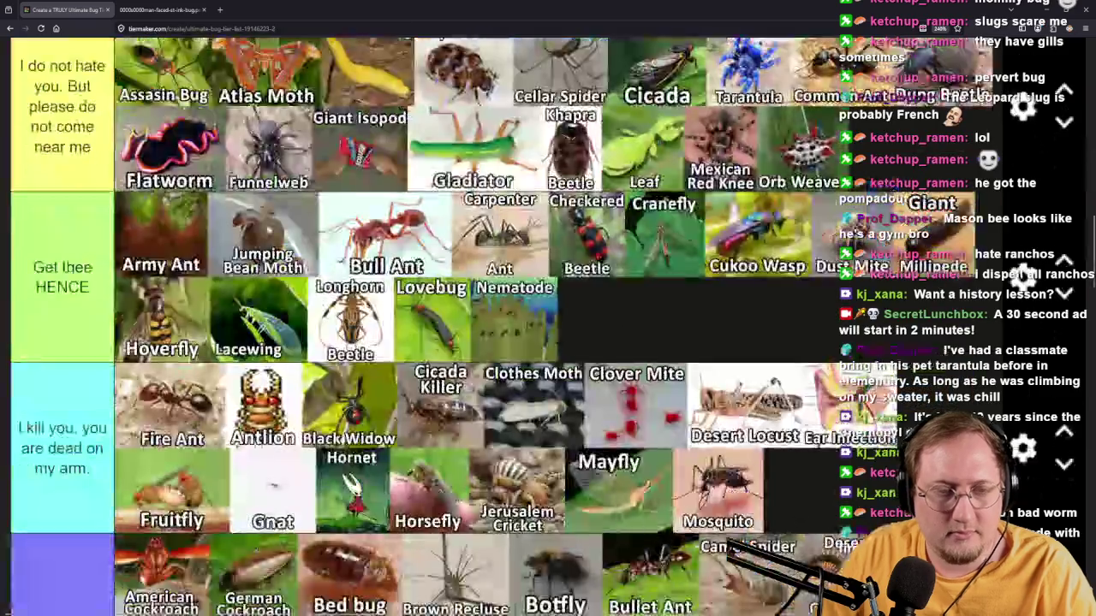
Rank Painted Lady in the top tier, and Palmetto Bug and Paper Wasp in the I WILL BURN tier.
scroll(548, 325, up, 3)
scroll(548, 325, up, 5)
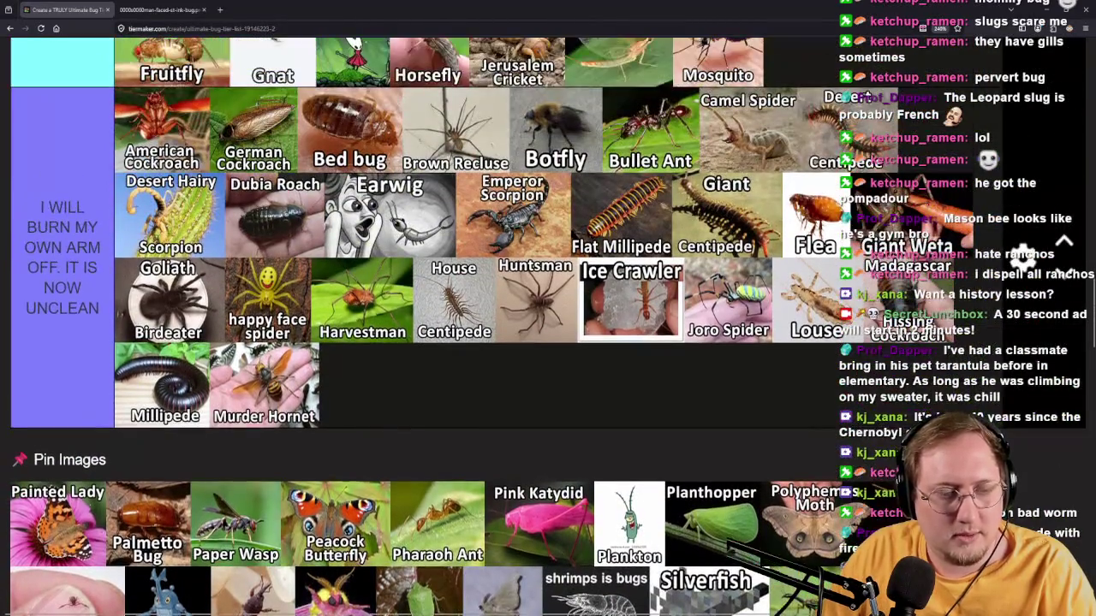
mouse_move(52, 531)
mouse_down()
mouse_move(695, 330)
mouse_move(675, 407)
mouse_move(797, 437)
mouse_move(829, 467)
mouse_move(685, 469)
mouse_move(755, 471)
mouse_up()
scroll(675, 406, up, 5)
scroll(675, 407, up, 5)
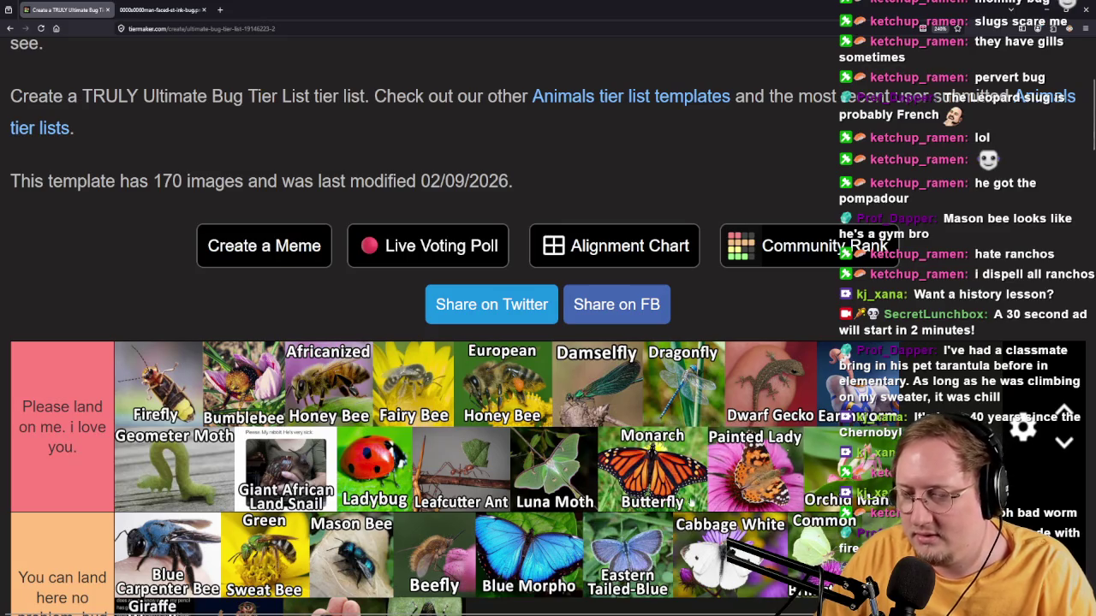
scroll(451, 509, down, 20)
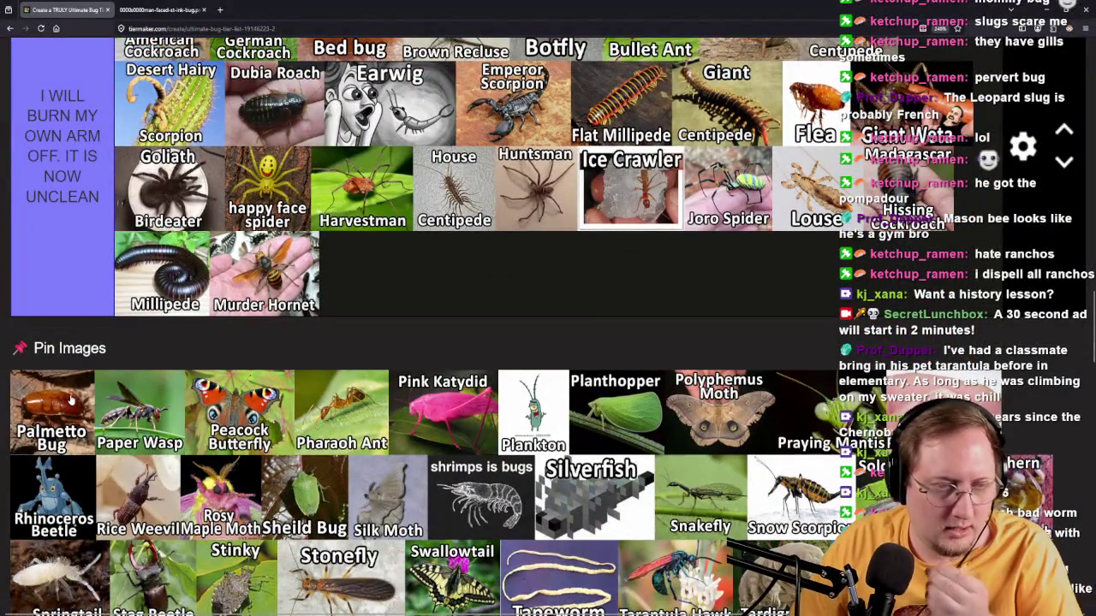
mouse_move(71, 400)
mouse_down()
mouse_move(530, 329)
mouse_move(516, 458)
mouse_move(539, 325)
mouse_move(225, 225)
mouse_move(257, 240)
mouse_up()
scroll(529, 328, up, 5)
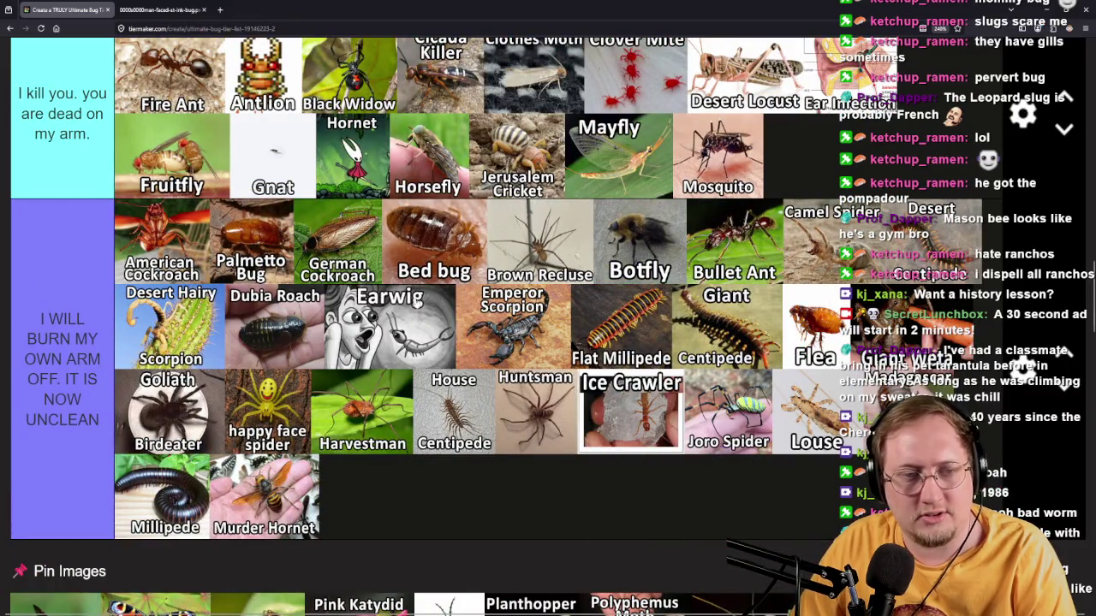
scroll(251, 448, down, 4)
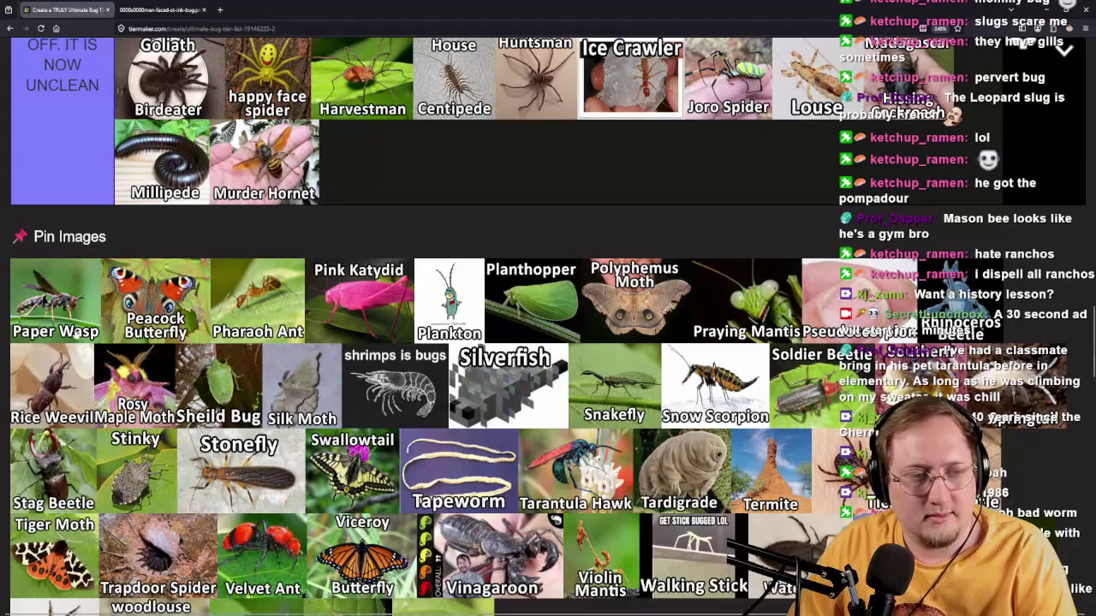
mouse_move(64, 315)
mouse_down()
mouse_move(460, 233)
mouse_move(377, 282)
mouse_up()
scroll(460, 236, up, 1)
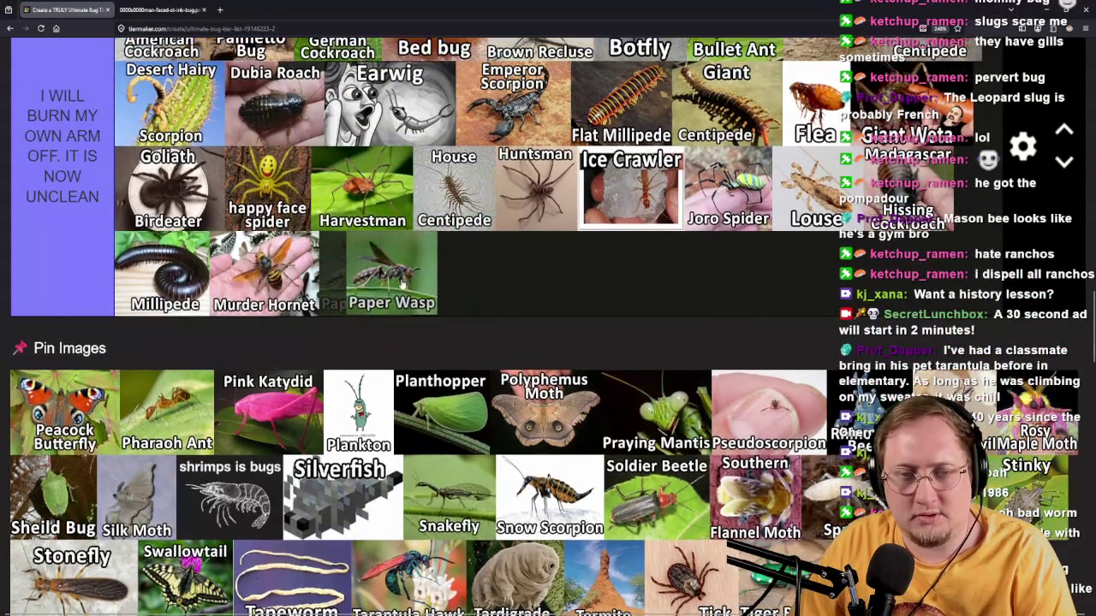
Place Peacock Butterfly in the I do not hate you tier.
mouse_move(70, 432)
mouse_down()
mouse_move(714, 342)
mouse_move(354, 531)
mouse_move(177, 349)
mouse_move(391, 354)
mouse_move(427, 374)
mouse_move(488, 373)
mouse_move(442, 363)
mouse_move(321, 272)
mouse_move(808, 315)
mouse_move(788, 342)
mouse_move(533, 364)
mouse_move(567, 377)
mouse_move(624, 338)
mouse_move(283, 407)
mouse_up()
scroll(713, 343, up, 15)
scroll(354, 531, up, 1)
scroll(392, 354, down, 3)
scroll(486, 370, down, 2)
scroll(441, 290, up, 4)
scroll(787, 343, down, 2)
scroll(624, 338, down, 4)
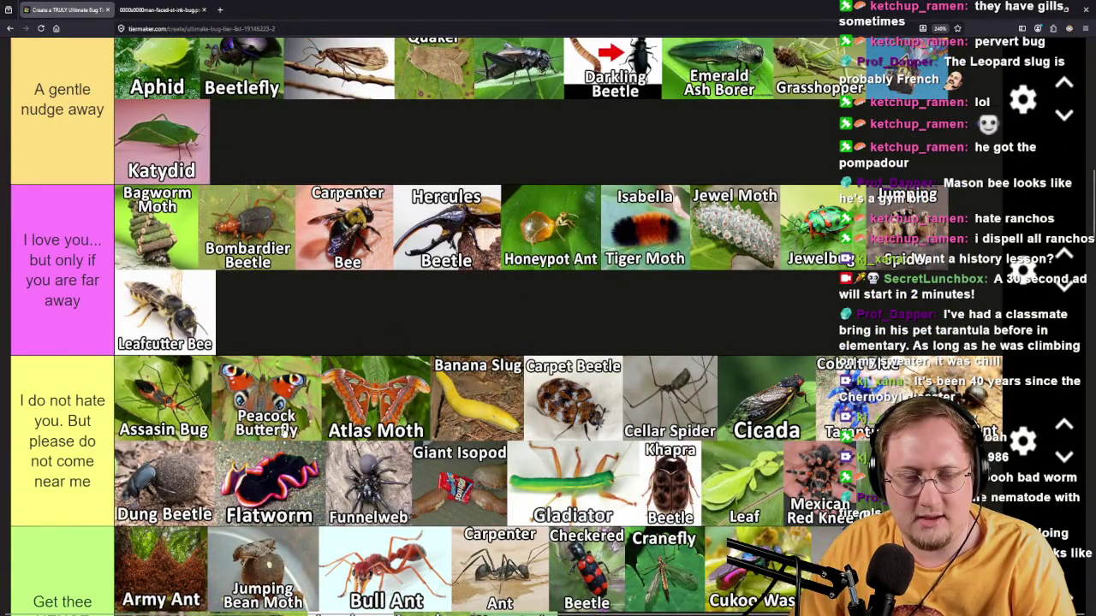
scroll(421, 491, down, 5)
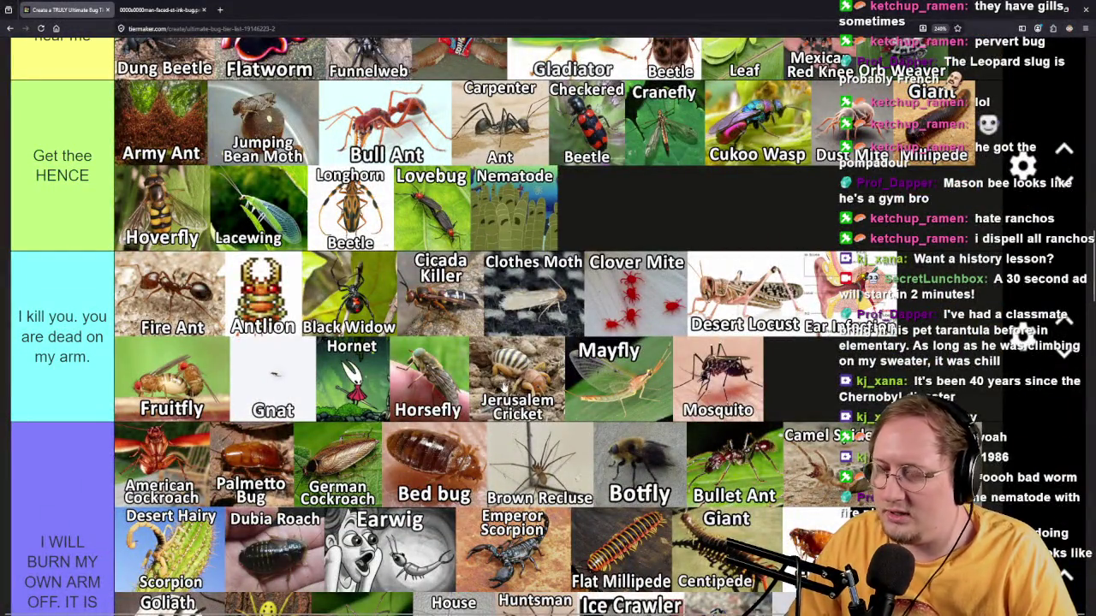
scroll(503, 382, up, 10)
scroll(502, 382, up, 2)
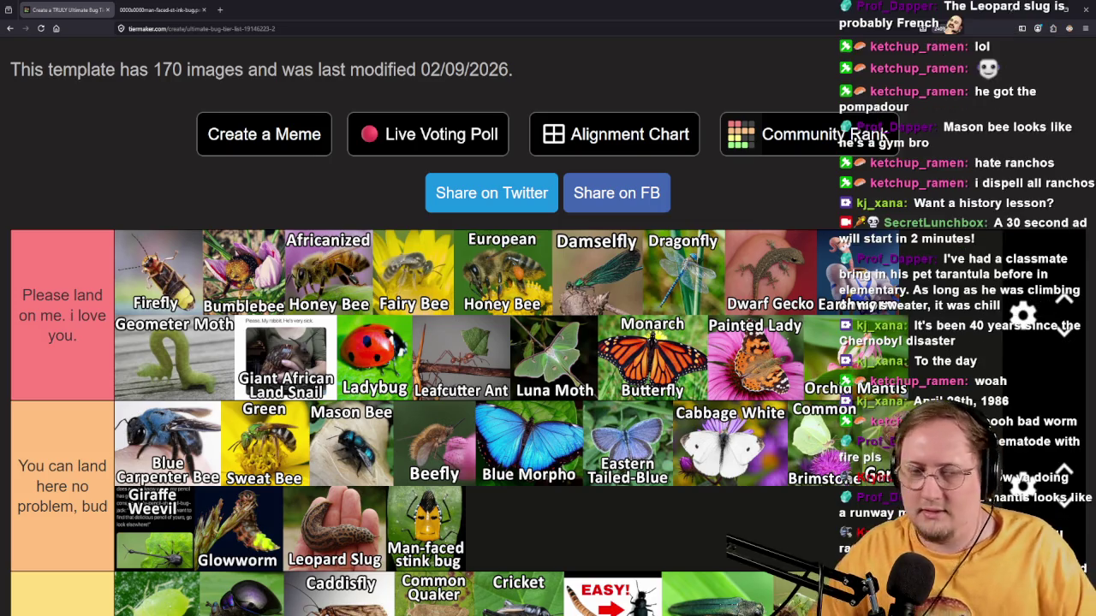
scroll(548, 342, down, 20)
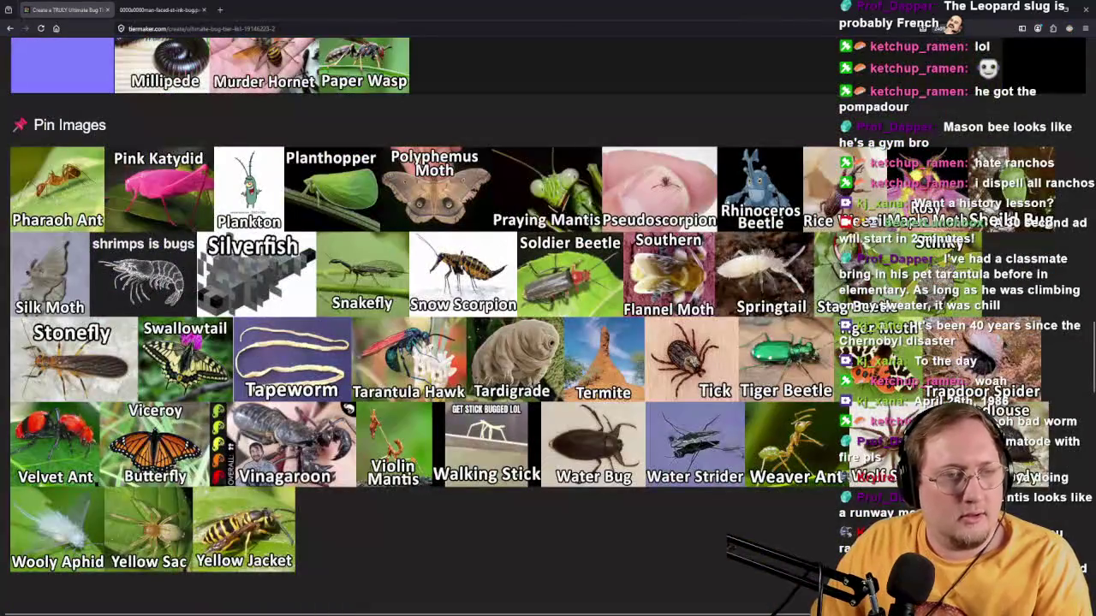
Drag Pharaoh Ant into Get thee HENCE and pull Pink Katydid out of the pinned pool.
scroll(411, 343, up, 1)
mouse_move(57, 295)
mouse_down()
mouse_move(565, 224)
mouse_move(557, 235)
mouse_move(582, 248)
mouse_move(343, 403)
mouse_move(514, 376)
mouse_move(622, 333)
mouse_up()
scroll(556, 236, up, 5)
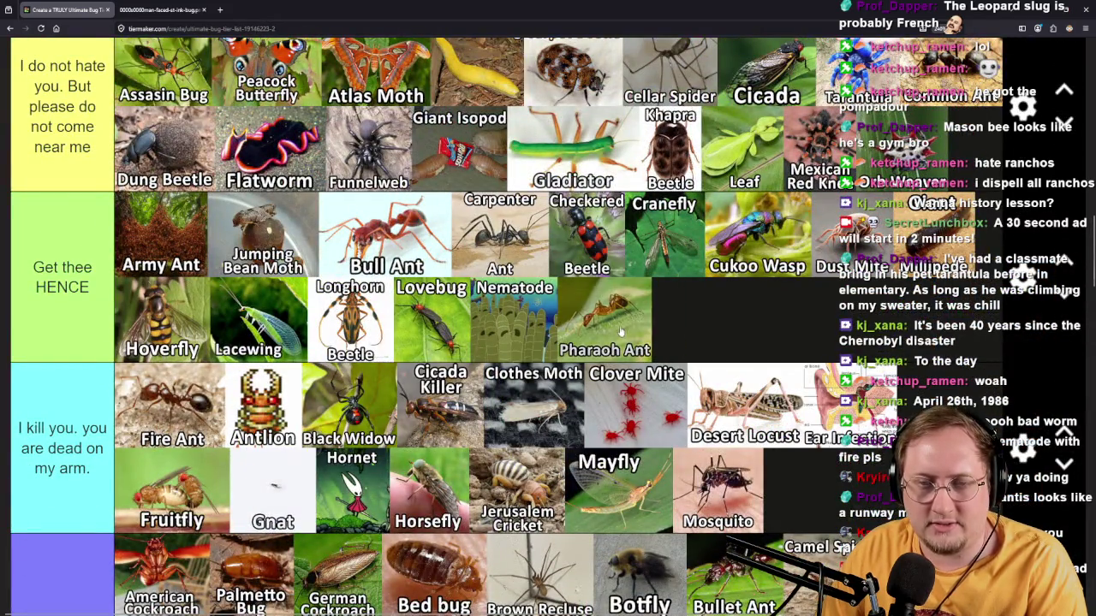
scroll(608, 319, down, 5)
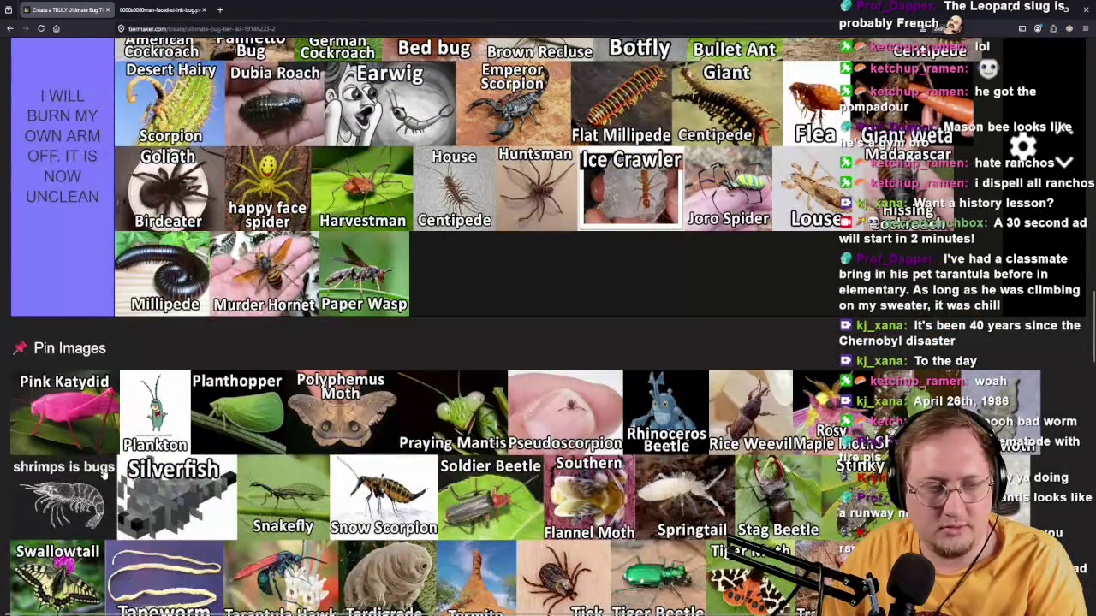
mouse_move(89, 441)
mouse_down()
mouse_move(676, 360)
mouse_move(710, 359)
mouse_move(719, 385)
mouse_move(506, 250)
mouse_move(487, 287)
mouse_move(800, 340)
mouse_move(389, 283)
mouse_move(290, 282)
mouse_up()
scroll(710, 359, up, 5)
scroll(487, 287, up, 4)
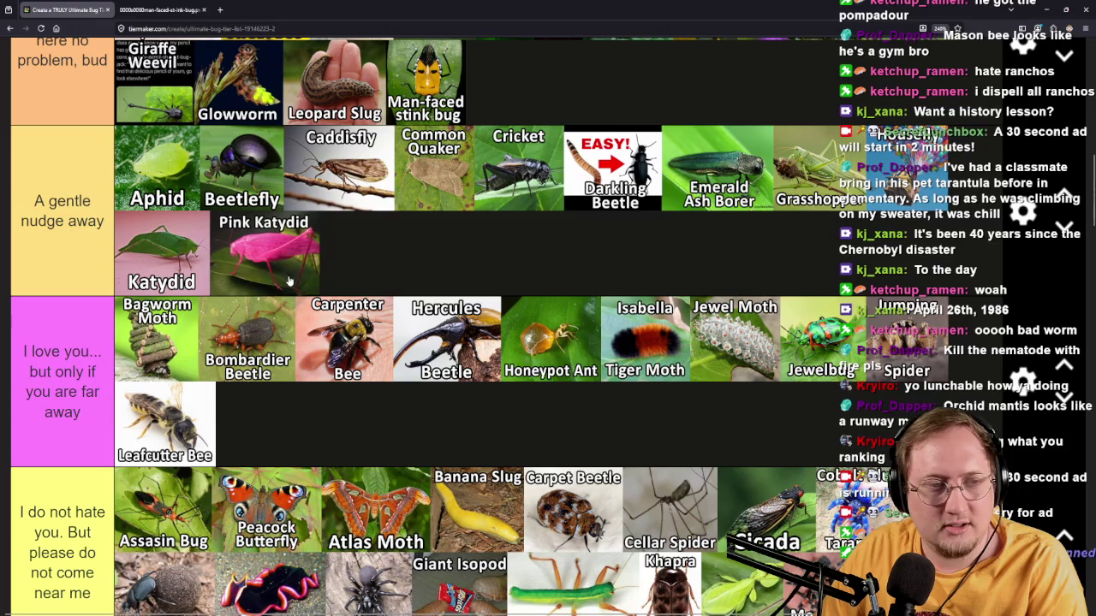
scroll(175, 274, up, 2)
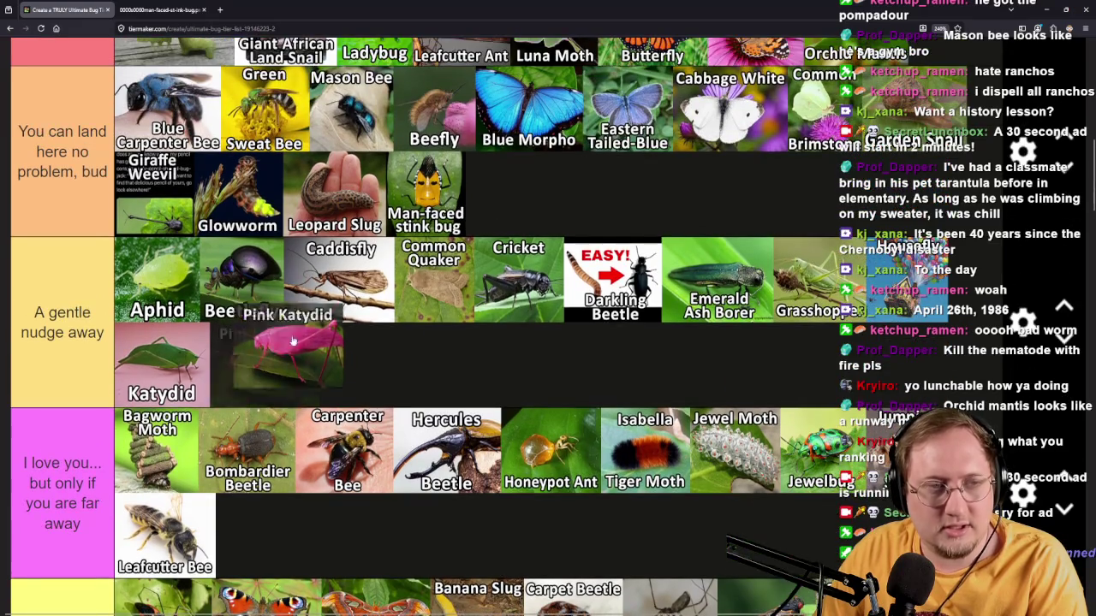
Move Pink Katydid into You can land here and put Katydid between Common Quaker and Cricket.
drag(268, 355, 514, 196)
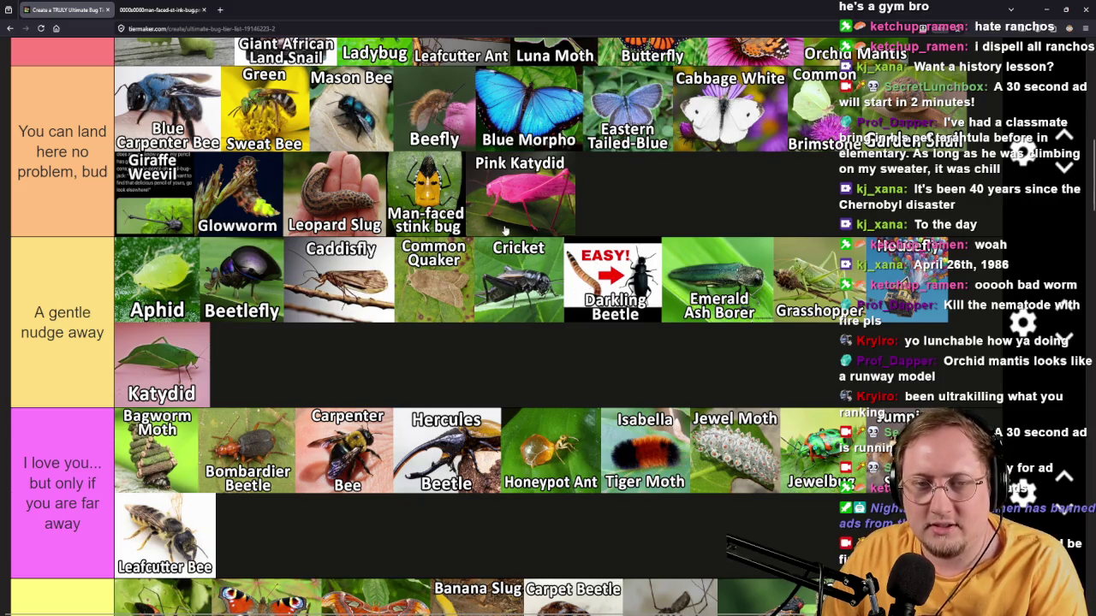
mouse_move(176, 373)
mouse_down()
mouse_move(261, 374)
mouse_move(628, 181)
mouse_move(643, 195)
mouse_move(416, 413)
mouse_move(409, 452)
mouse_move(410, 430)
mouse_move(505, 287)
mouse_move(501, 310)
mouse_up()
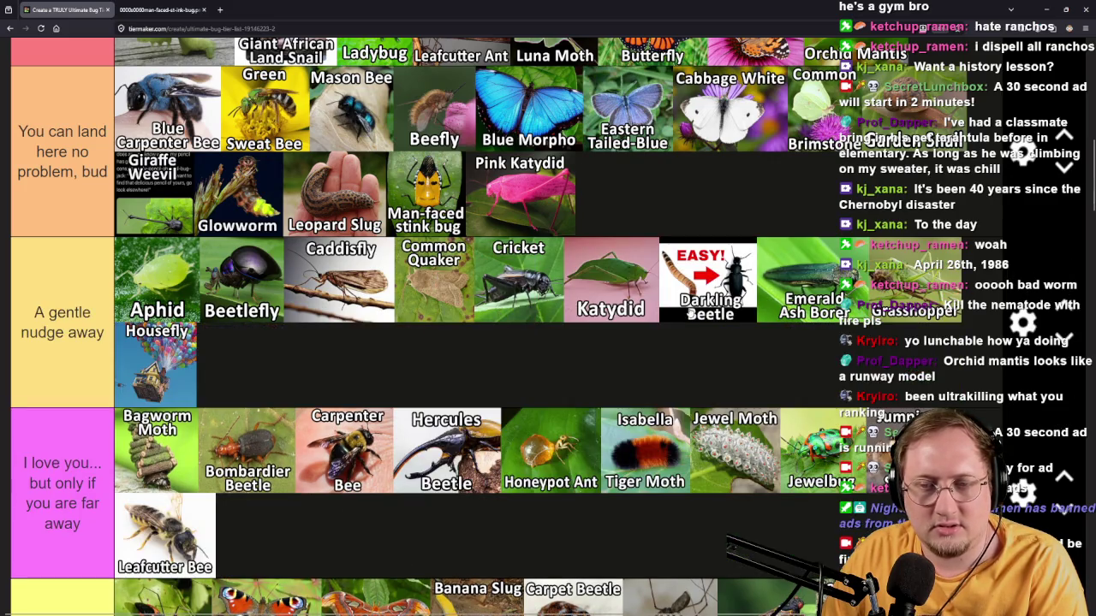
mouse_move(599, 301)
mouse_down()
mouse_move(394, 295)
mouse_move(530, 292)
mouse_up()
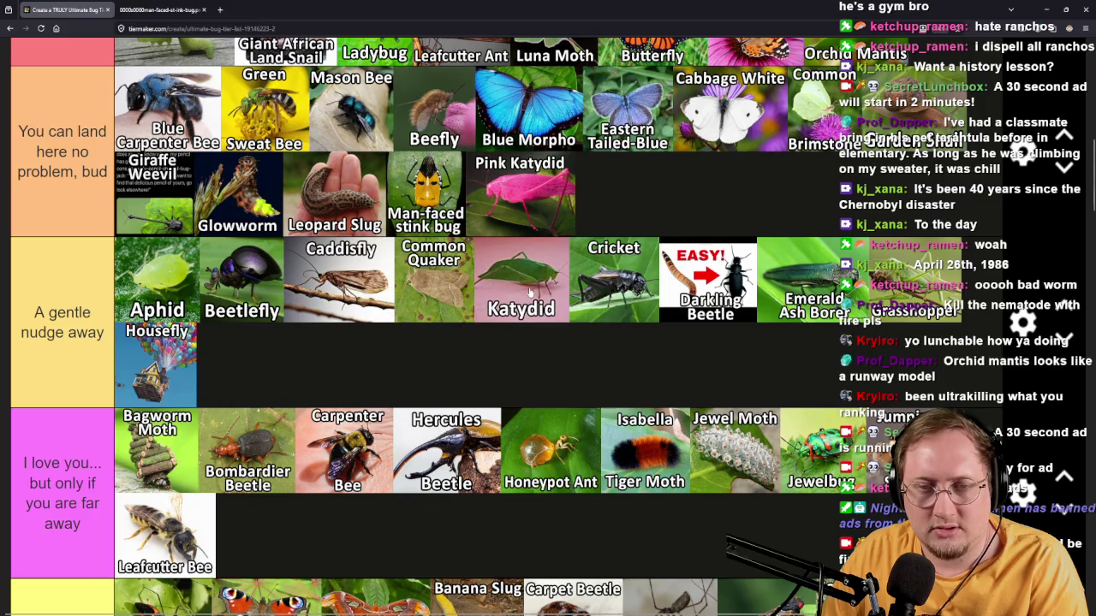
Drop Plankton into the A gentle nudge away tier after Housefly.
scroll(410, 338, down, 15)
mouse_move(44, 224)
mouse_down()
mouse_move(445, 360)
mouse_move(843, 514)
mouse_move(611, 431)
mouse_up()
scroll(737, 479, up, 4)
mouse_move(486, 444)
mouse_down()
mouse_move(505, 437)
mouse_move(452, 420)
mouse_move(300, 440)
mouse_move(307, 471)
mouse_move(745, 445)
mouse_move(746, 336)
mouse_move(639, 478)
mouse_move(399, 496)
mouse_up()
scroll(300, 440, up, 3)
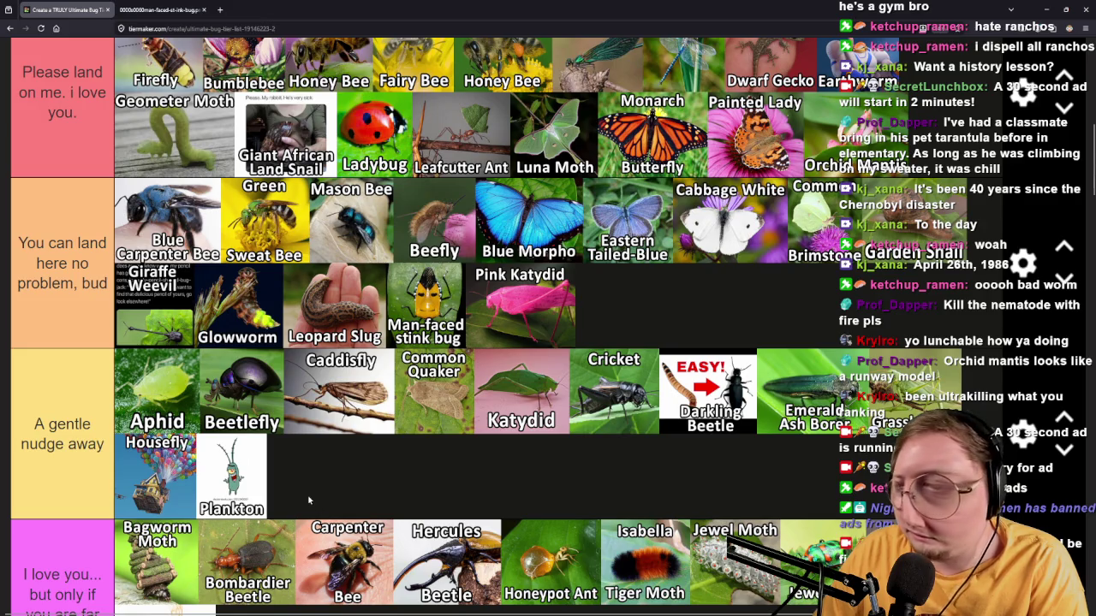
scroll(309, 501, down, 15)
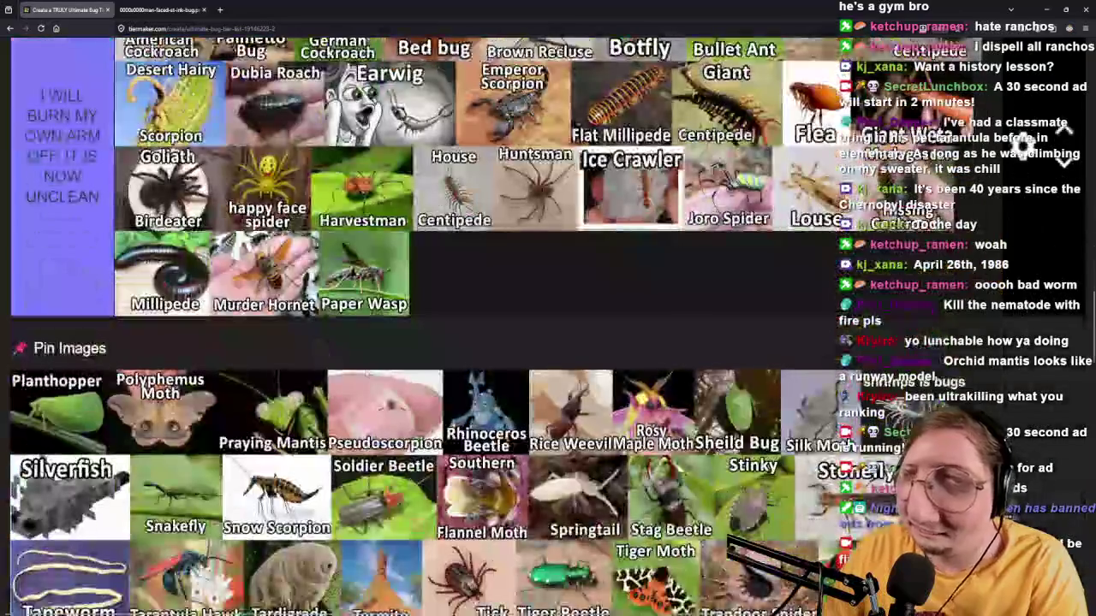
Drag Planthopper from the pinned pool into the I do not hate you tier.
scroll(332, 339, up, 3)
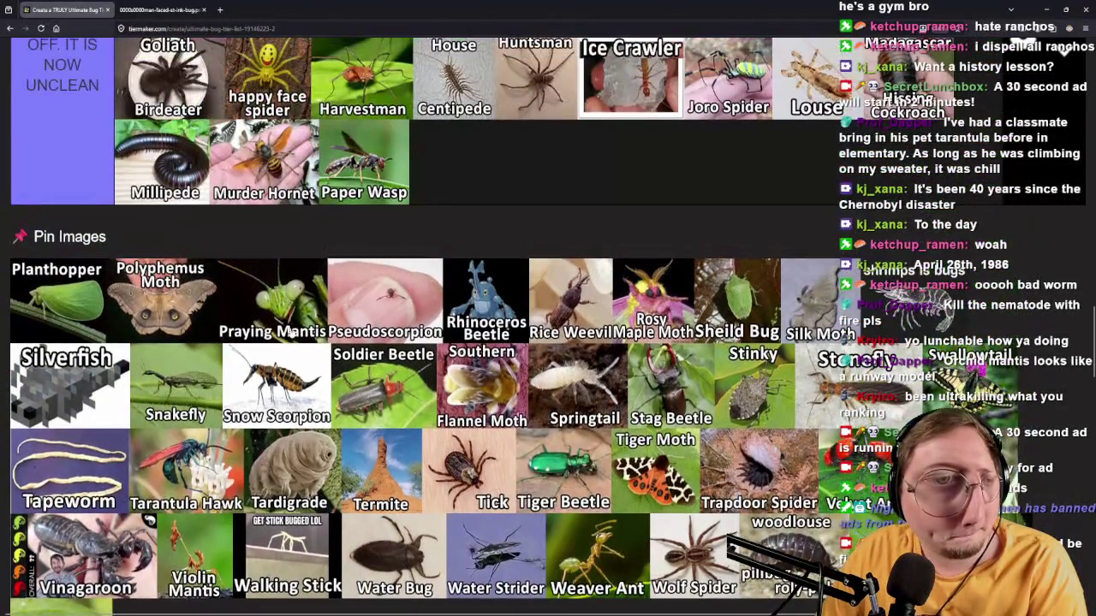
mouse_move(67, 302)
mouse_down()
mouse_move(453, 207)
mouse_move(631, 194)
mouse_move(706, 282)
mouse_move(897, 309)
mouse_move(829, 338)
mouse_move(734, 336)
mouse_move(740, 309)
mouse_move(779, 283)
mouse_up()
scroll(647, 214, up, 3)
scroll(706, 281, up, 2)
scroll(897, 309, up, 2)
scroll(740, 309, up, 2)
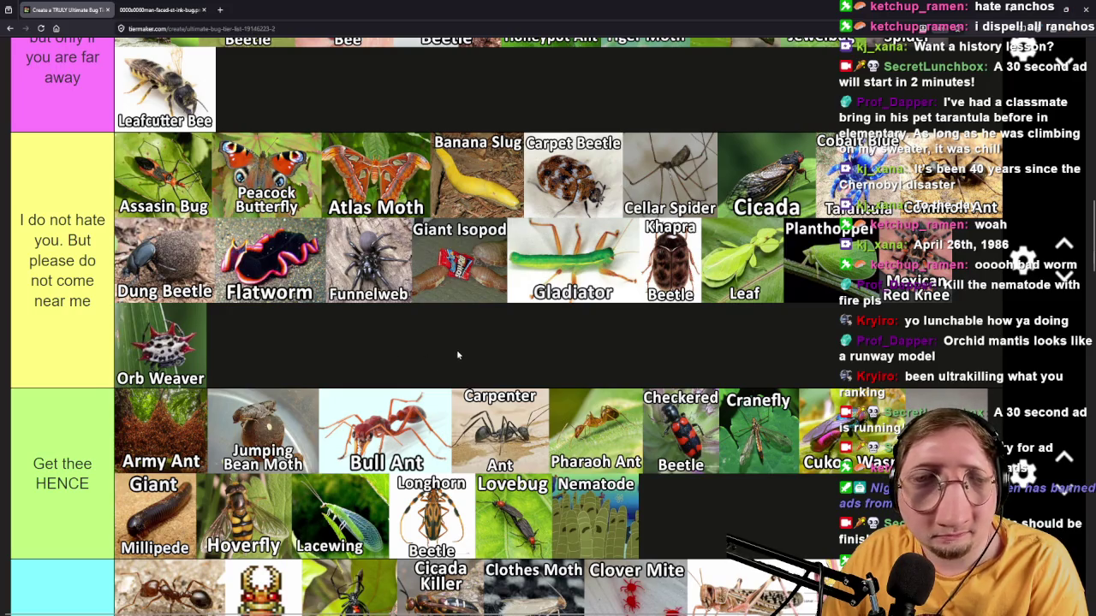
scroll(454, 364, up, 2)
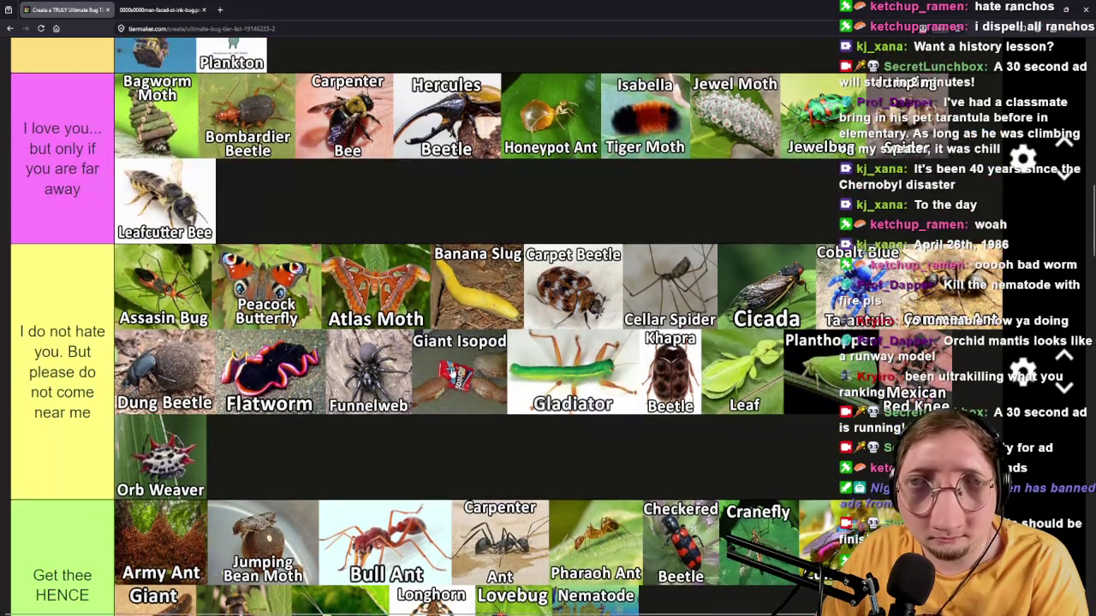
scroll(451, 373, up, 4)
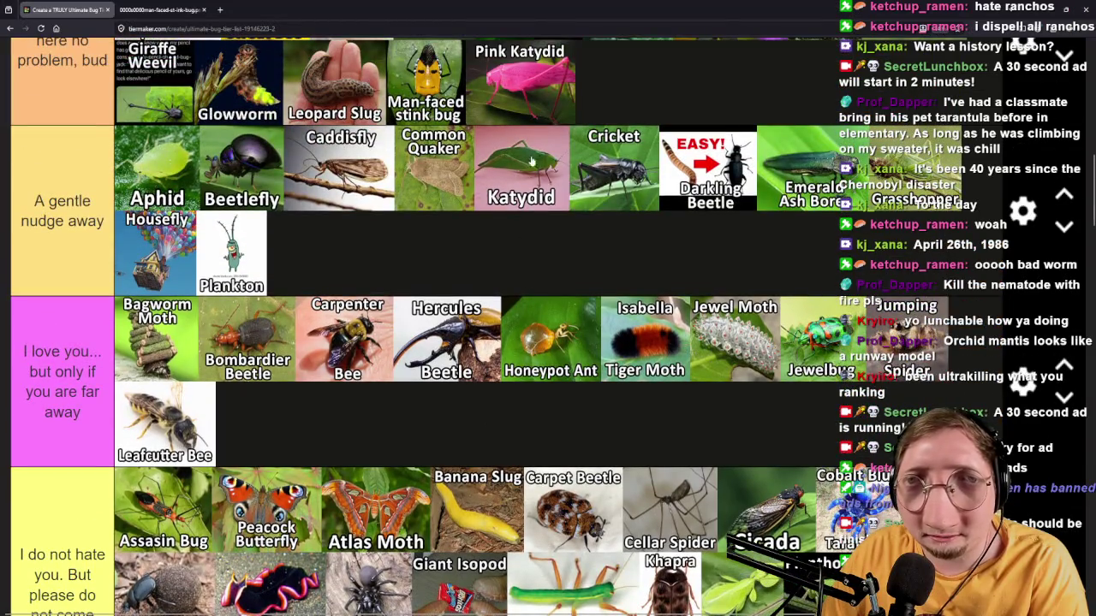
scroll(611, 314, down, 4)
Move Katydid and Grasshopper from their rows into the I do not hate you tier.
mouse_move(539, 172)
mouse_down()
mouse_move(611, 313)
mouse_move(848, 360)
mouse_move(840, 391)
mouse_move(839, 364)
mouse_up()
scroll(821, 441, up, 4)
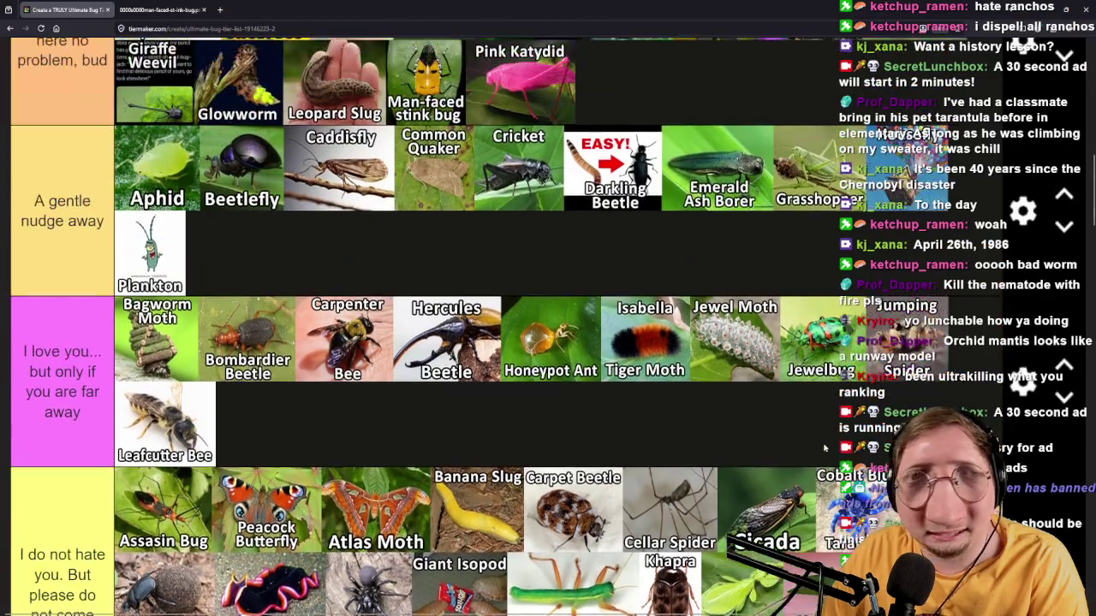
scroll(319, 426, down, 6)
scroll(318, 426, down, 4)
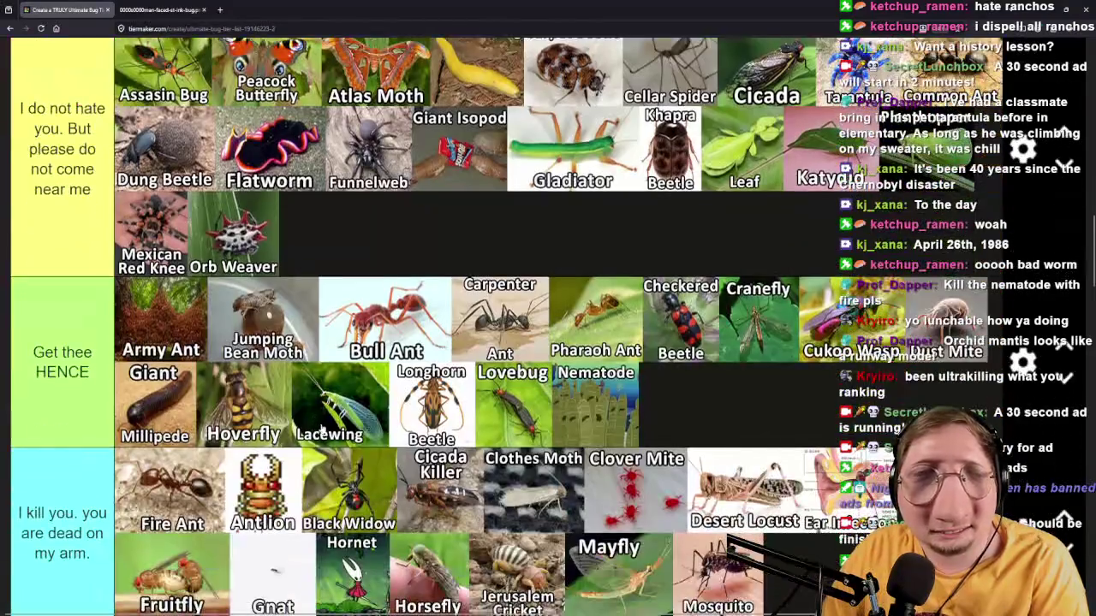
scroll(683, 488, up, 8)
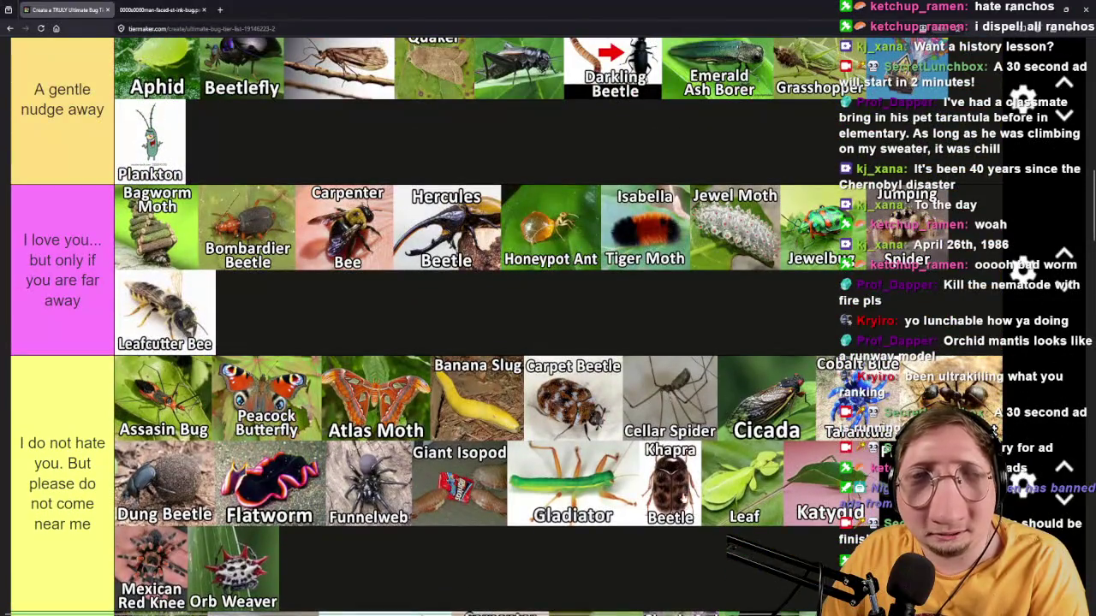
scroll(682, 490, up, 4)
scroll(819, 283, down, 2)
drag(822, 197, 784, 288)
scroll(809, 218, down, 5)
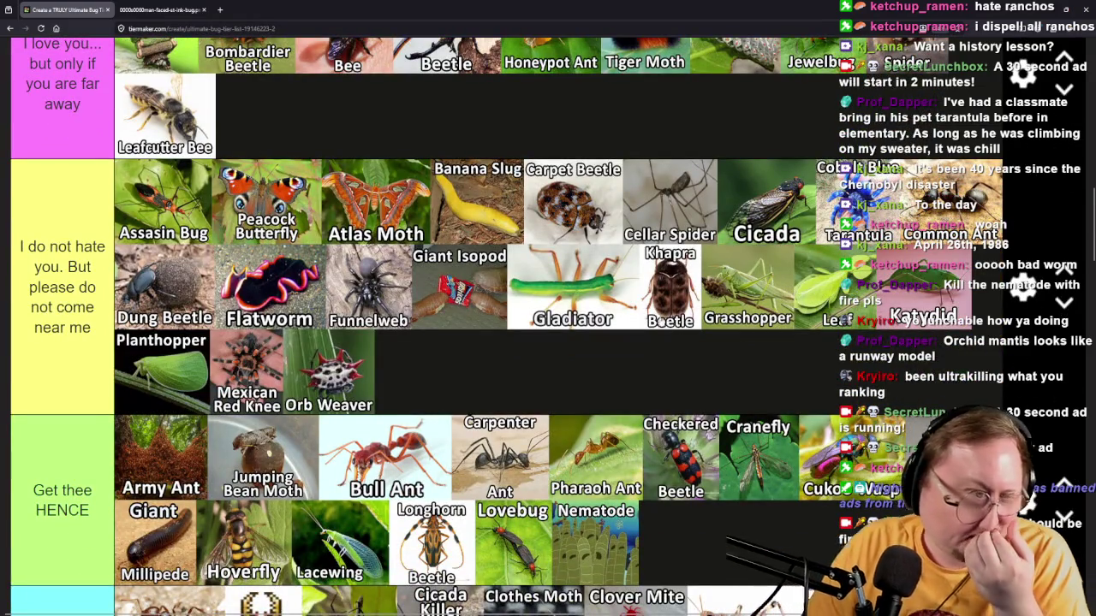
Reorder that tier so Khapra Beetle, then Gladiator, follow Orb Weaver at the end.
mouse_move(671, 308)
mouse_down()
mouse_move(710, 352)
mouse_move(709, 383)
mouse_up()
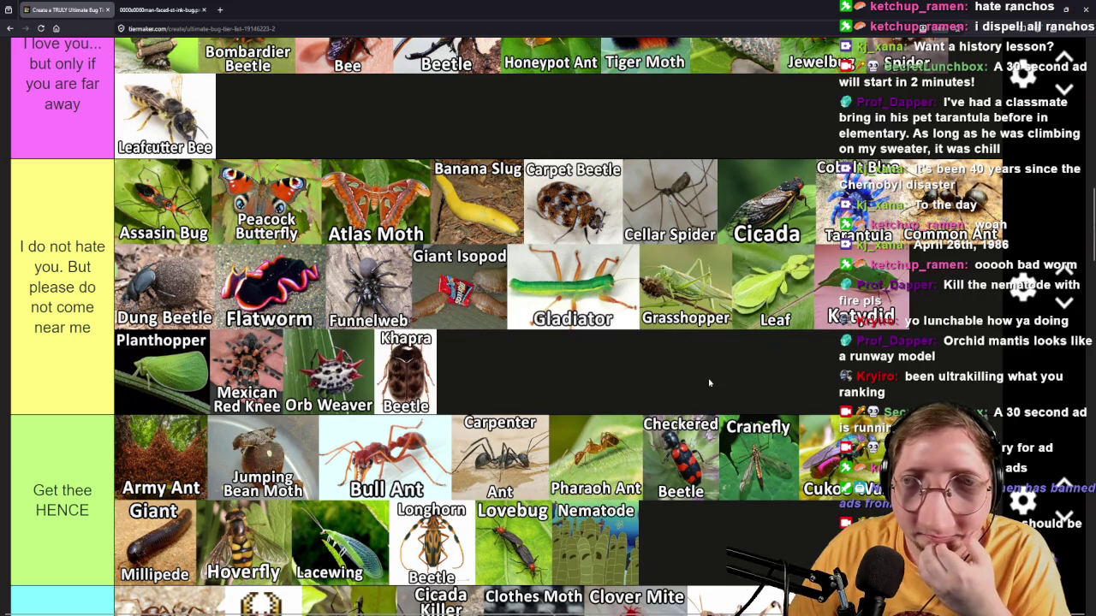
mouse_move(572, 288)
mouse_down()
mouse_move(592, 373)
mouse_move(659, 373)
mouse_up()
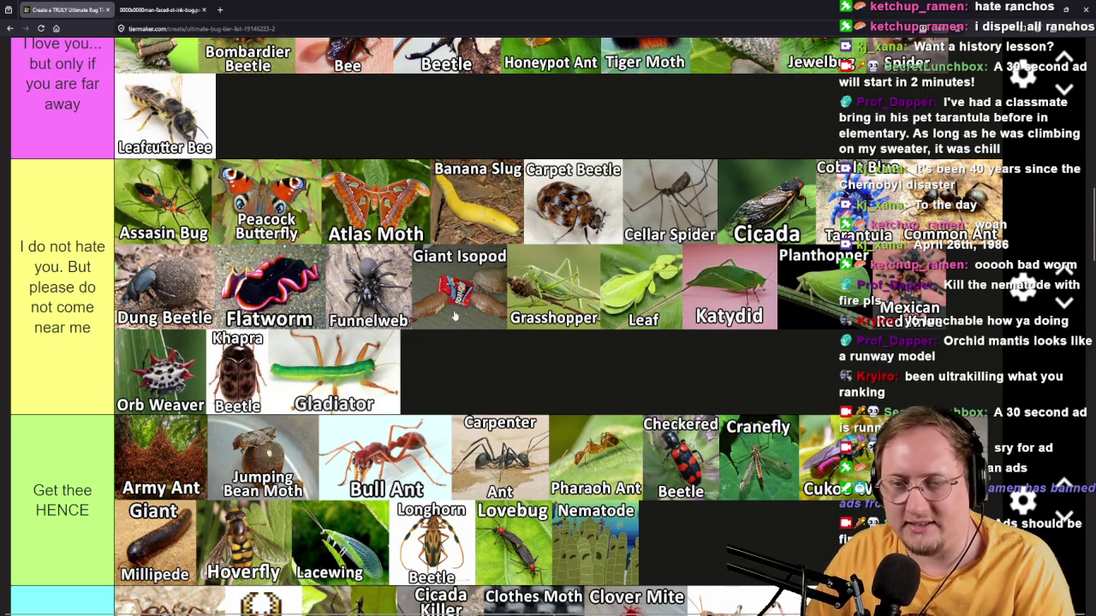
scroll(358, 285, down, 15)
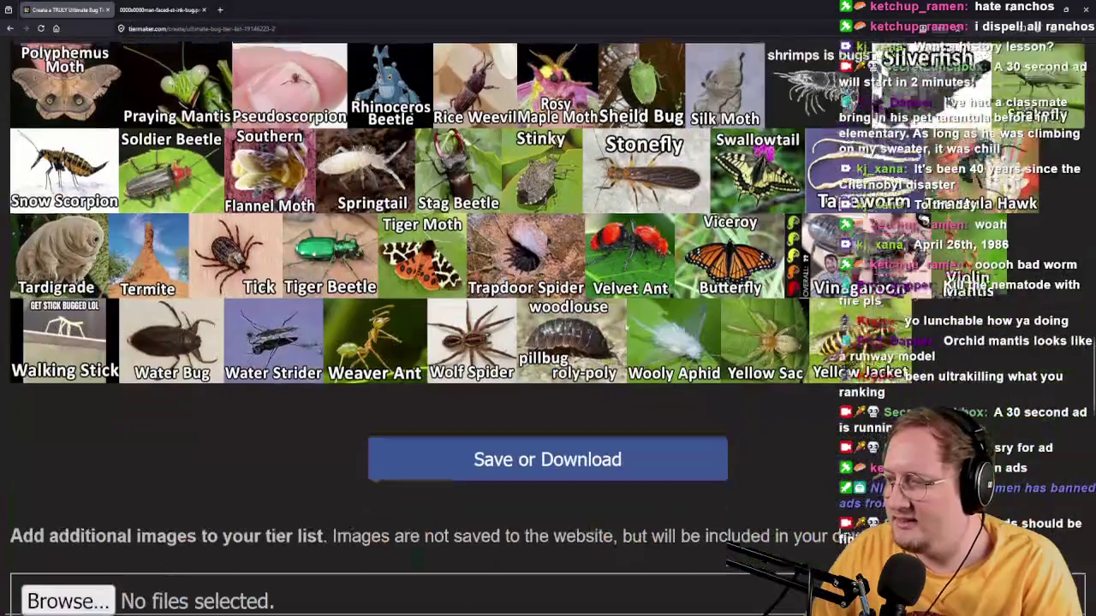
Rank Polyphemus Moth in the A gentle nudge away tier.
scroll(608, 336, up, 4)
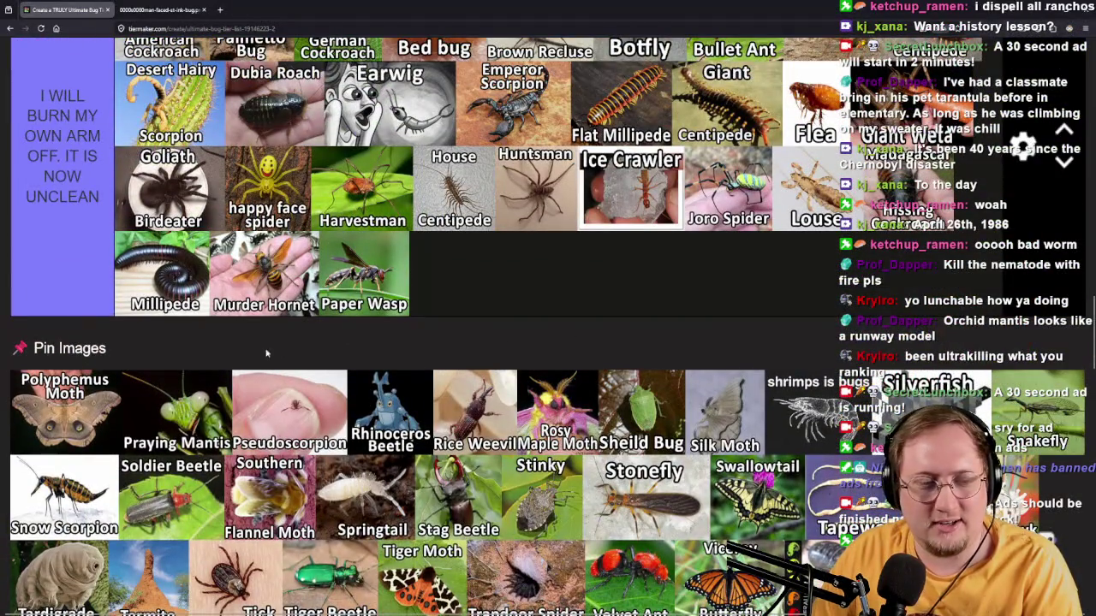
mouse_move(96, 447)
mouse_down()
mouse_move(753, 288)
mouse_move(479, 429)
mouse_move(172, 479)
mouse_move(685, 480)
mouse_move(685, 417)
mouse_move(569, 279)
mouse_move(495, 333)
mouse_move(445, 261)
mouse_move(426, 289)
mouse_up()
scroll(754, 287, up, 15)
scroll(685, 462, down, 3)
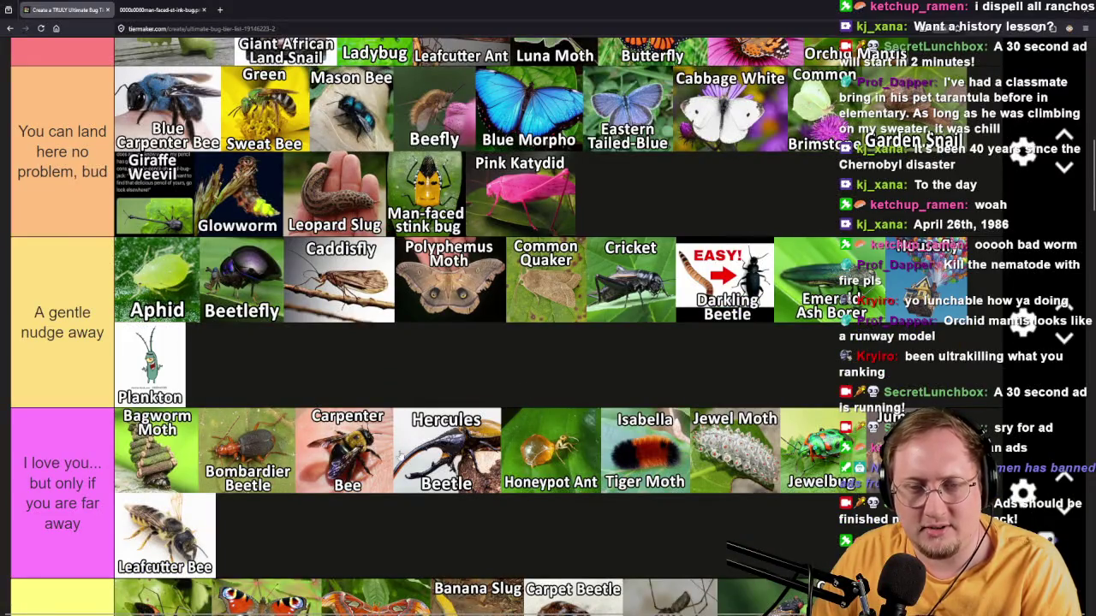
scroll(400, 452, down, 15)
scroll(400, 452, up, 3)
Place Praying Mantis in the I love you tier and Pseudoscorpion in the I kill you tier.
mouse_move(89, 386)
mouse_down()
mouse_move(544, 281)
mouse_move(590, 289)
mouse_move(544, 290)
mouse_move(672, 380)
mouse_move(983, 311)
mouse_move(885, 367)
mouse_move(855, 467)
mouse_move(873, 411)
mouse_move(638, 418)
mouse_move(445, 364)
mouse_move(383, 385)
mouse_move(375, 520)
mouse_up()
scroll(590, 288, up, 10)
scroll(672, 380, up, 6)
scroll(860, 446, down, 1)
scroll(639, 418, down, 2)
scroll(319, 540, down, 10)
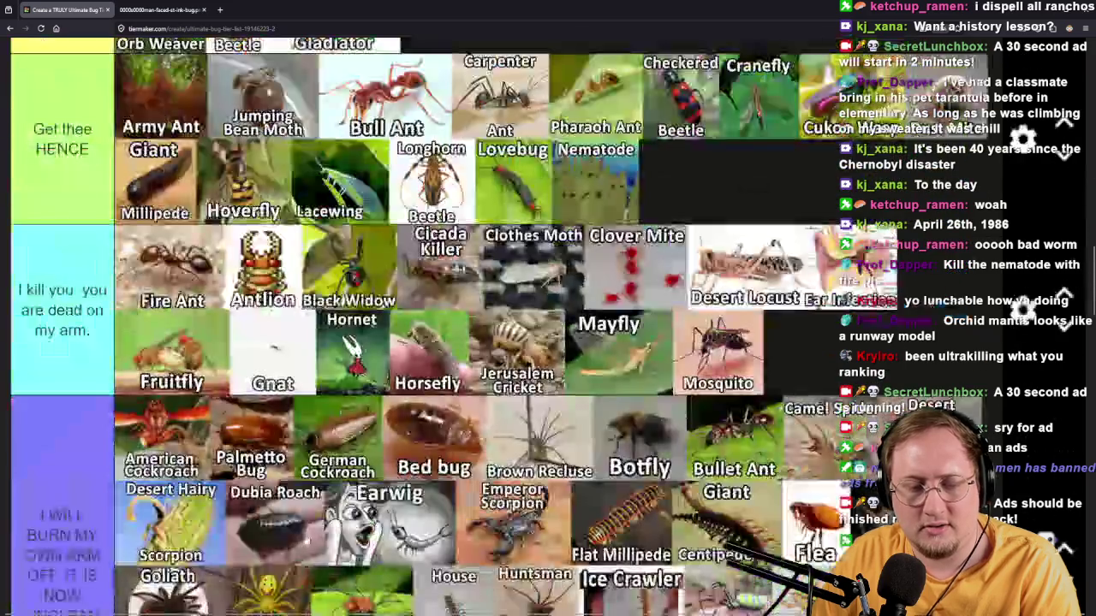
scroll(318, 540, up, 3)
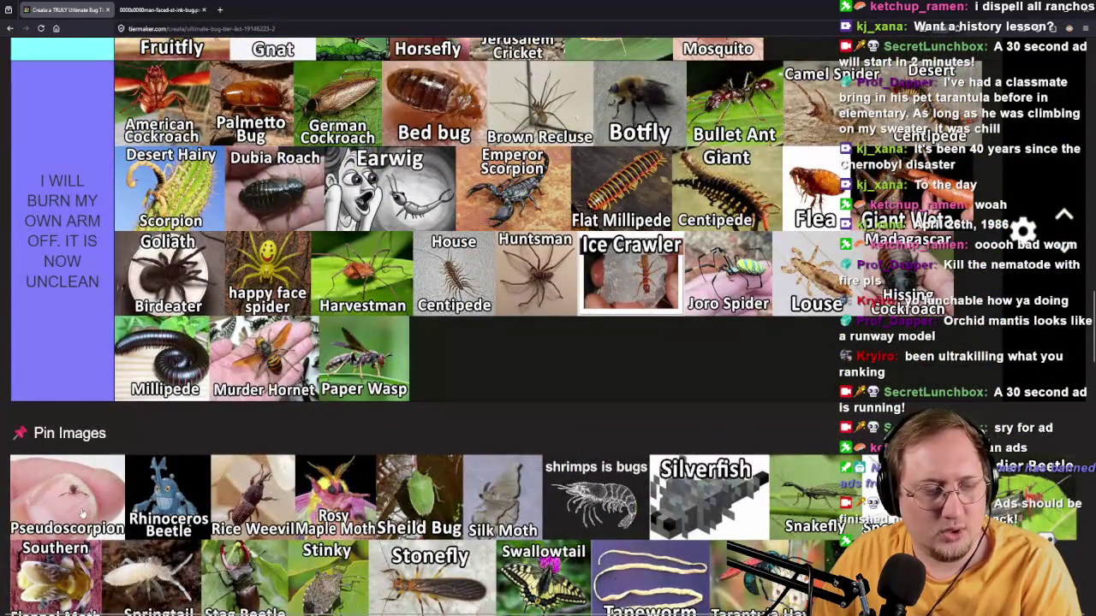
mouse_move(82, 513)
mouse_down()
mouse_move(79, 445)
mouse_move(613, 376)
mouse_move(817, 462)
mouse_up()
Put Rhinoceros Beetle after Hercules Beetle in the I love you… far away tier.
scroll(618, 378, up, 5)
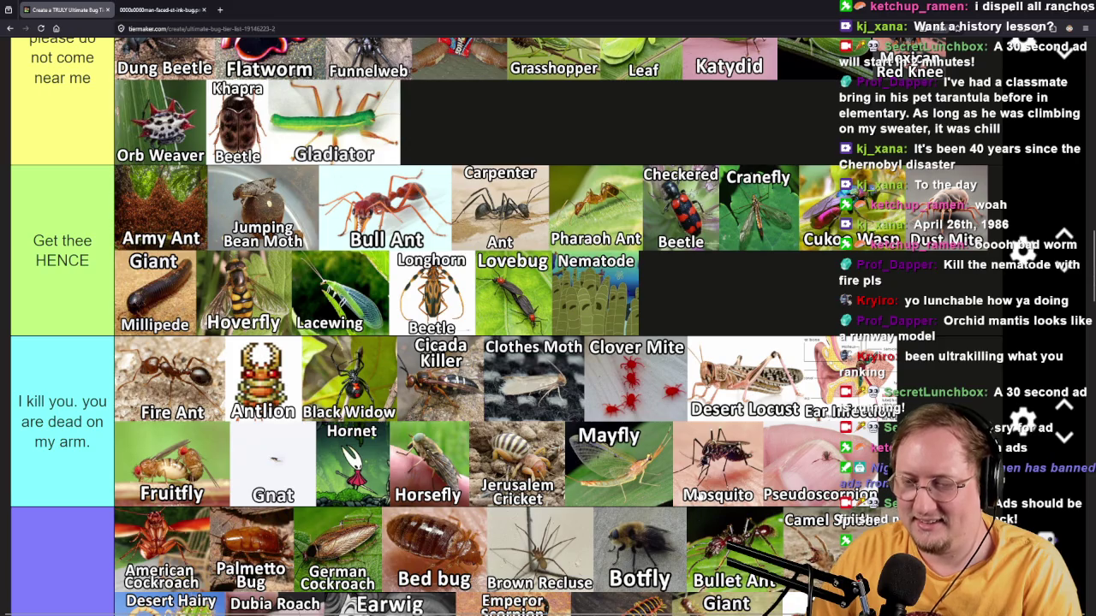
scroll(634, 163, down, 6)
mouse_move(65, 402)
mouse_down()
mouse_move(75, 251)
mouse_move(82, 293)
mouse_move(363, 473)
mouse_move(535, 474)
mouse_move(577, 503)
mouse_up()
scroll(76, 257, up, 5)
scroll(81, 292, up, 8)
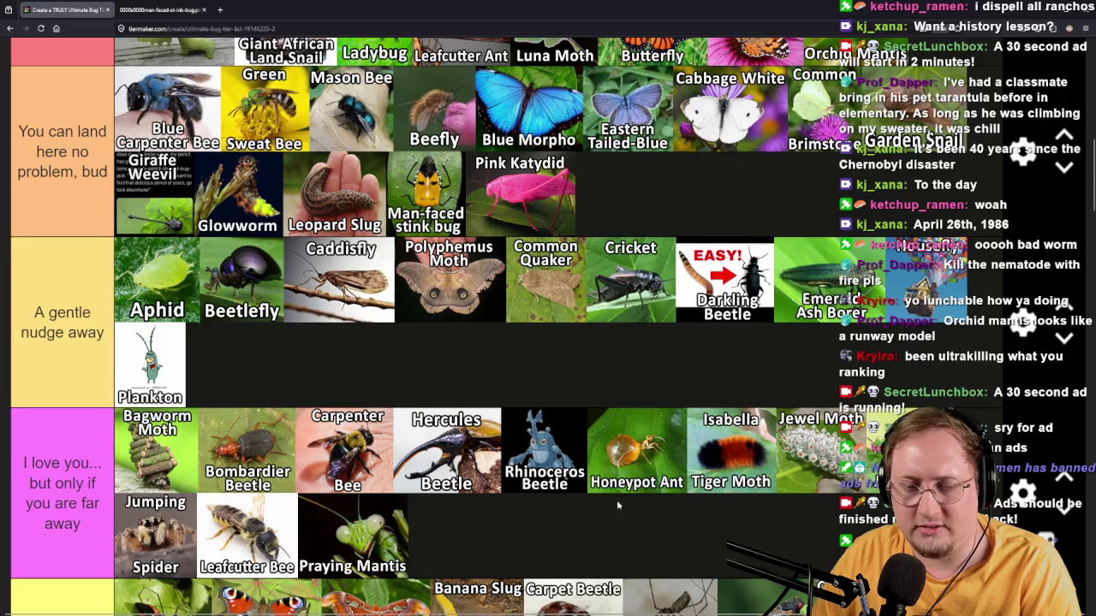
scroll(617, 505, down, 20)
scroll(266, 509, up, 3)
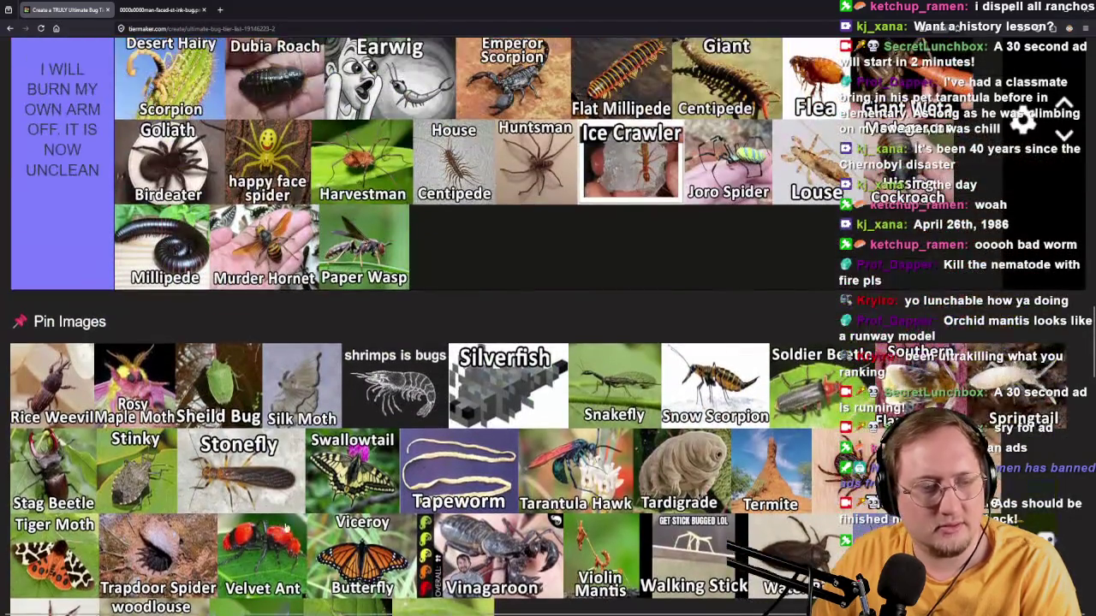
Rank Rice Weevil in I WILL BURN and Rosy Maple Moth after Geometer Moth in the top tier.
mouse_move(66, 409)
mouse_down()
mouse_move(86, 357)
mouse_move(134, 291)
mouse_move(626, 270)
mouse_up()
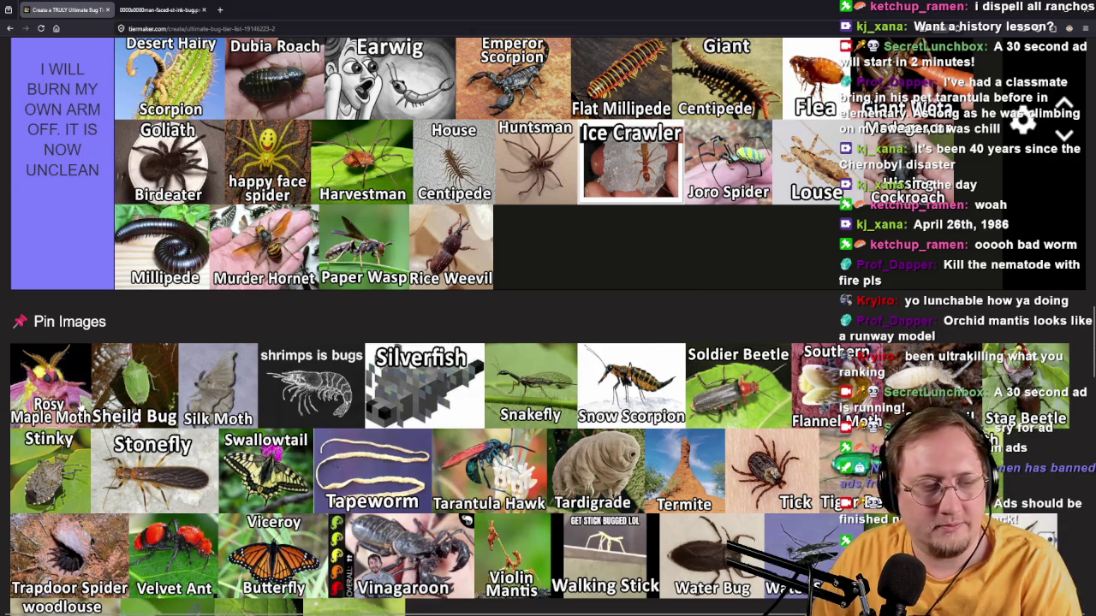
mouse_move(75, 415)
mouse_down()
mouse_move(703, 316)
mouse_move(740, 284)
mouse_move(752, 238)
mouse_move(719, 392)
mouse_move(761, 455)
mouse_move(881, 425)
mouse_move(968, 249)
mouse_move(975, 271)
mouse_up()
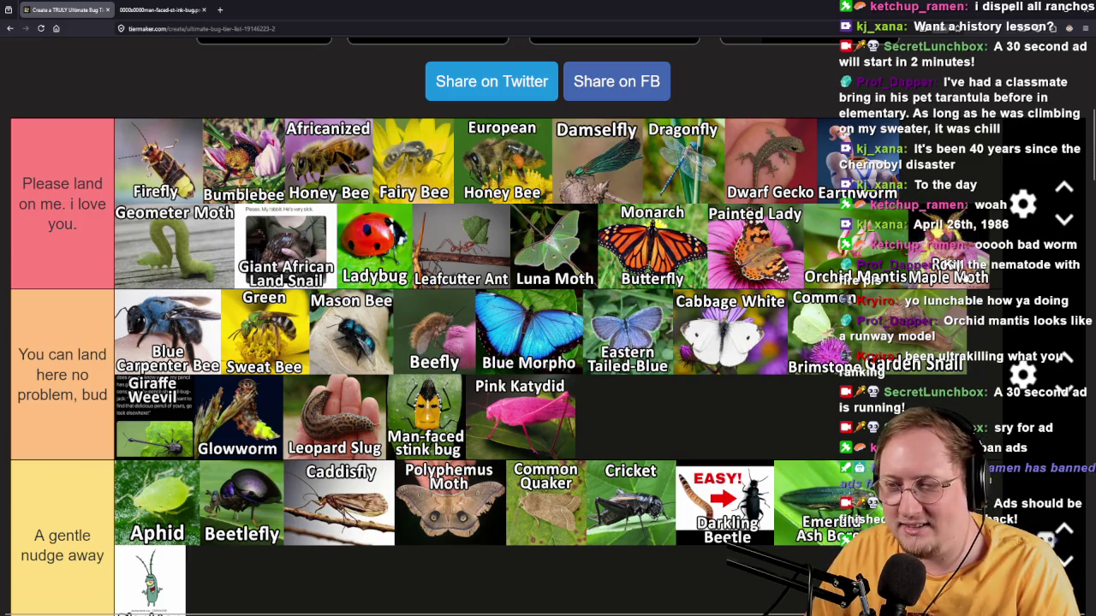
drag(975, 271, 974, 267)
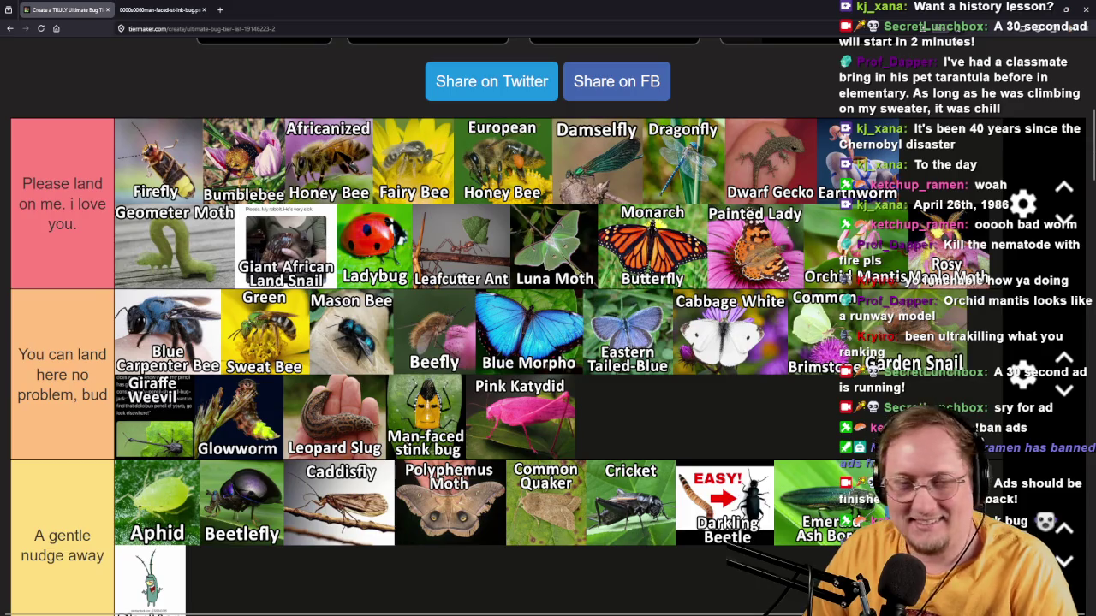
drag(973, 267, 296, 266)
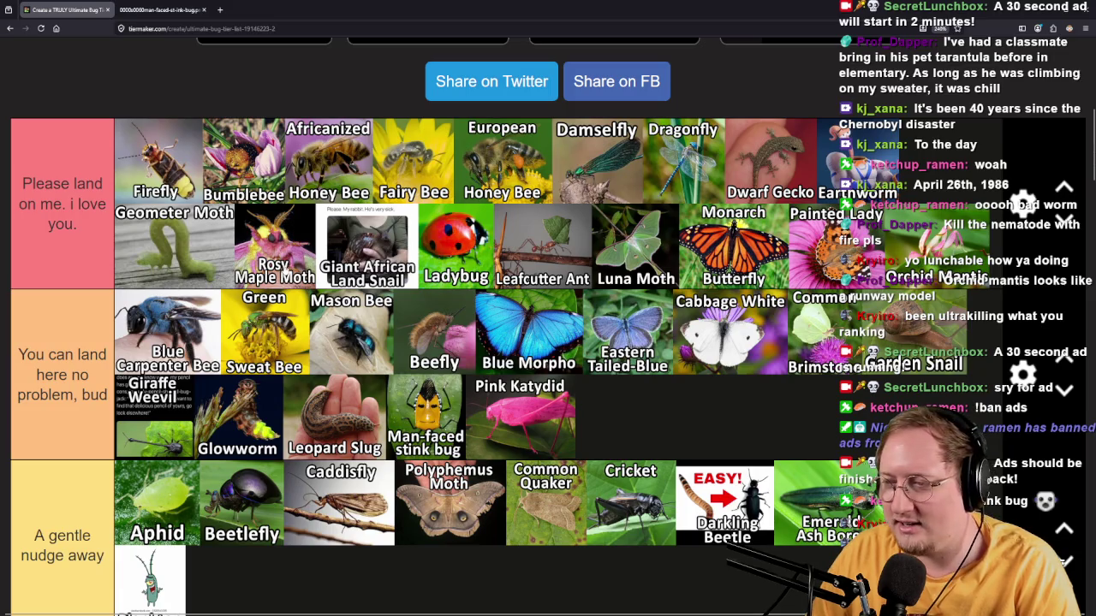
Put Sheild Bug in the yellow tier beside Leaf.
scroll(548, 343, down, 15)
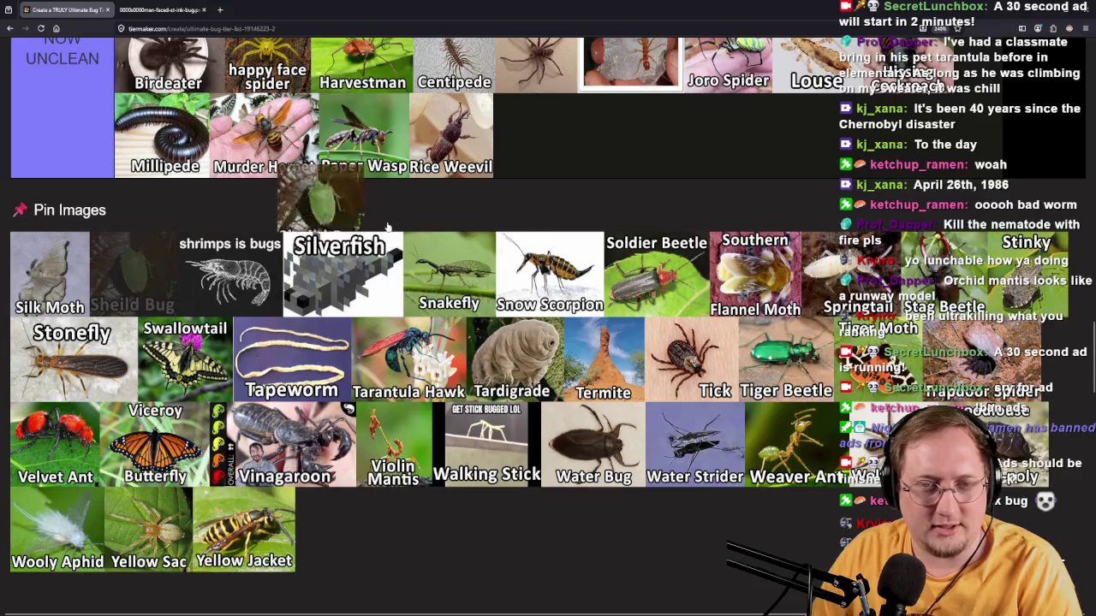
scroll(548, 343, up, 10)
mouse_move(856, 261)
mouse_down()
mouse_move(638, 253)
mouse_move(703, 262)
mouse_up()
Rank Silk Moth and 'shrimps is bugs' from the pinned pool into tier rows.
scroll(435, 409, down, 10)
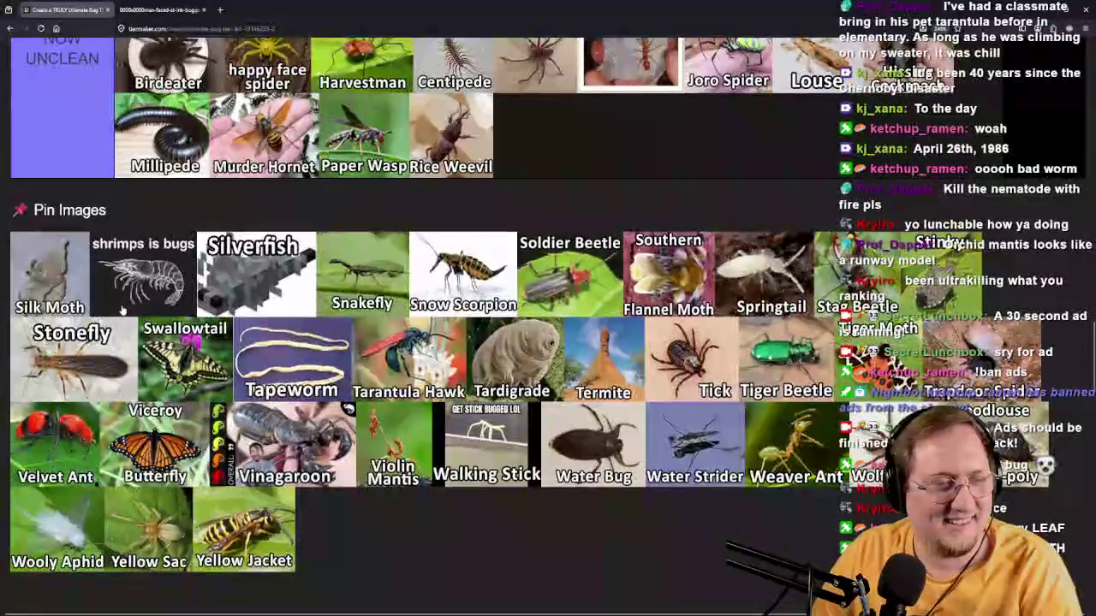
mouse_move(58, 294)
mouse_down()
mouse_move(577, 198)
mouse_move(573, 188)
mouse_move(591, 278)
mouse_move(611, 285)
mouse_move(591, 214)
mouse_move(248, 339)
mouse_move(424, 316)
mouse_move(501, 318)
mouse_up()
scroll(573, 188, up, 5)
scroll(578, 205, down, 5)
scroll(591, 214, up, 10)
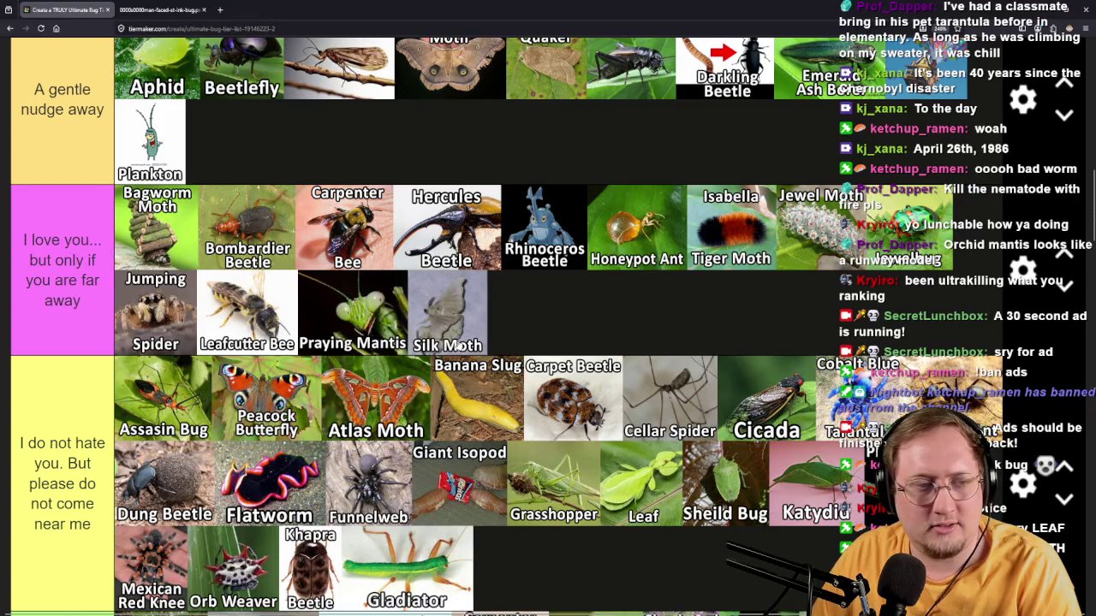
scroll(466, 383, down, 15)
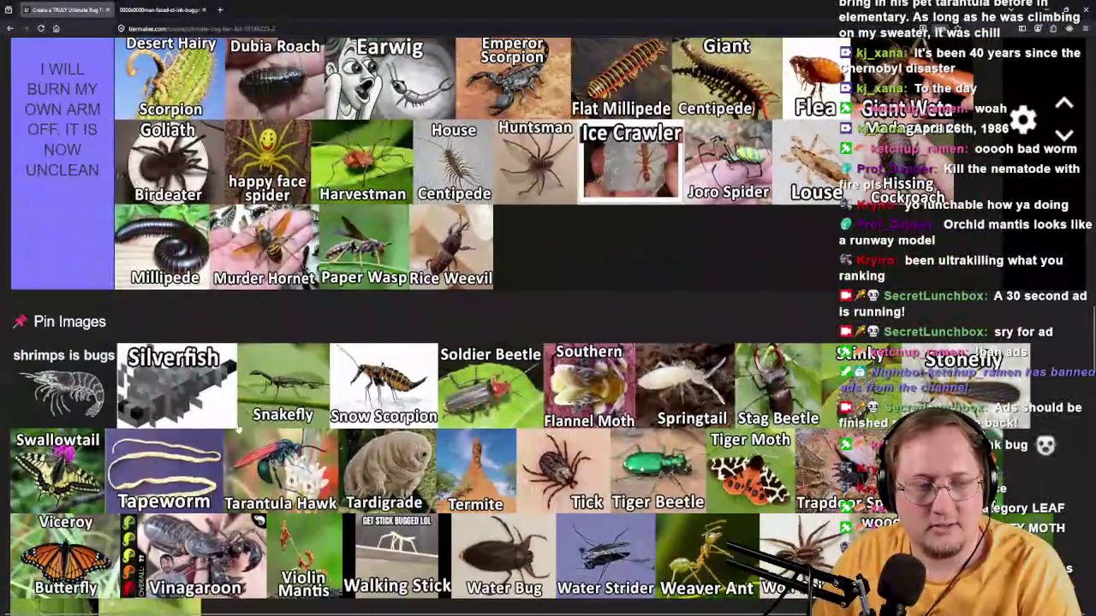
mouse_move(51, 401)
mouse_down()
mouse_move(107, 364)
mouse_move(695, 292)
mouse_move(866, 296)
mouse_move(631, 358)
mouse_move(399, 453)
mouse_move(399, 486)
mouse_move(333, 481)
mouse_move(295, 268)
mouse_move(266, 321)
mouse_up()
scroll(695, 293, up, 10)
scroll(514, 403, up, 1)
scroll(333, 482, down, 3)
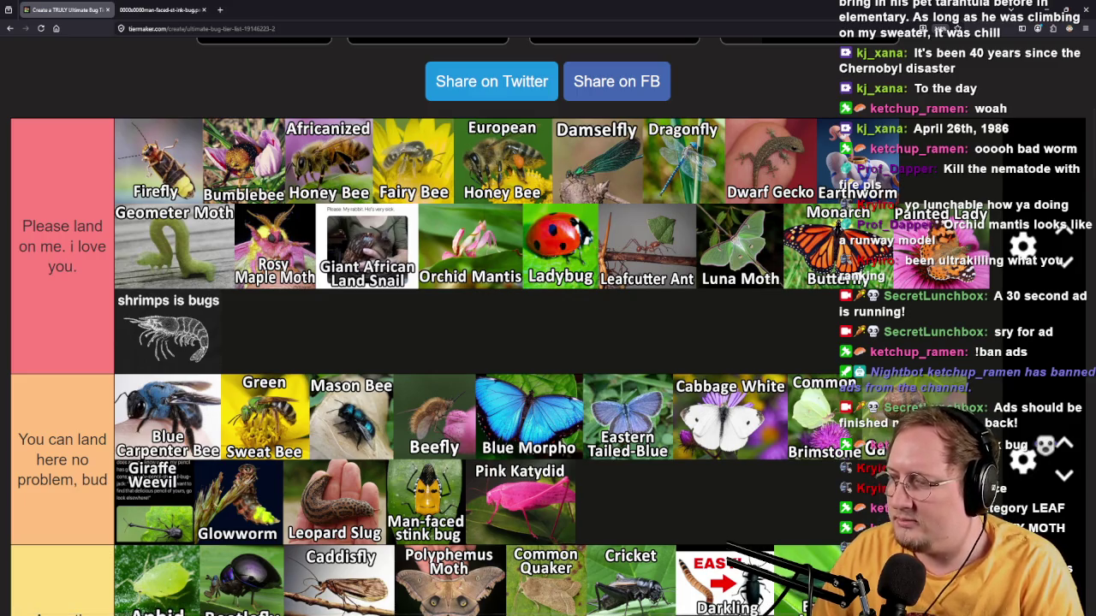
scroll(775, 362, down, 20)
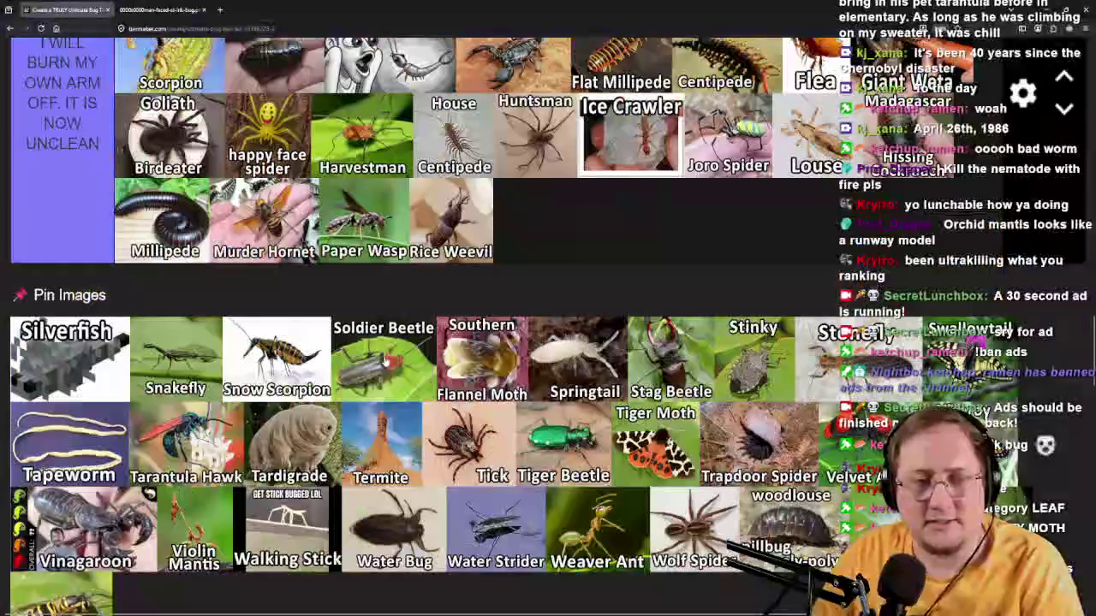
Place Silverfish and Snakefly after Rice Weevil in the lowest tier, opening Snakefly's image in a new tab.
mouse_move(70, 339)
mouse_down()
mouse_move(338, 250)
mouse_move(695, 289)
mouse_move(548, 304)
mouse_move(567, 610)
mouse_up()
scroll(548, 343, up, 3)
mouse_move(555, 557)
mouse_down()
mouse_move(856, 145)
mouse_move(890, 172)
mouse_move(567, 524)
mouse_up()
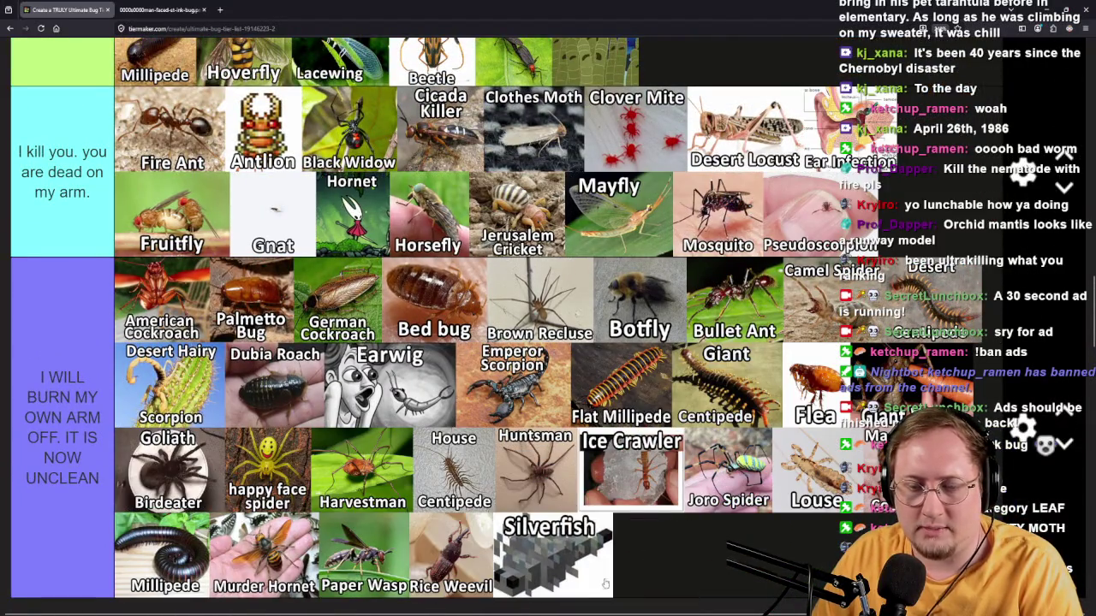
scroll(567, 524, down, 5)
scroll(567, 524, up, 1)
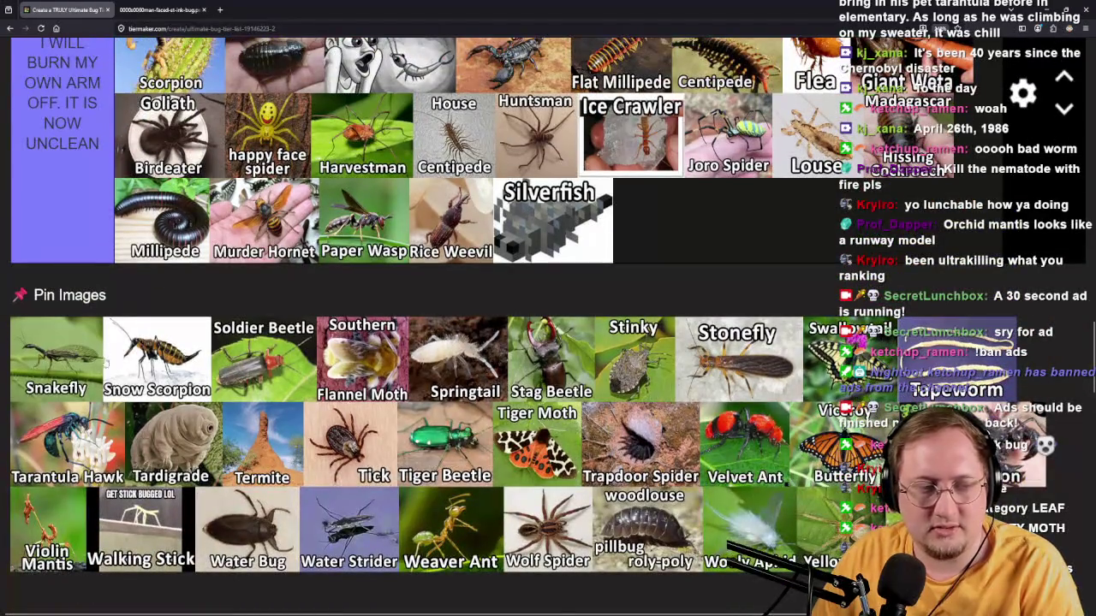
mouse_move(55, 387)
mouse_down()
mouse_move(97, 304)
mouse_move(751, 242)
mouse_move(904, 282)
mouse_move(756, 262)
mouse_move(677, 221)
mouse_up()
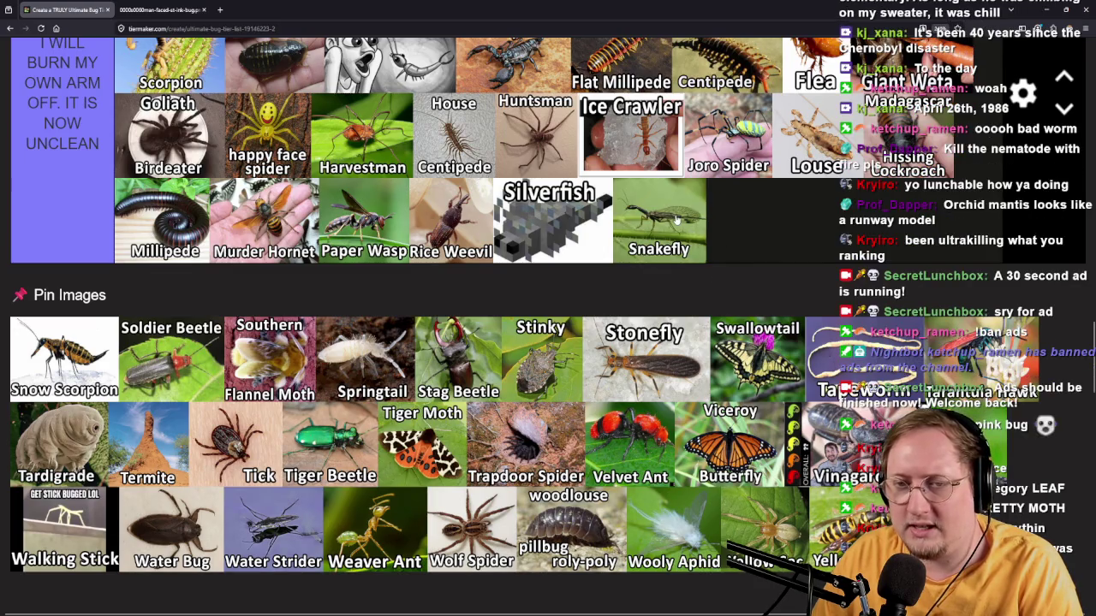
middle_click(676, 249)
View the full-size Snakefly image, then close the stink bug and Snakefly image tabs.
key(ctrl+Tab)
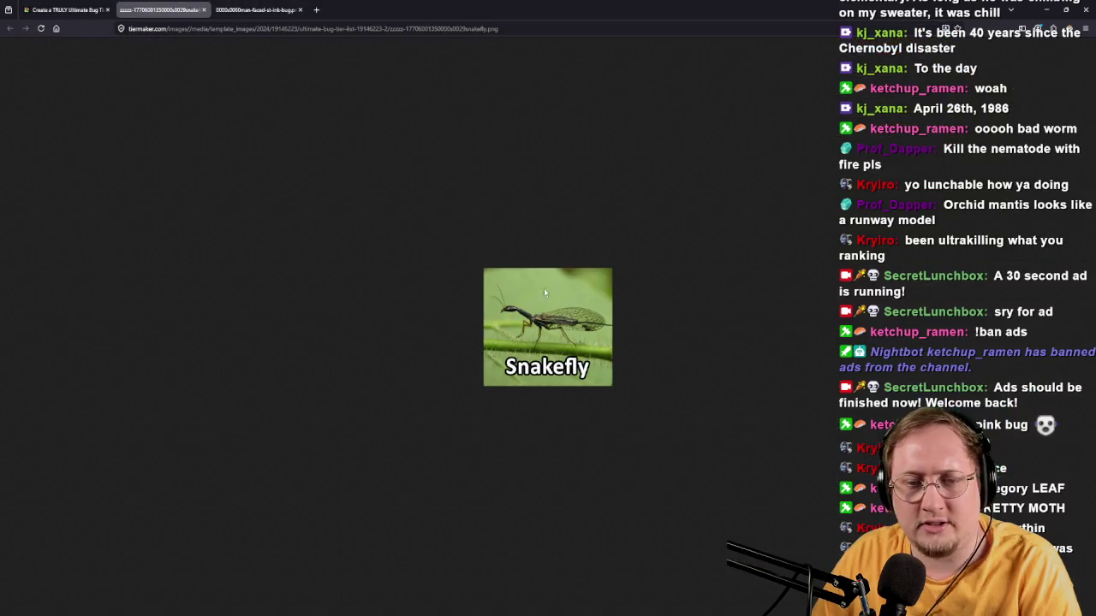
scroll(543, 346, up, 8)
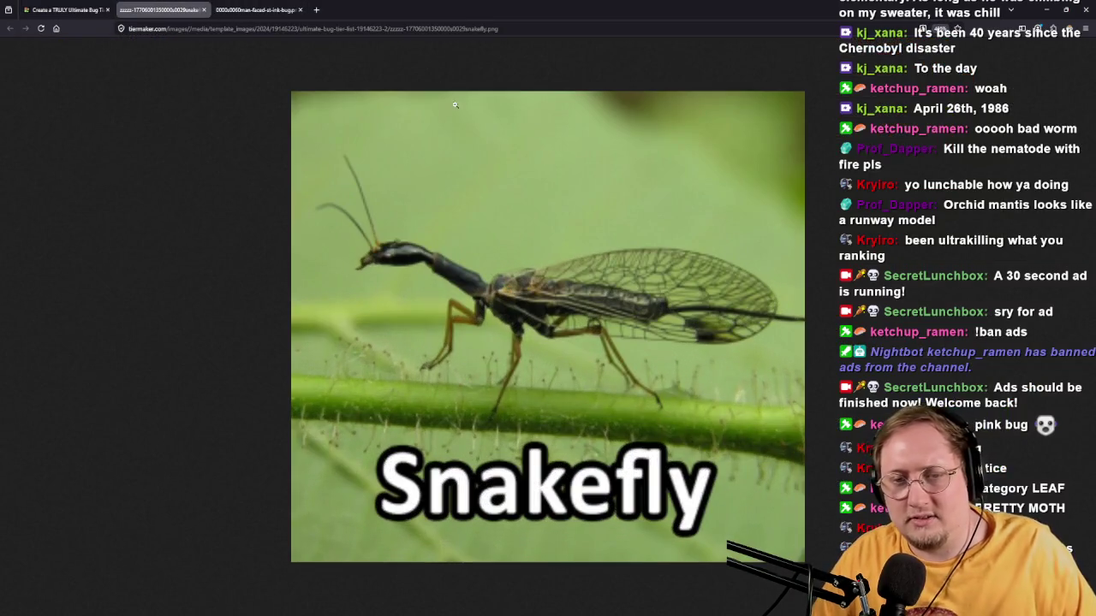
click(300, 10)
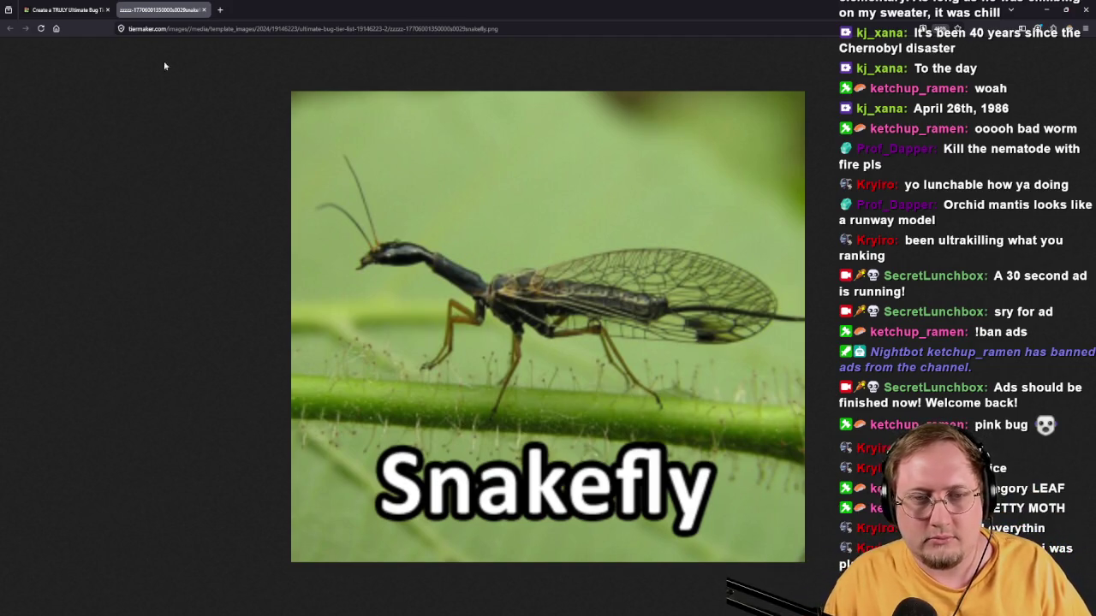
click(202, 10)
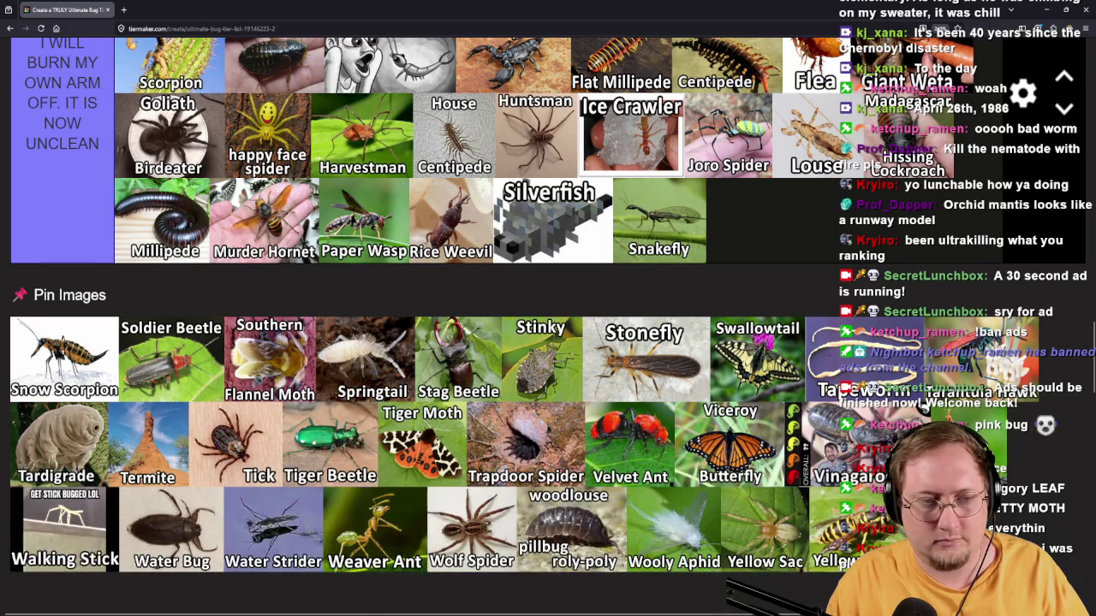
Place Snakefly in the yellow tier after Gladiator, then open the Snow Scorpion image in a new tab.
mouse_move(659, 221)
mouse_down()
mouse_move(685, 248)
mouse_move(756, 495)
mouse_up()
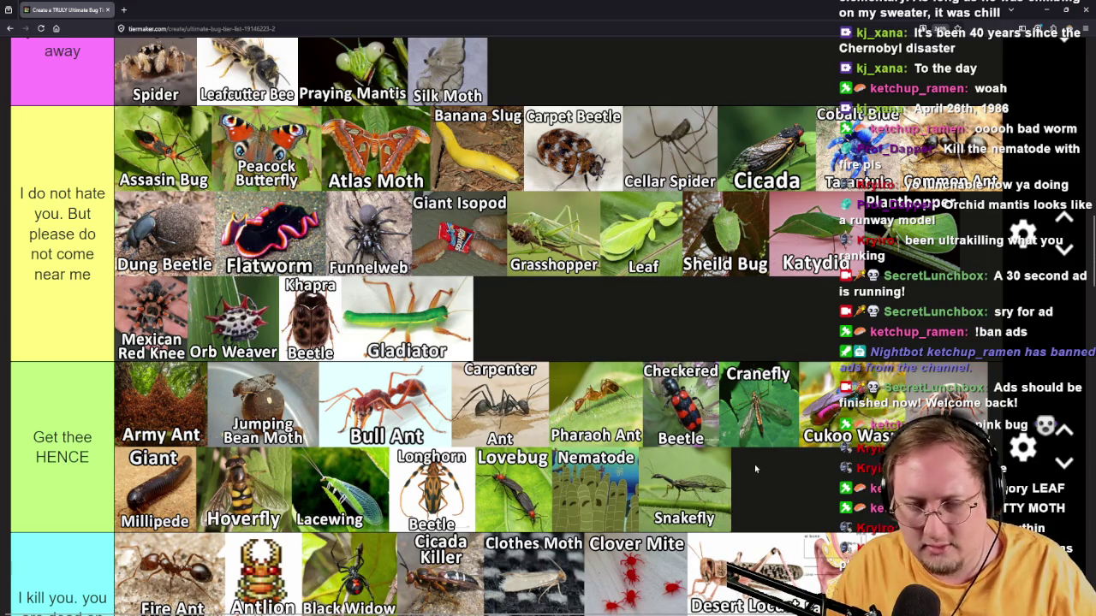
drag(698, 501, 627, 323)
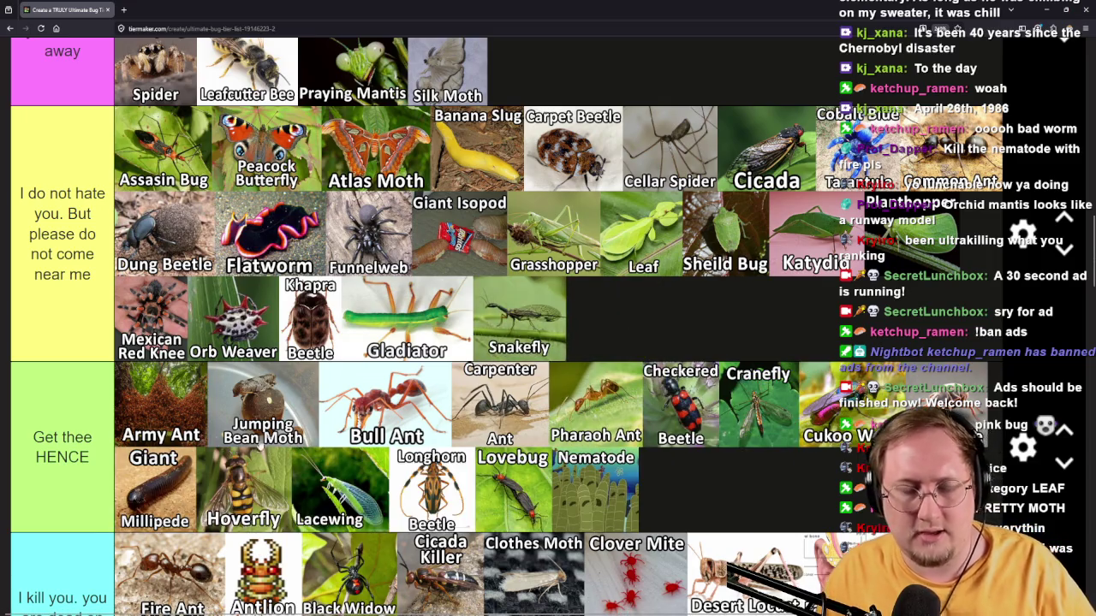
scroll(287, 409, down, 10)
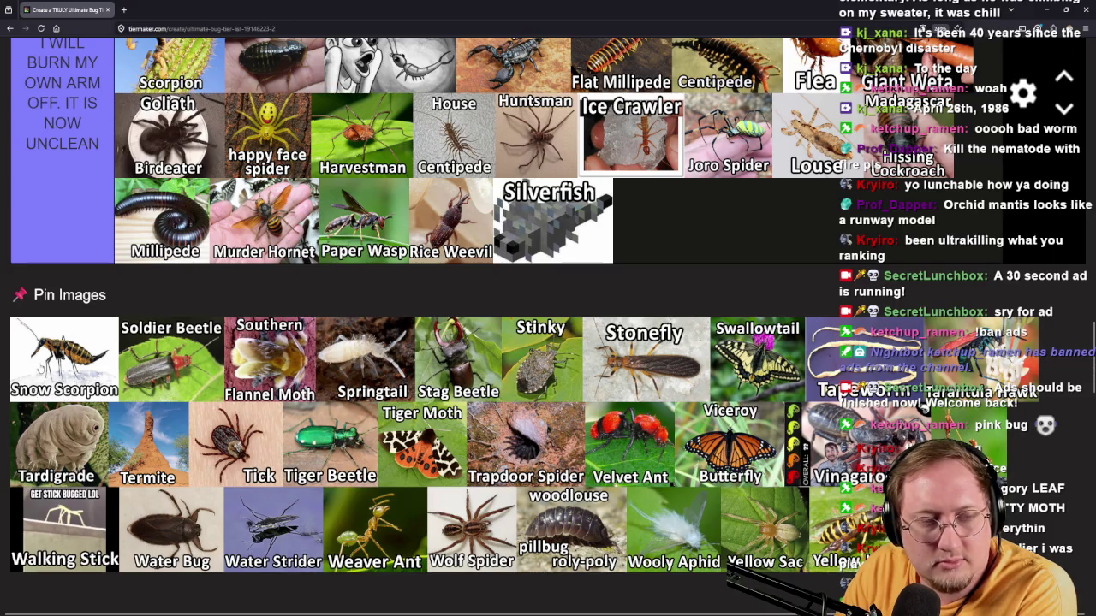
middle_click(88, 399)
Zoom in on the full-size Snow Scorpion picture, then return to the tier list tab.
click(162, 9)
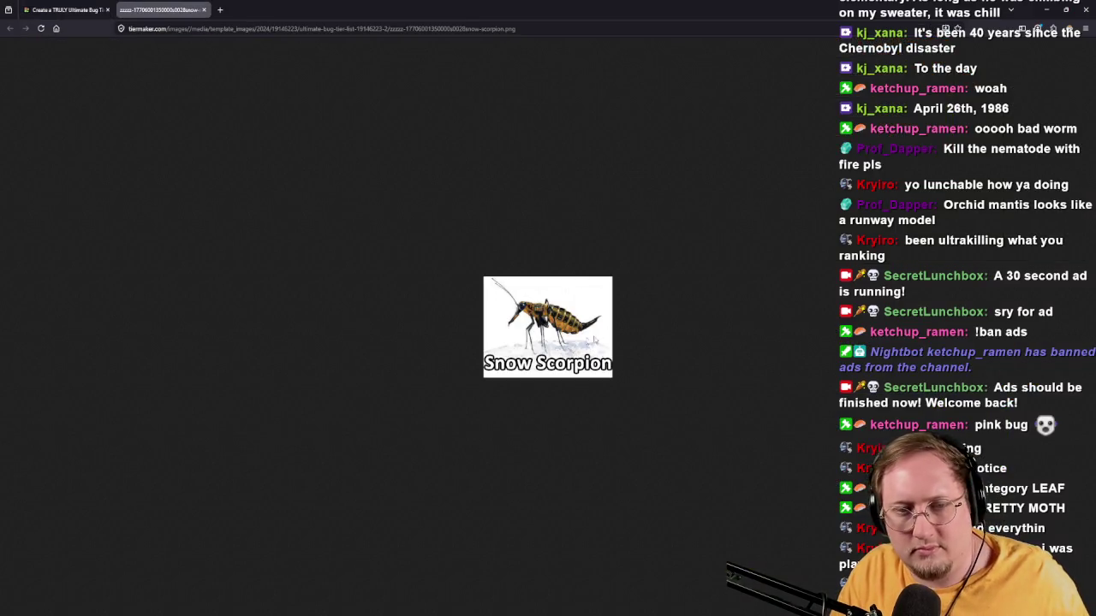
ctrl+scroll(551, 340, up, 8)
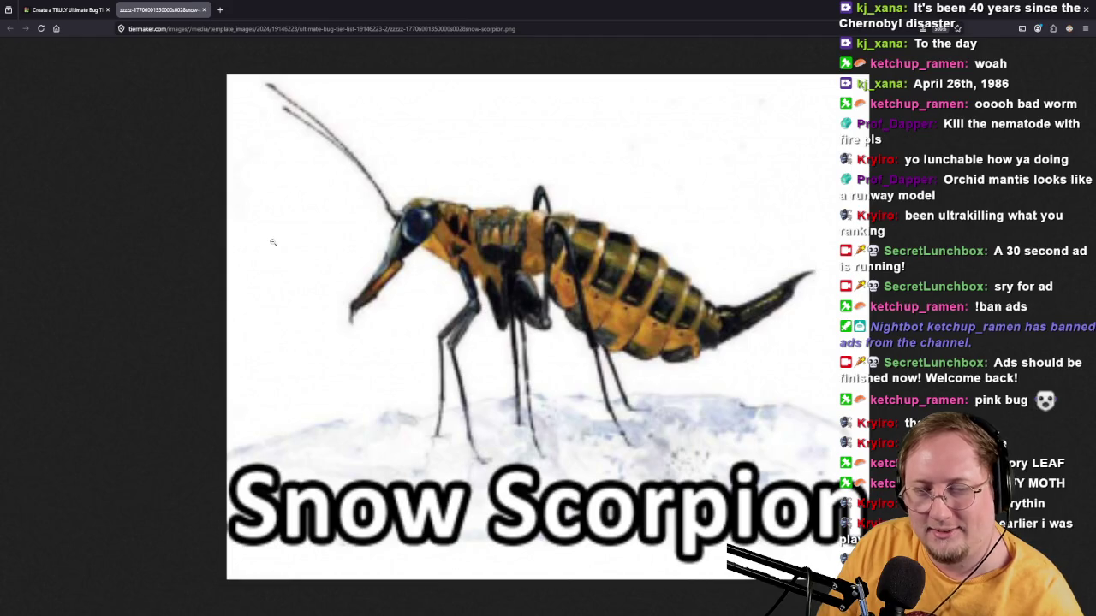
click(67, 10)
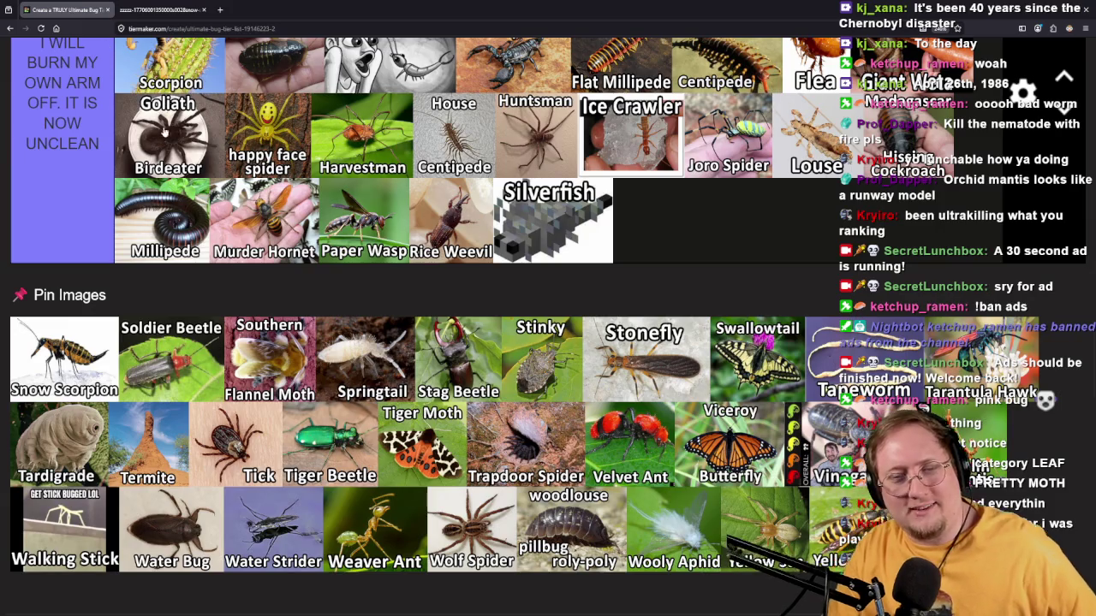
Carry Snow Scorpion from the pinned pool into the top pink tier, right after Pink Katydid.
drag(72, 341, 368, 355)
scroll(814, 367, up, 8)
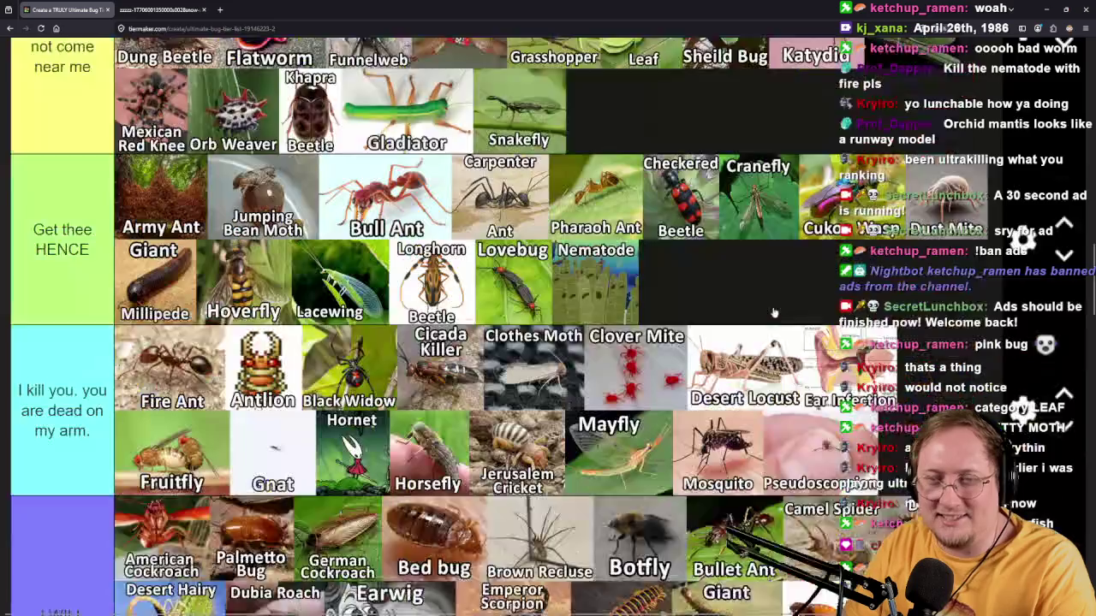
scroll(815, 366, down, 6)
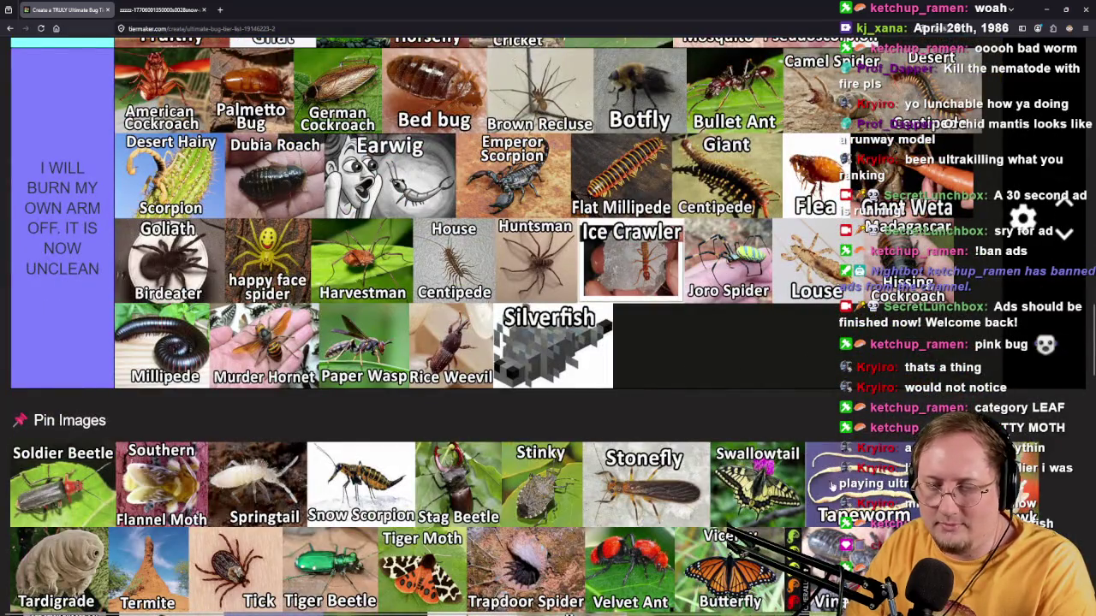
mouse_move(377, 470)
mouse_down()
mouse_move(891, 351)
mouse_move(927, 314)
mouse_move(923, 328)
mouse_move(519, 291)
mouse_move(503, 315)
mouse_move(493, 295)
mouse_move(868, 388)
mouse_move(788, 388)
mouse_move(770, 357)
mouse_move(766, 414)
mouse_move(788, 451)
mouse_move(559, 390)
mouse_move(571, 411)
mouse_move(573, 379)
mouse_move(607, 368)
mouse_move(633, 420)
mouse_move(655, 413)
mouse_move(629, 360)
mouse_move(490, 324)
mouse_move(613, 408)
mouse_move(682, 396)
mouse_move(412, 346)
mouse_move(570, 327)
mouse_move(587, 308)
mouse_move(573, 286)
mouse_move(691, 297)
mouse_move(254, 381)
mouse_move(573, 403)
mouse_move(462, 368)
mouse_move(758, 308)
mouse_move(685, 309)
mouse_up()
scroll(880, 351, up, 6)
scroll(868, 388, up, 4)
scroll(767, 414, up, 1)
scroll(613, 409, up, 3)
scroll(681, 396, down, 5)
scroll(585, 304, up, 5)
scroll(624, 297, up, 3)
scroll(574, 402, down, 4)
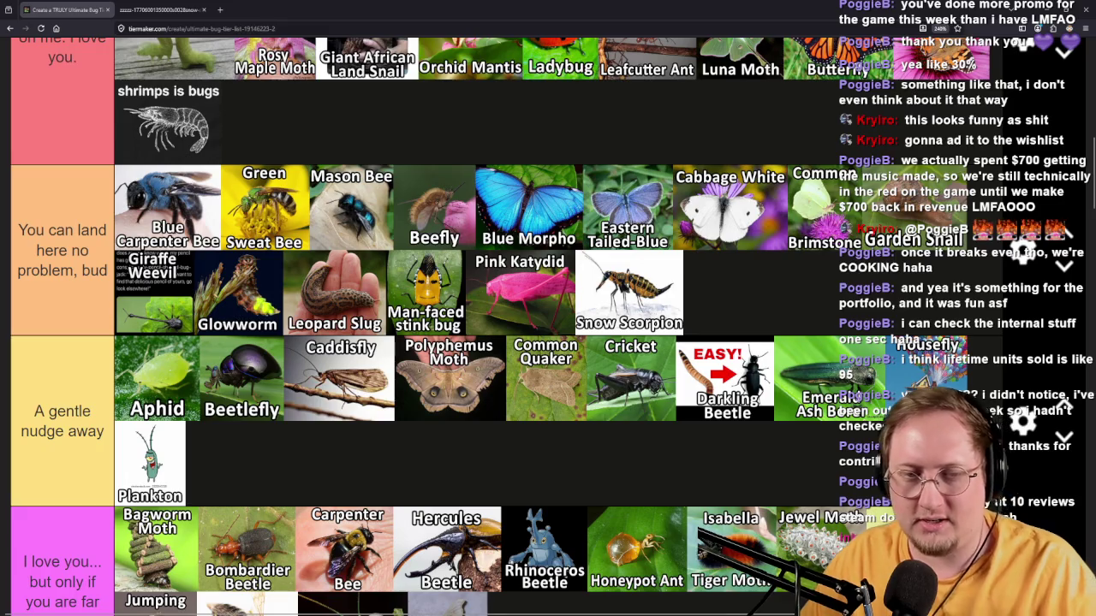
scroll(507, 471, down, 20)
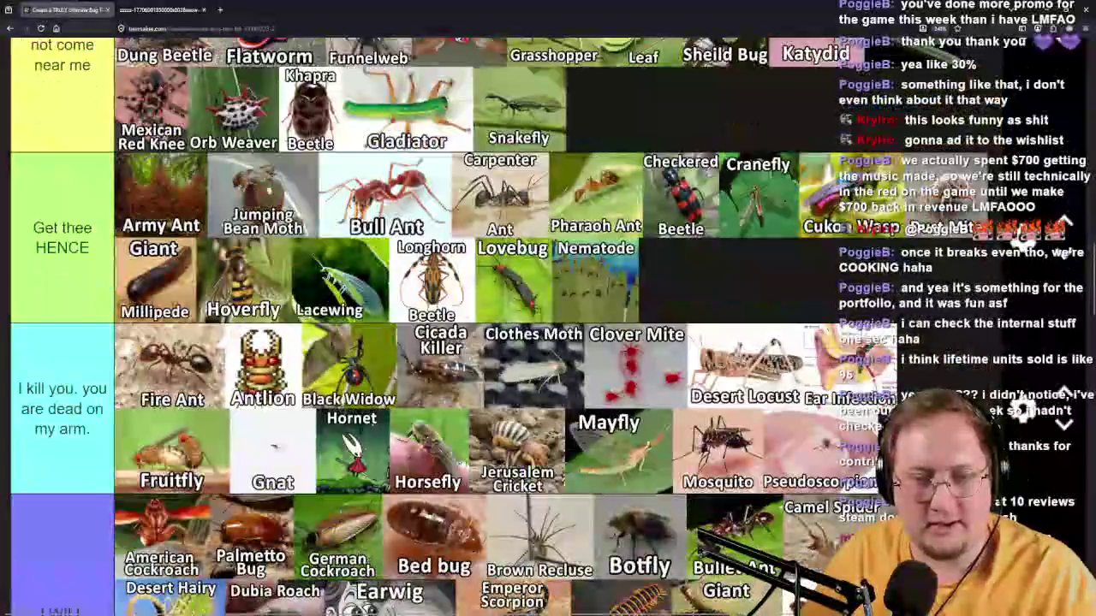
scroll(225, 474, up, 20)
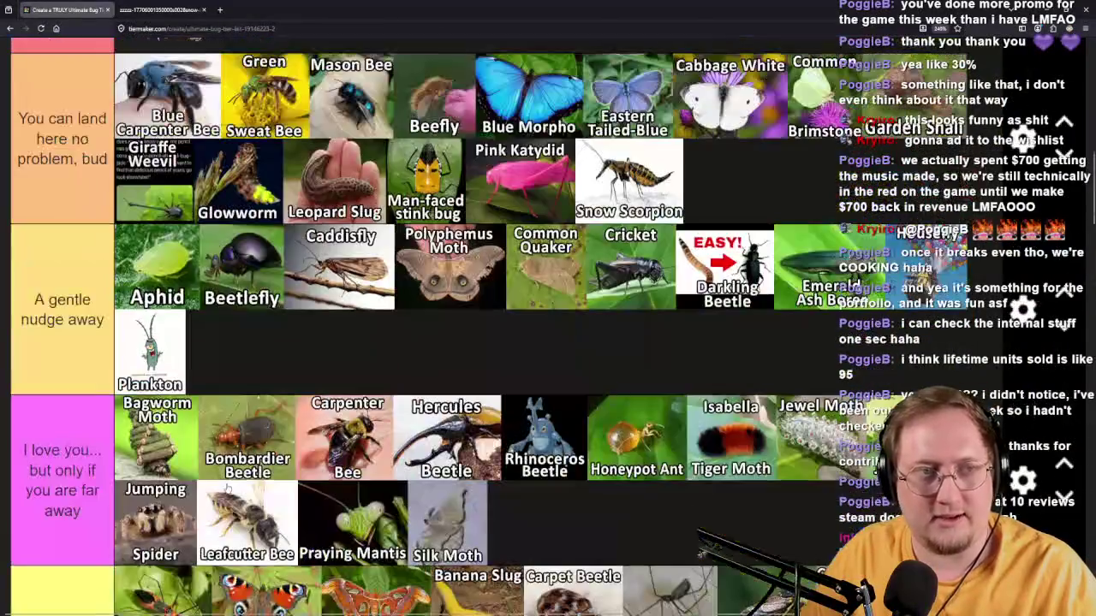
scroll(84, 214, down, 5)
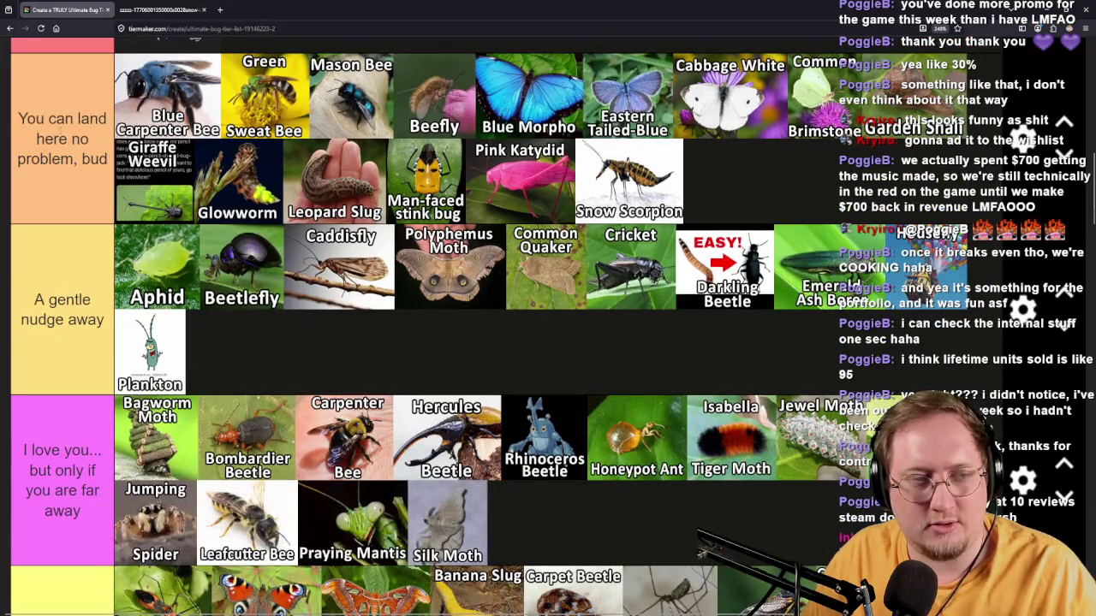
scroll(63, 152, down, 1)
scroll(49, 187, down, 2)
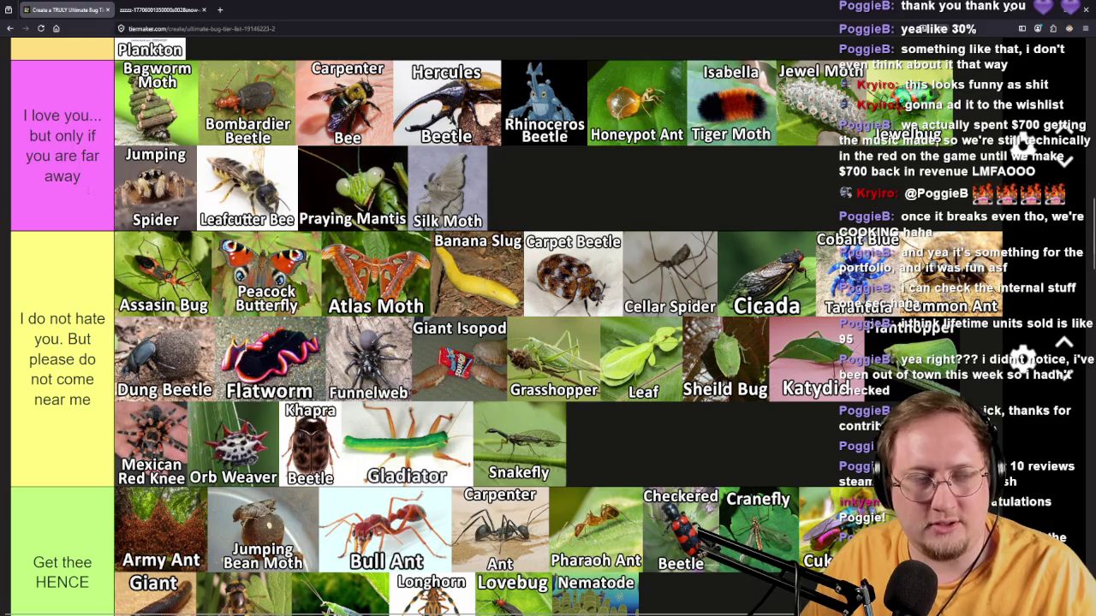
scroll(514, 326, down, 1)
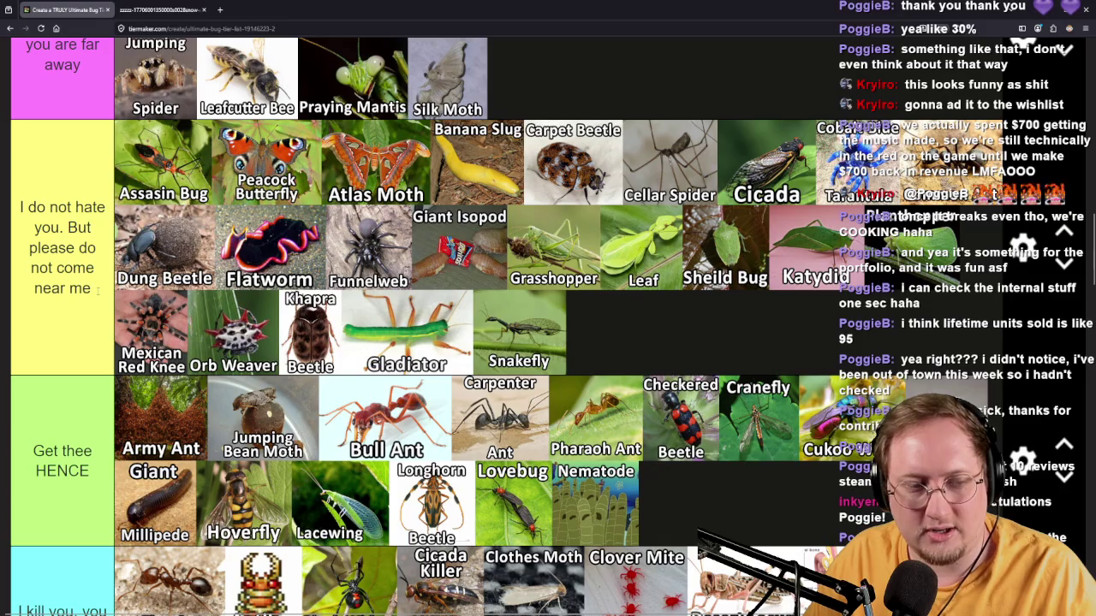
scroll(98, 291, down, 2)
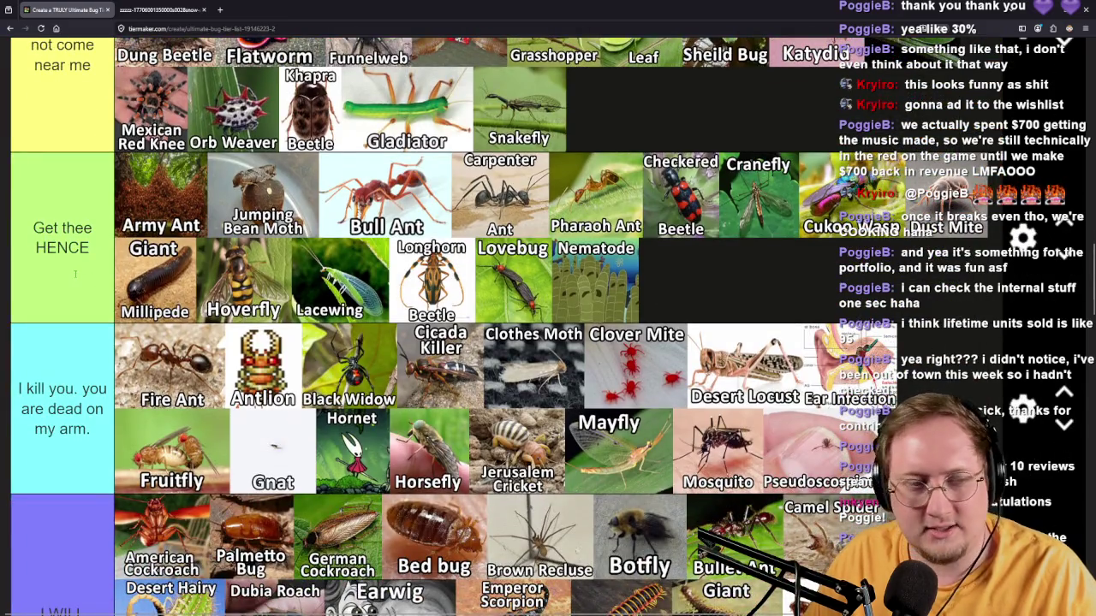
scroll(60, 247, down, 2)
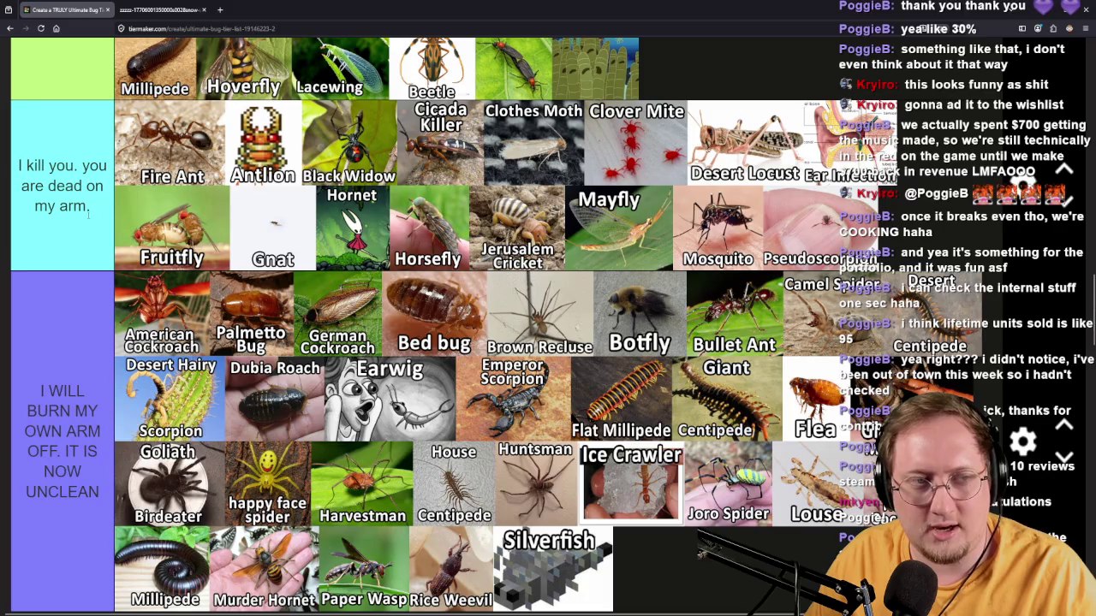
scroll(88, 216, down, 2)
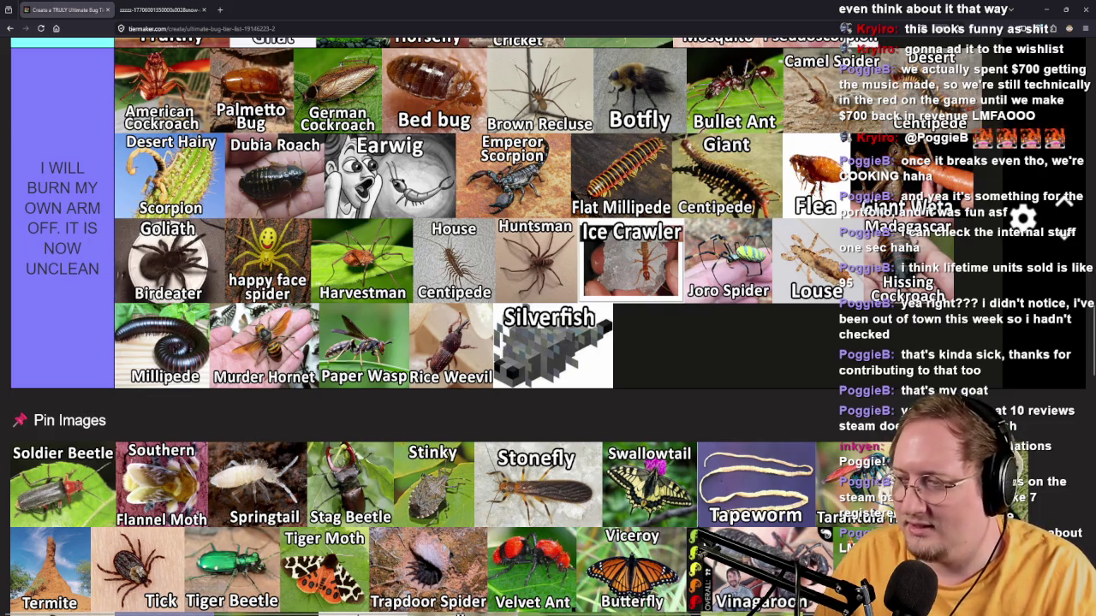
Rank Soldier Beetle and Southern Flannel Moth from the pinned images into their tier rows.
scroll(548, 325, up, 10)
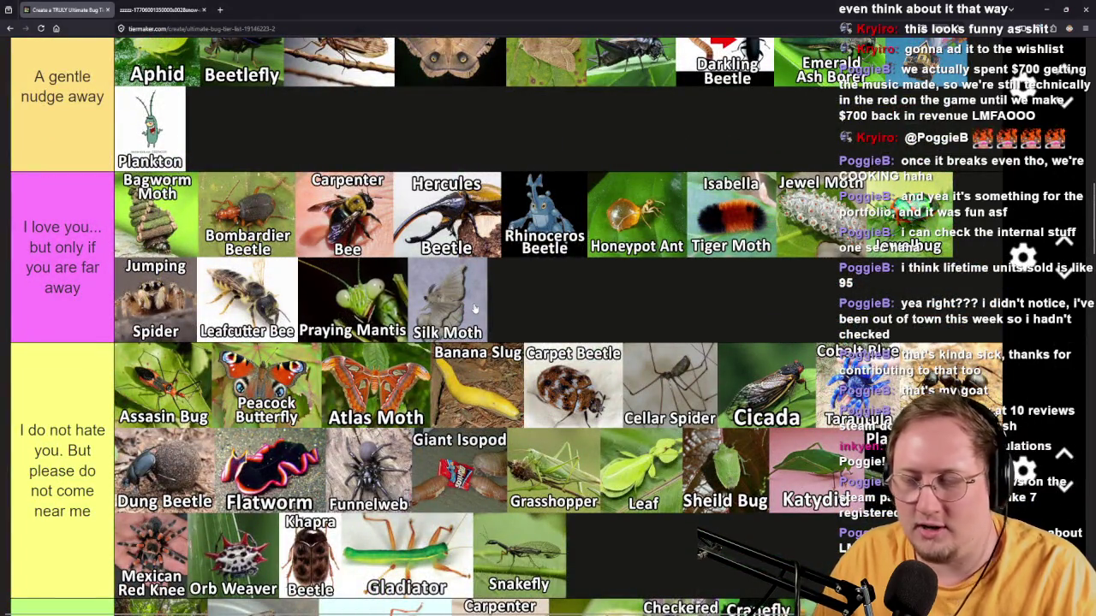
scroll(475, 308, down, 10)
scroll(76, 425, down, 3)
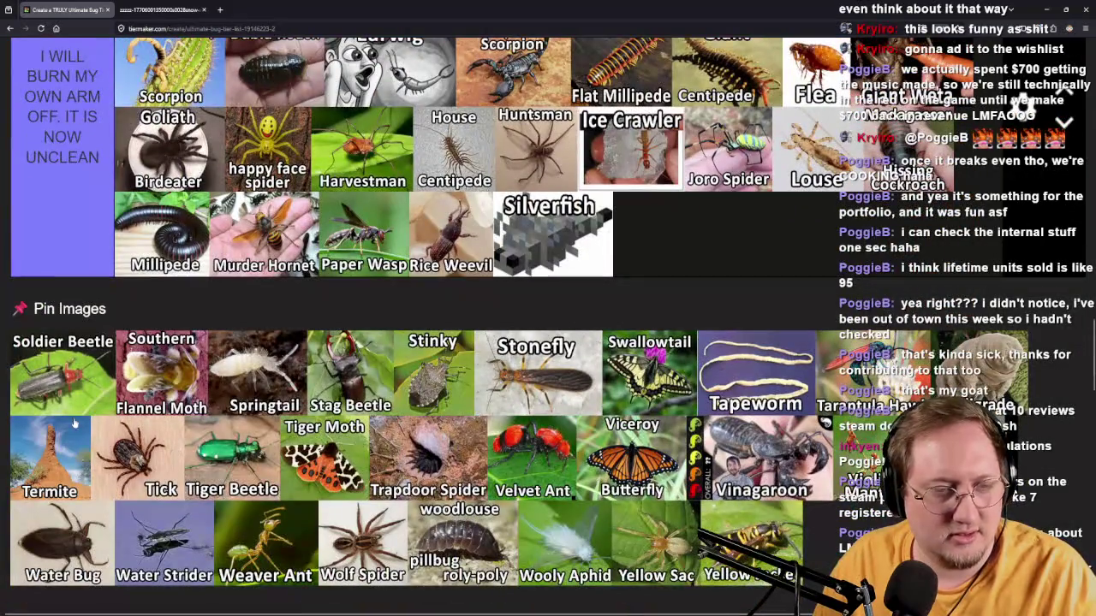
mouse_move(63, 373)
mouse_down()
mouse_move(876, 287)
mouse_move(407, 479)
mouse_move(414, 487)
mouse_up()
scroll(805, 295, up, 5)
scroll(660, 376, up, 5)
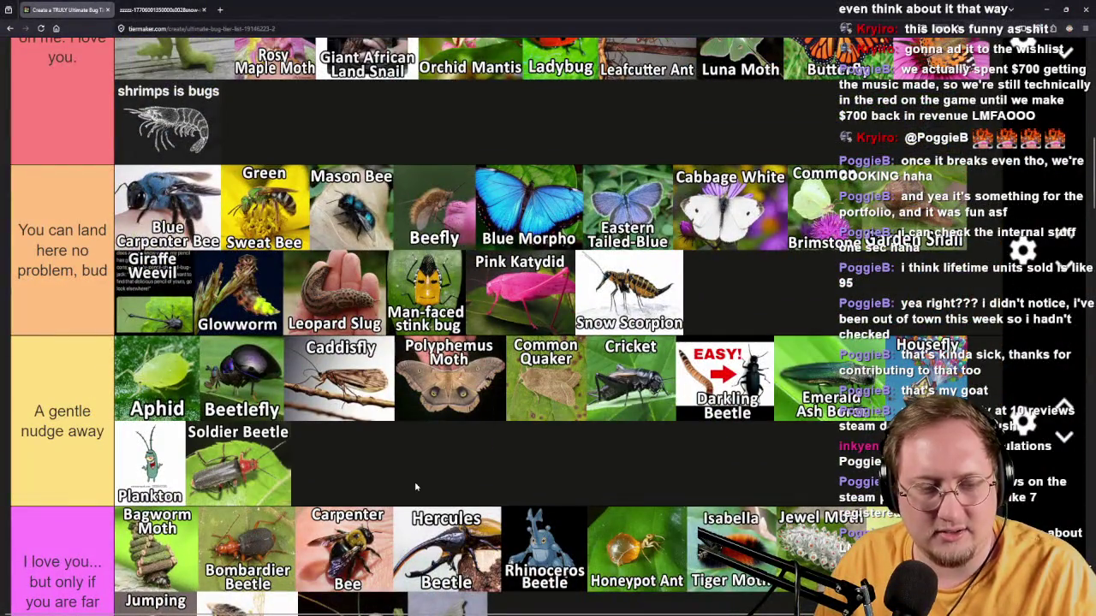
scroll(414, 487, down, 15)
scroll(117, 456, up, 2)
scroll(117, 456, up, 1)
mouse_move(55, 483)
mouse_down()
mouse_move(70, 242)
mouse_move(712, 300)
mouse_move(743, 331)
mouse_move(749, 373)
mouse_up()
Rank Springtail, and put Stag Beetle between Hercules Beetle and Rhinoceros Beetle in the 'I love you' tier.
scroll(58, 304, up, 6)
scroll(66, 300, up, 4)
scroll(743, 329, down, 3)
scroll(638, 361, down, 10)
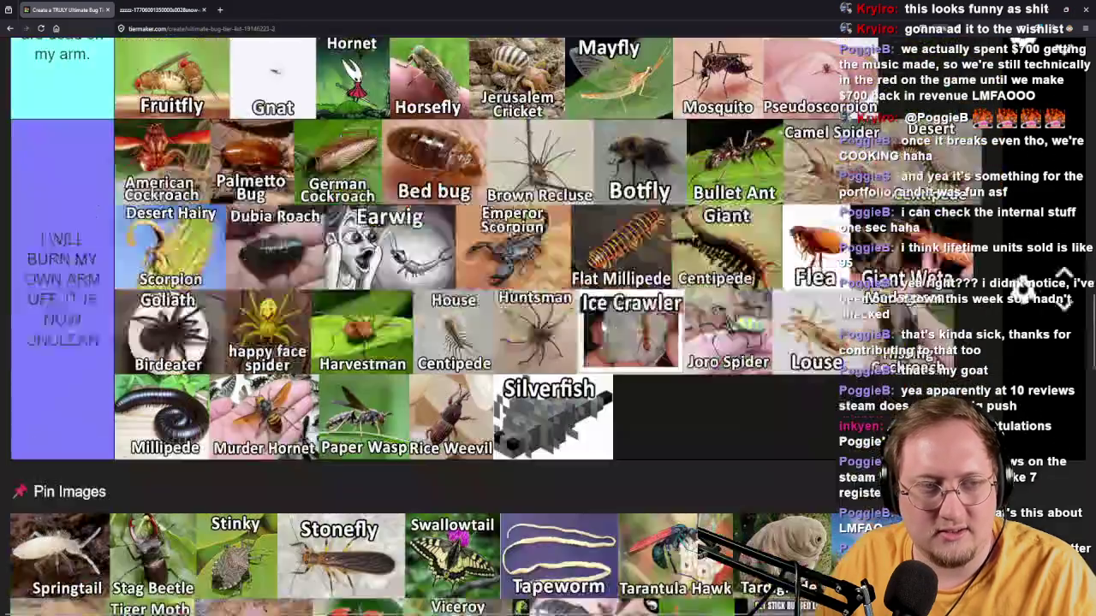
mouse_move(89, 278)
mouse_down()
mouse_move(103, 210)
mouse_move(415, 228)
mouse_move(769, 326)
mouse_move(899, 319)
mouse_move(777, 168)
mouse_up()
scroll(104, 218, up, 3)
scroll(103, 210, up, 4)
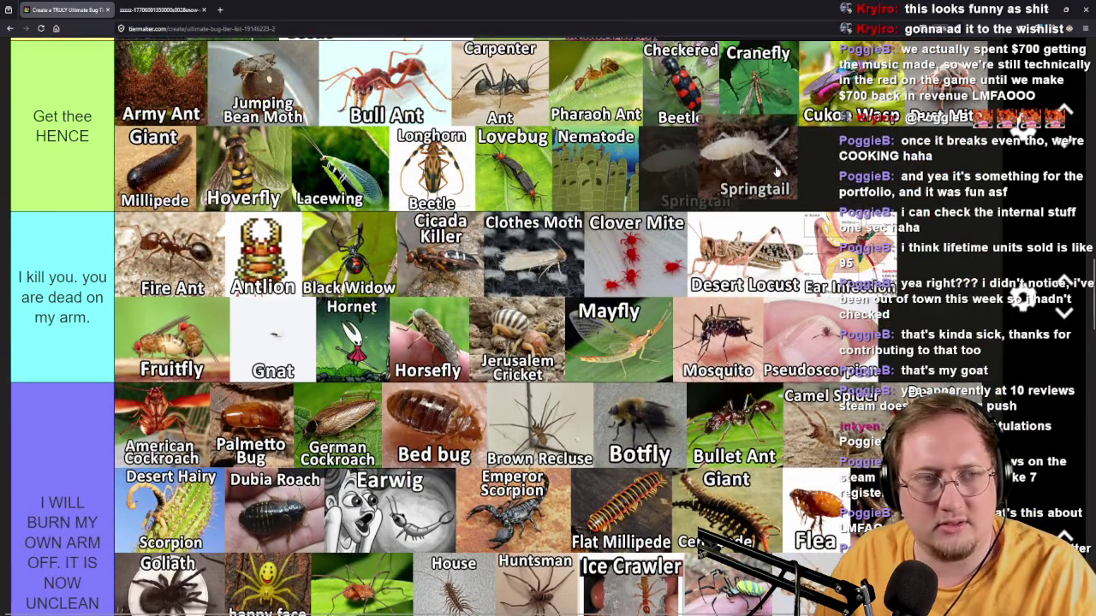
scroll(768, 158, down, 8)
scroll(769, 158, up, 3)
mouse_move(52, 261)
mouse_down()
mouse_move(480, 231)
mouse_move(511, 248)
mouse_move(835, 304)
mouse_move(474, 308)
mouse_move(659, 315)
mouse_move(476, 206)
mouse_move(556, 199)
mouse_up()
scroll(479, 231, up, 5)
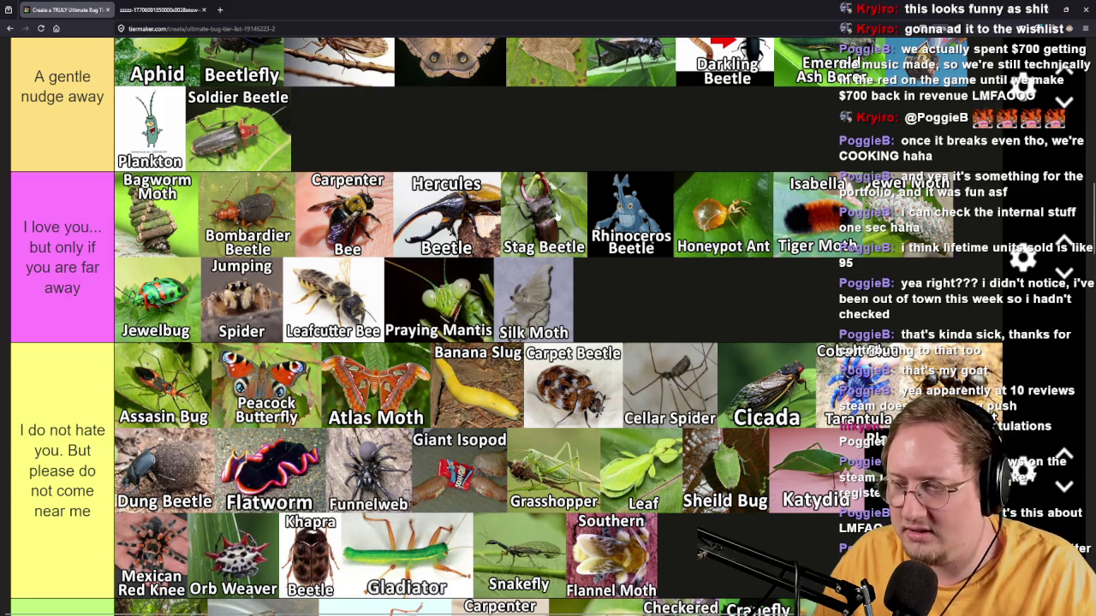
scroll(553, 219, down, 10)
scroll(407, 259, down, 2)
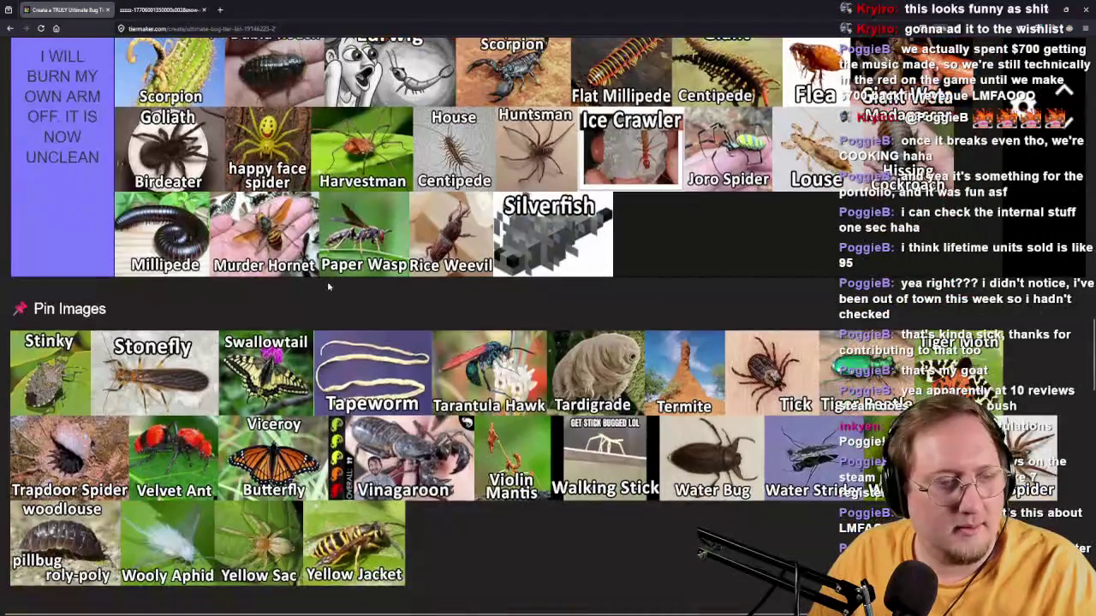
Rank Stinky and Stonefly from the pinned images into their tier rows.
mouse_move(35, 389)
mouse_down()
mouse_move(81, 292)
mouse_move(677, 291)
mouse_move(837, 278)
mouse_move(890, 291)
mouse_move(527, 308)
mouse_move(657, 315)
mouse_up()
scroll(86, 294, up, 6)
scroll(891, 291, up, 5)
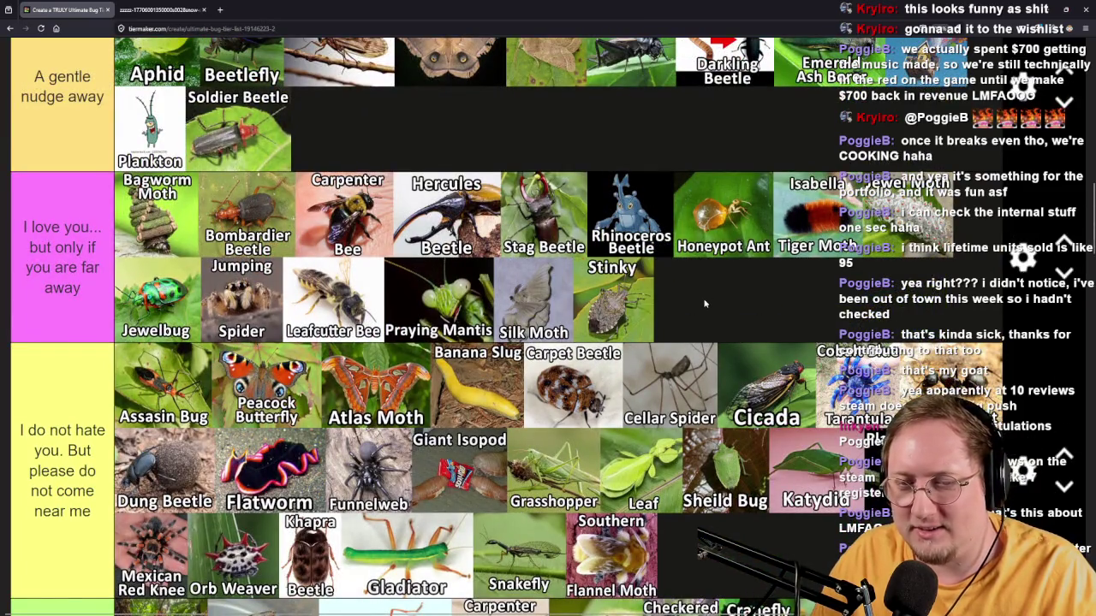
scroll(705, 303, up, 1)
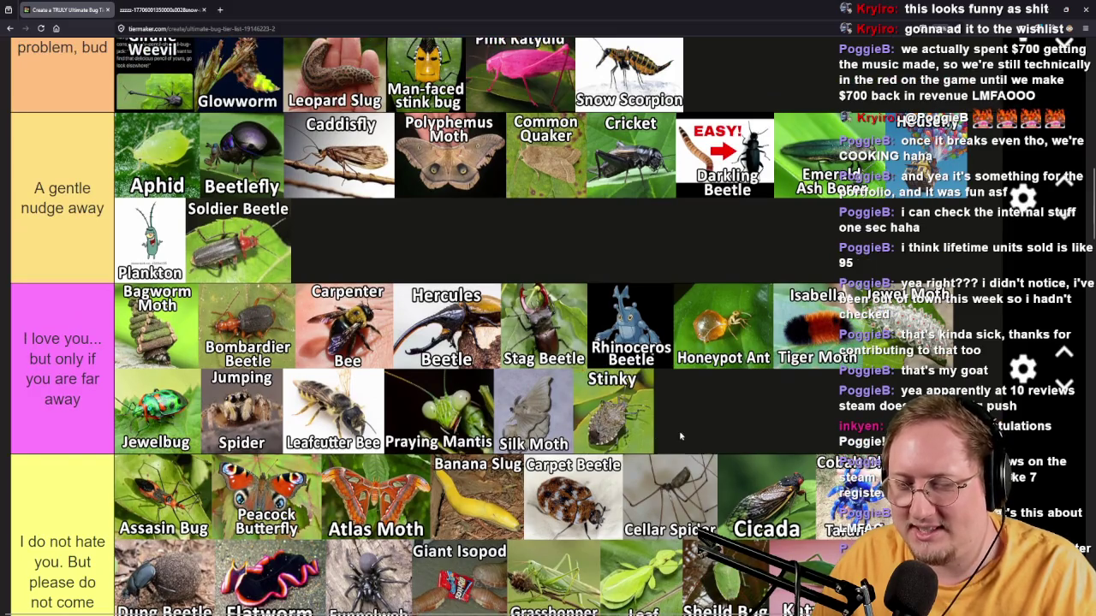
scroll(689, 402, down, 10)
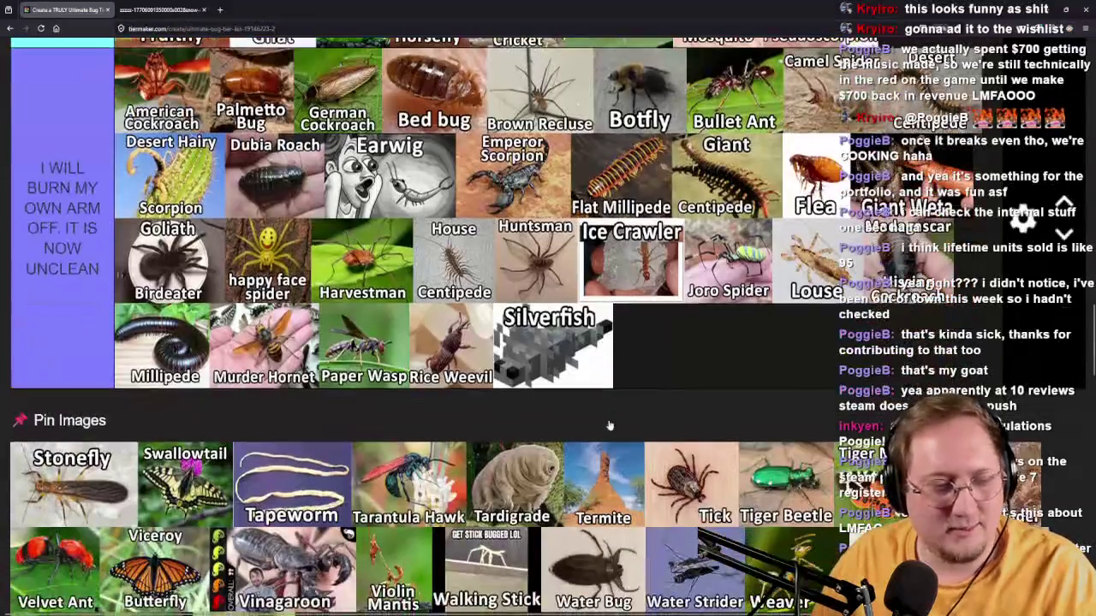
mouse_move(90, 522)
mouse_down()
mouse_move(52, 338)
mouse_move(101, 336)
mouse_move(101, 377)
mouse_move(90, 377)
mouse_move(244, 381)
mouse_move(378, 402)
mouse_move(988, 424)
mouse_move(874, 289)
mouse_up()
scroll(101, 336, up, 5)
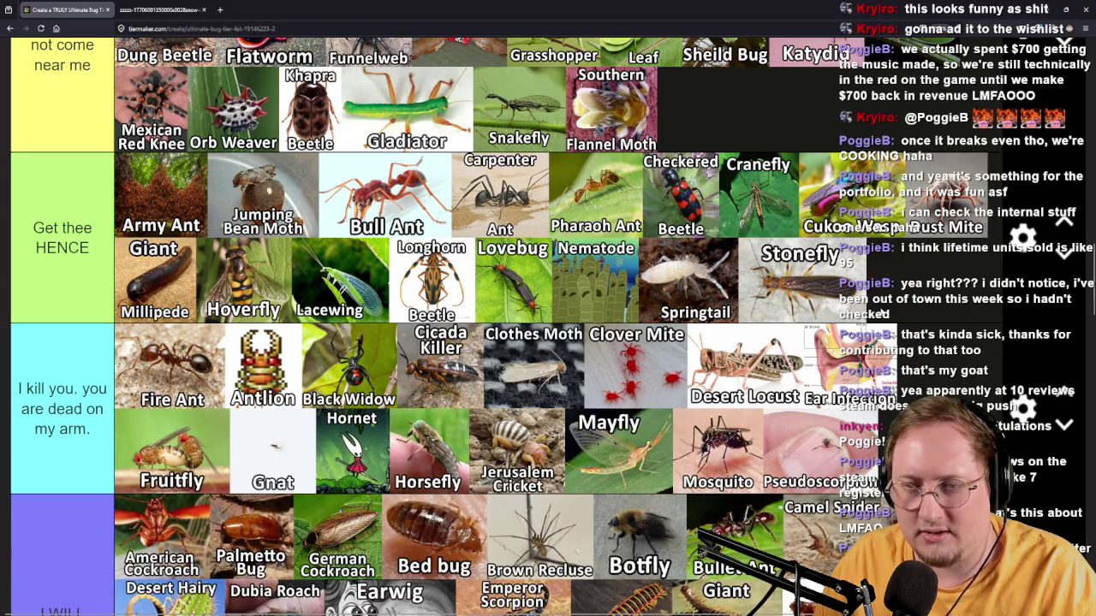
scroll(548, 343, down, 6)
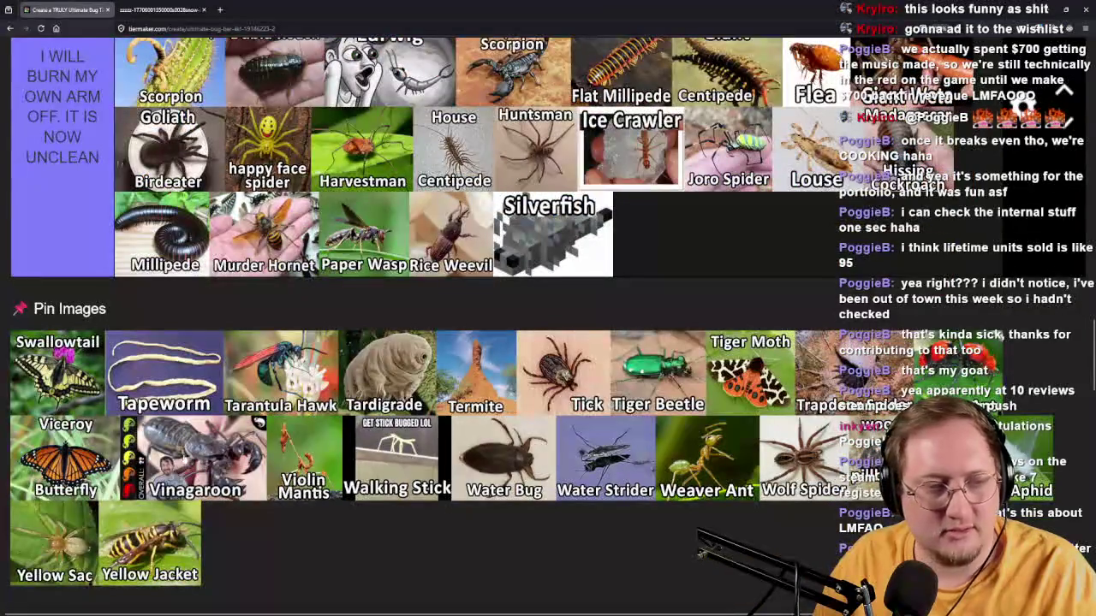
Put Swallowtail in the second tier, and Tapeworm and Tarantula Hawk in the bottom tier after Silverfish.
mouse_move(65, 409)
mouse_down()
mouse_move(220, 326)
mouse_move(656, 224)
mouse_move(563, 229)
mouse_move(809, 445)
mouse_move(702, 488)
mouse_move(728, 282)
mouse_move(668, 326)
mouse_up()
scroll(656, 225, up, 15)
scroll(809, 445, down, 4)
scroll(571, 409, down, 10)
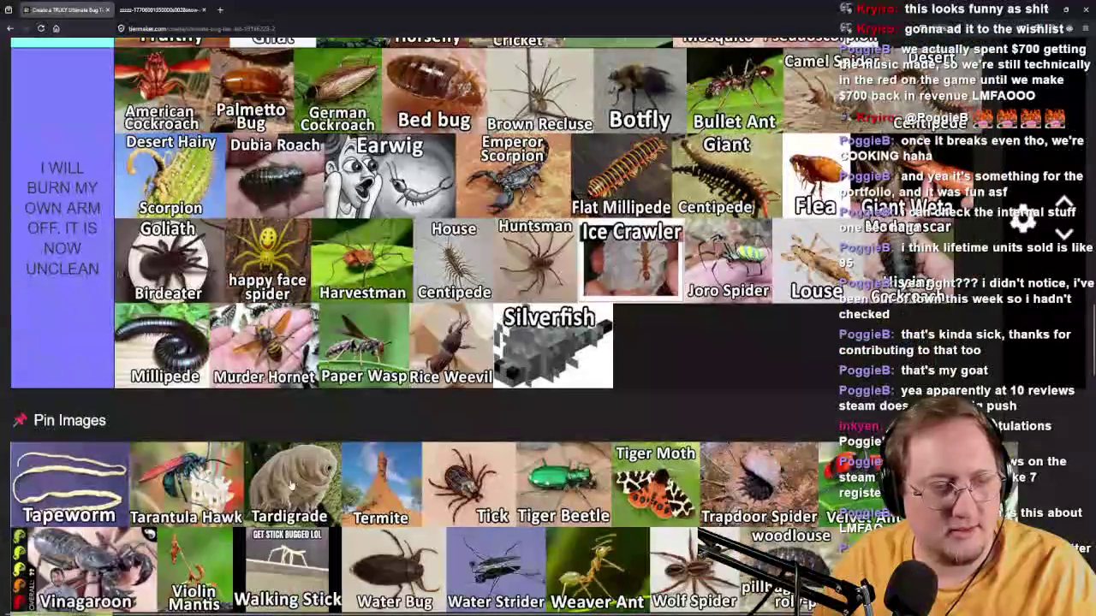
mouse_move(102, 490)
mouse_down()
mouse_move(222, 379)
mouse_move(715, 379)
mouse_move(732, 389)
mouse_up()
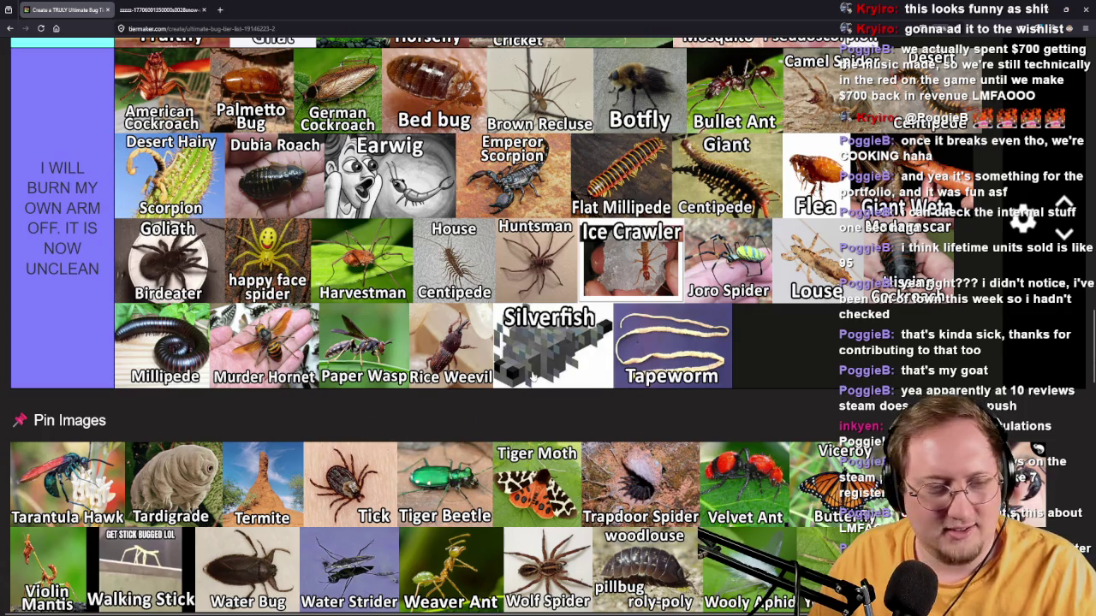
mouse_move(107, 504)
mouse_down()
mouse_move(119, 418)
mouse_move(894, 377)
mouse_move(840, 351)
mouse_move(839, 364)
mouse_move(861, 334)
mouse_up()
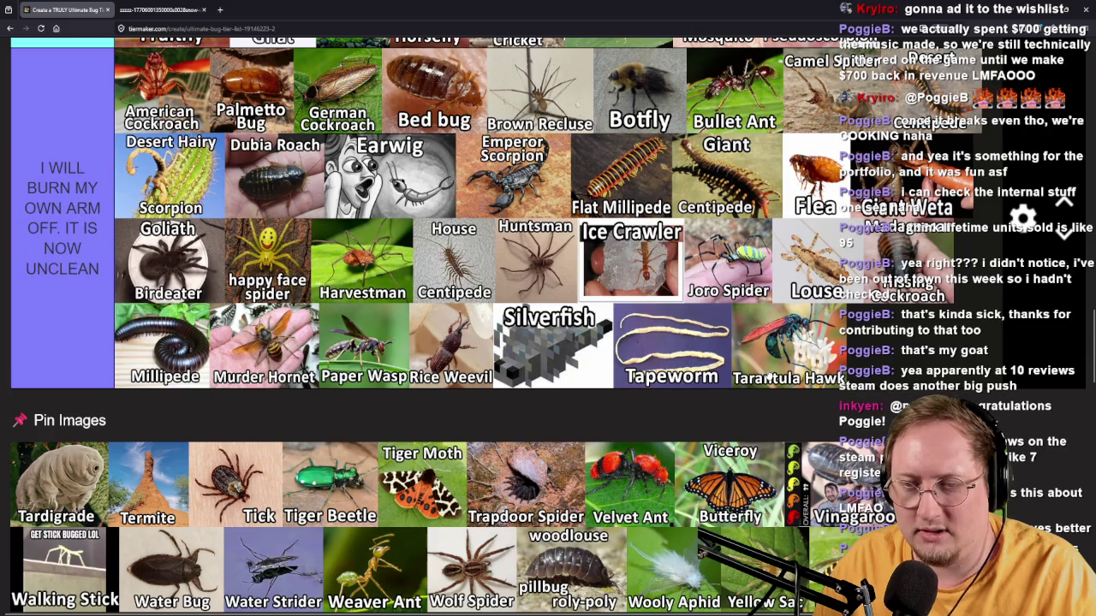
Move Tardigrade into the top 'Please land on me' tier after 'shrimps is bugs'.
mouse_move(92, 472)
mouse_down()
mouse_move(88, 374)
mouse_move(77, 354)
mouse_move(75, 385)
mouse_move(76, 351)
mouse_move(94, 360)
mouse_move(600, 224)
mouse_move(411, 376)
mouse_move(360, 339)
mouse_up()
scroll(77, 354, up, 5)
scroll(75, 385, up, 15)
scroll(94, 359, down, 4)
Scroll through the tier list to review the rankings and the remaining Termite-to-Yellow Jacket pool.
scroll(599, 224, up, 2)
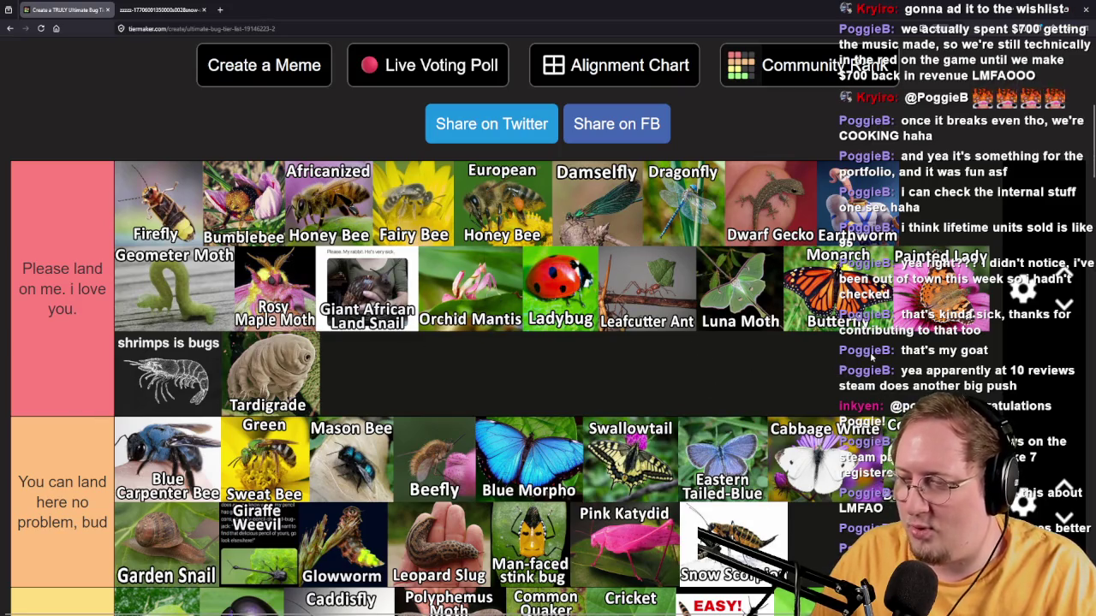
scroll(828, 357, up, 2)
scroll(829, 360, down, 4)
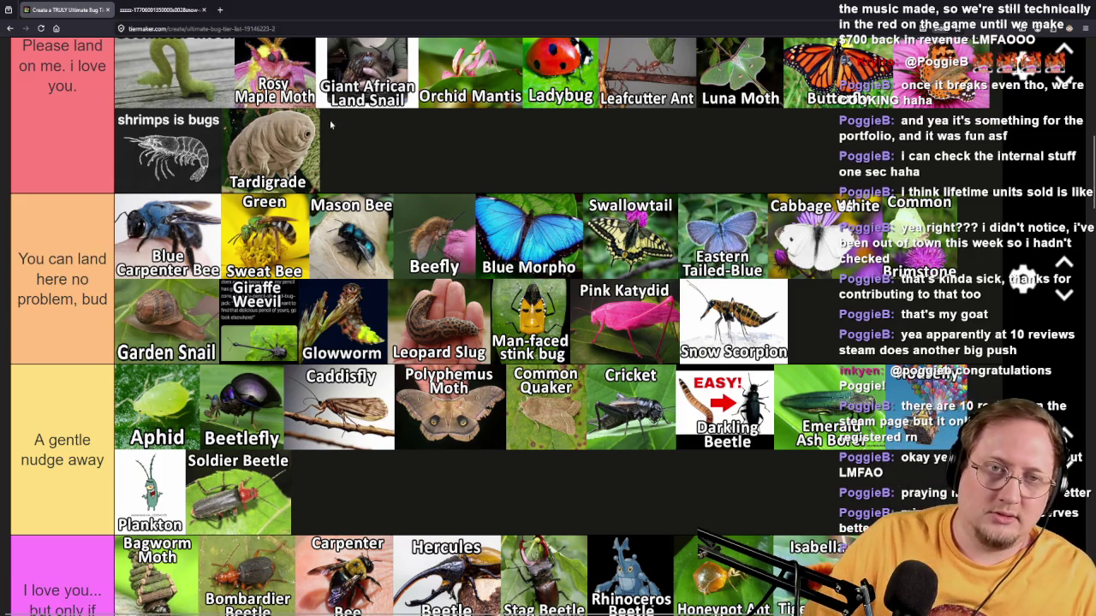
scroll(268, 158, down, 15)
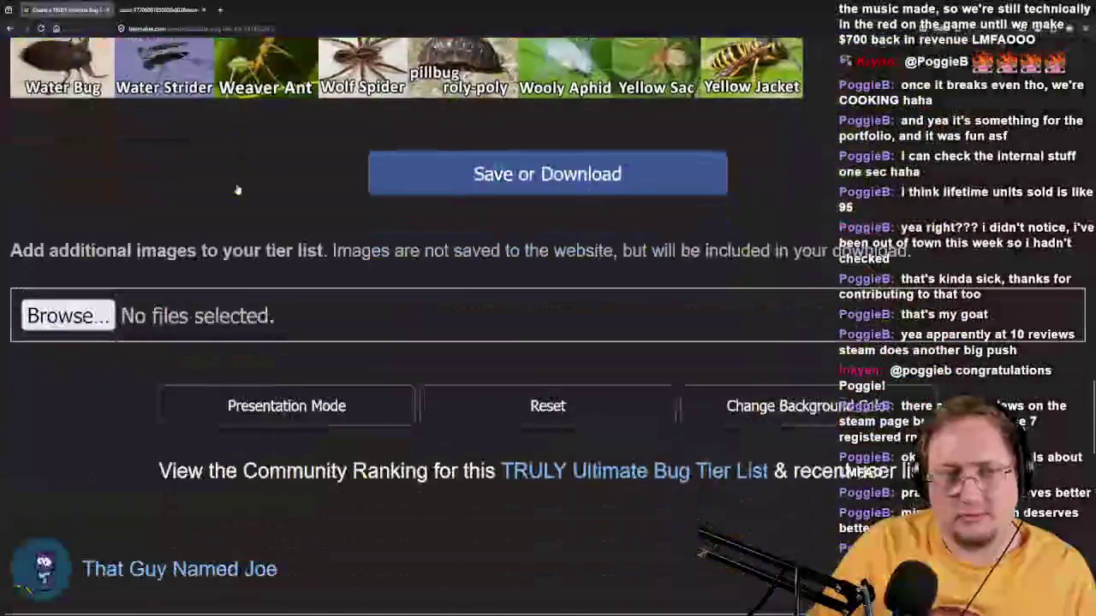
scroll(238, 188, up, 5)
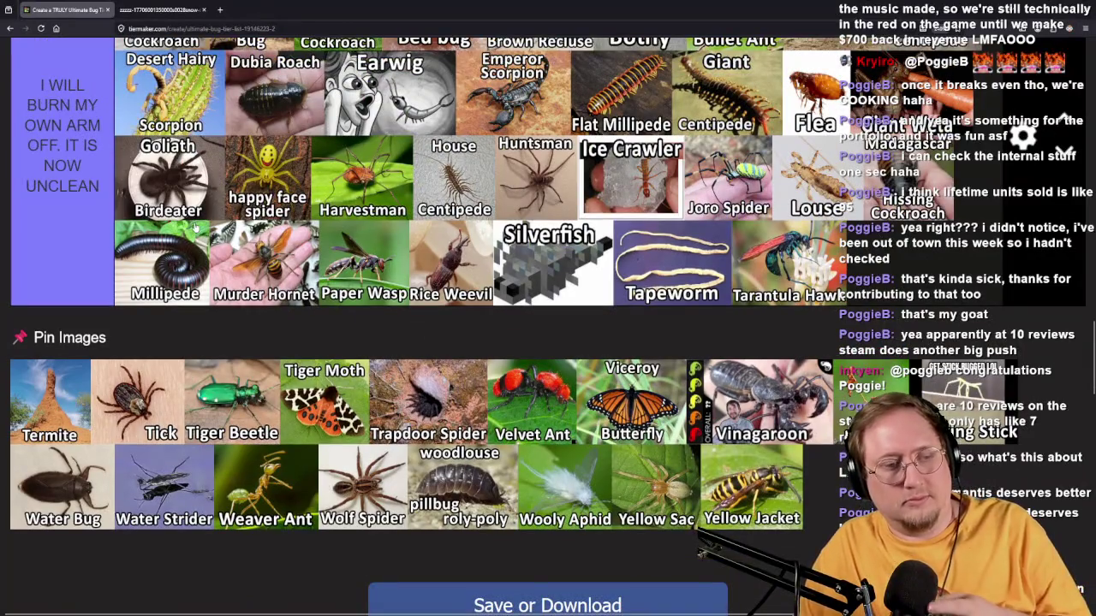